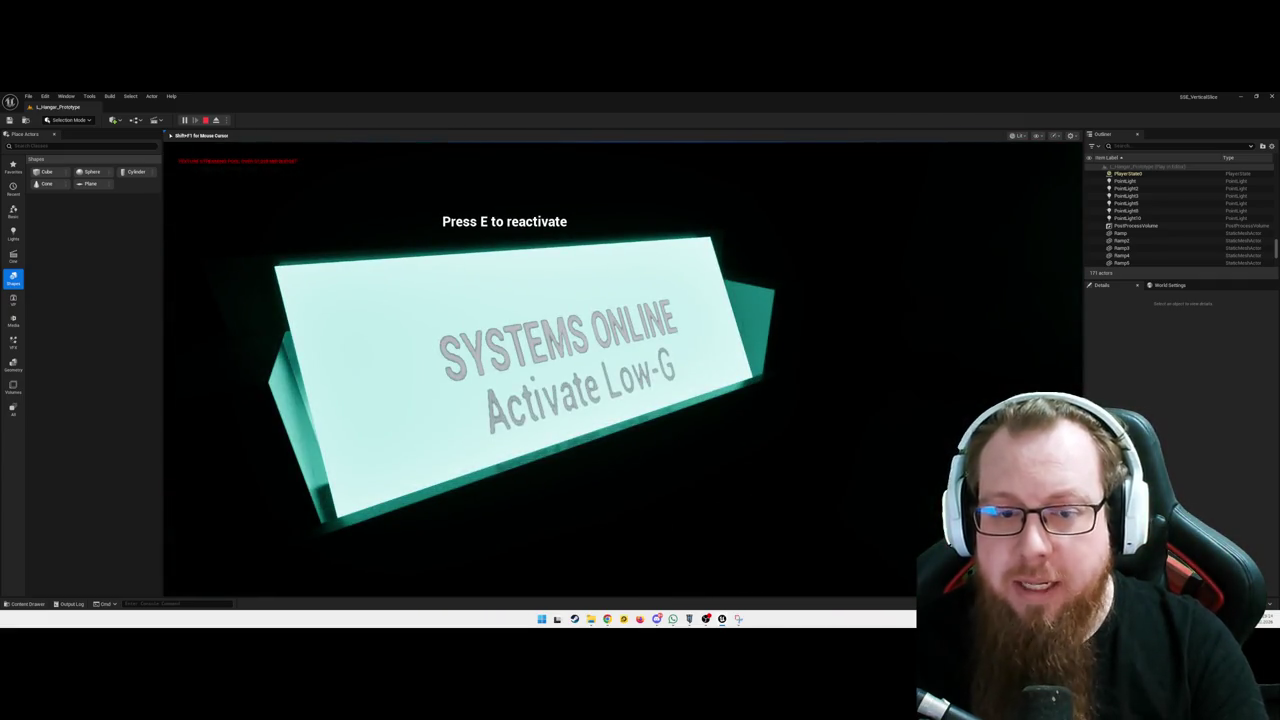
Interact with the Low-G sign, then walk past the grey boxes to the teal-lit block
key("e")
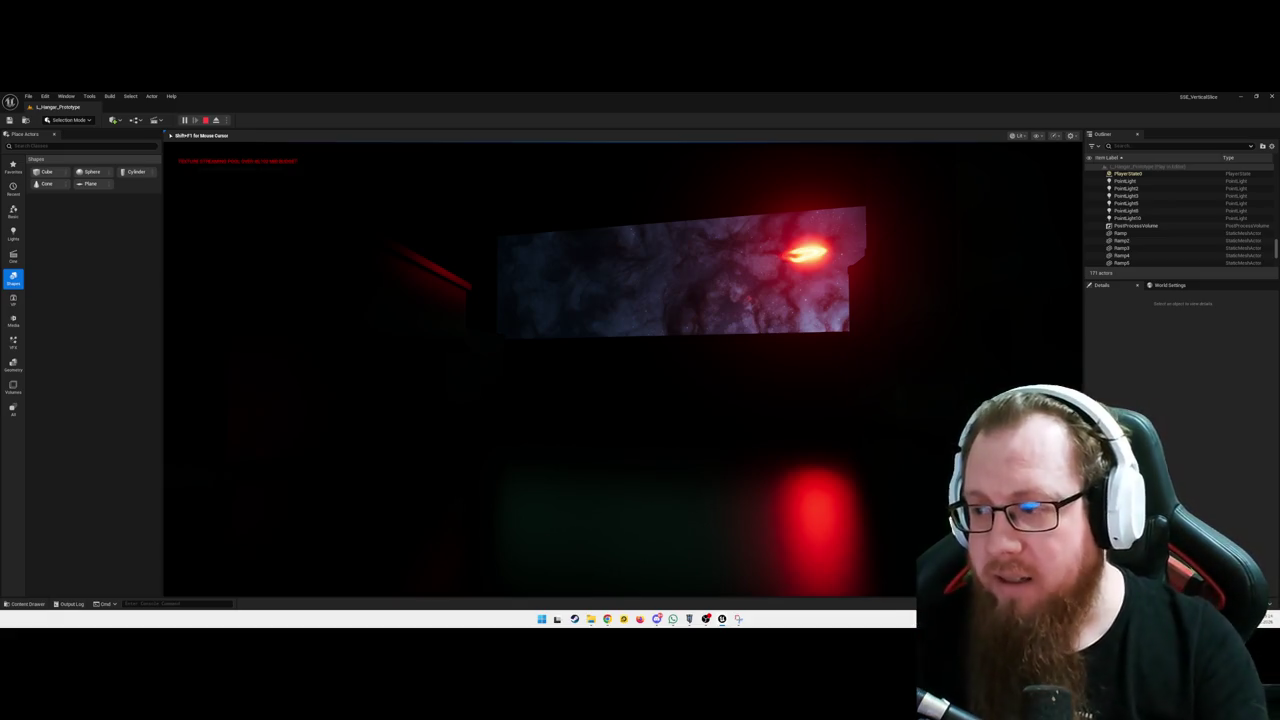
key("w")
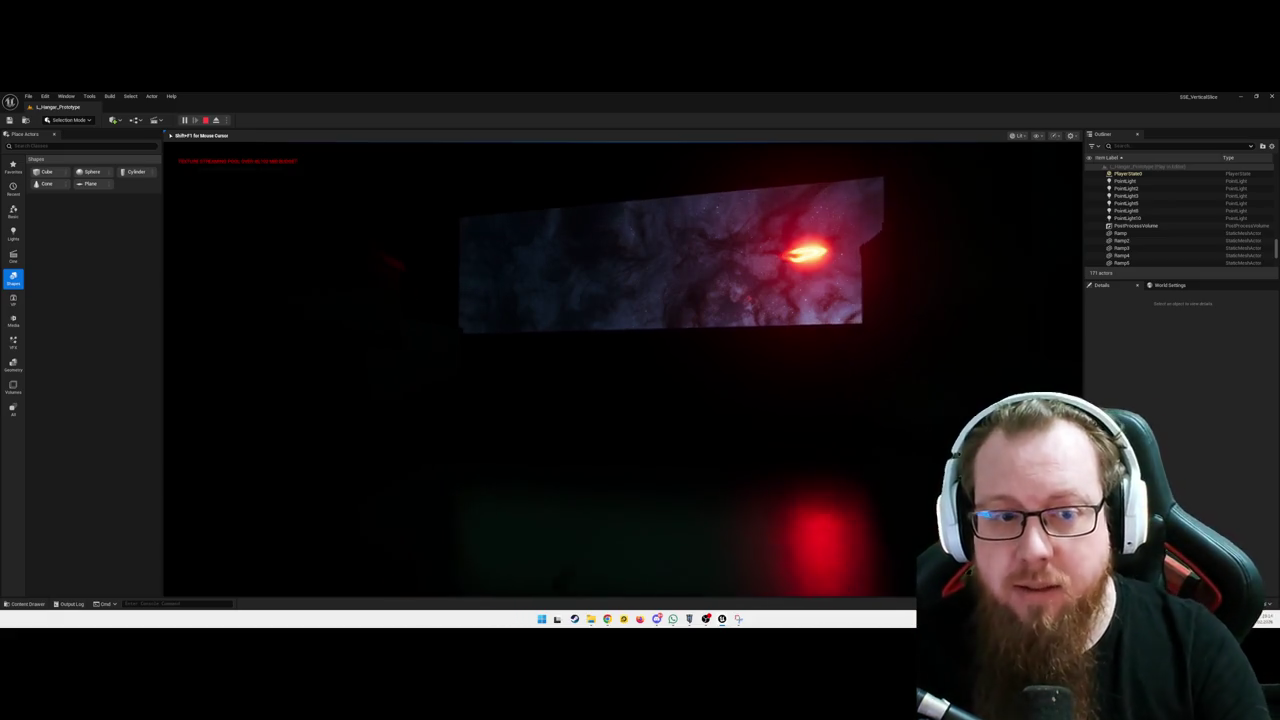
key("w")
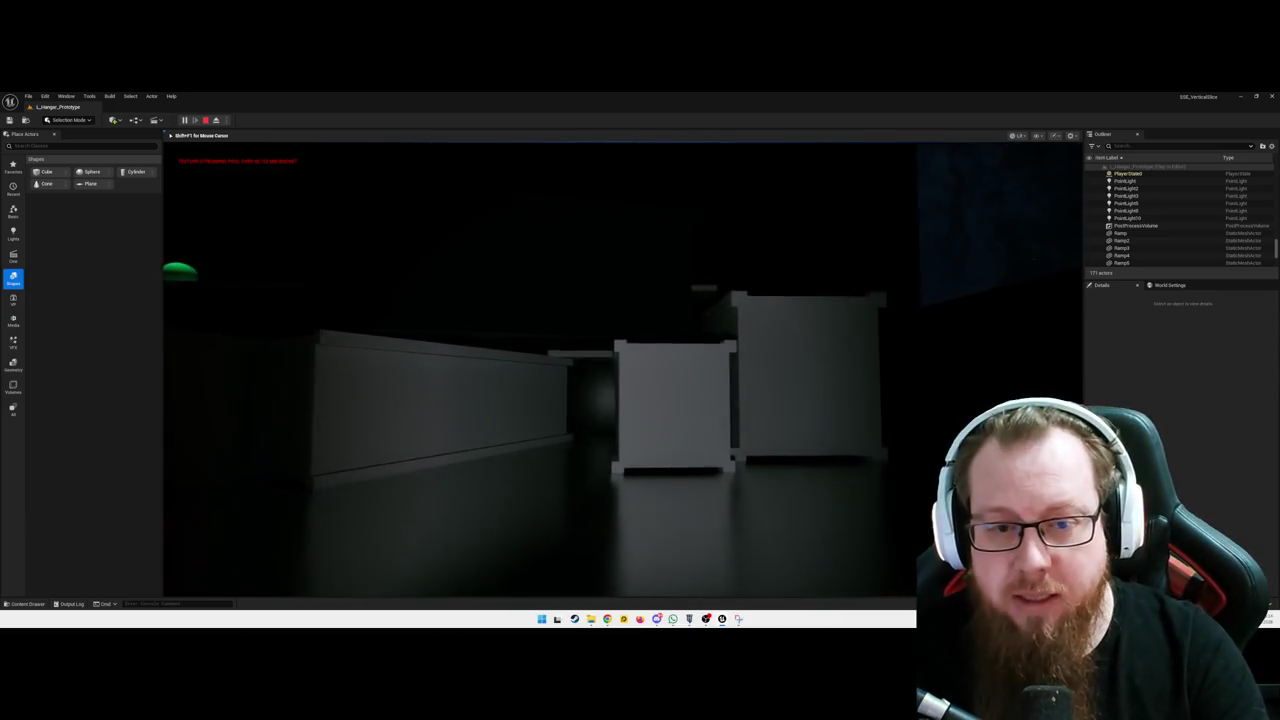
key("w")
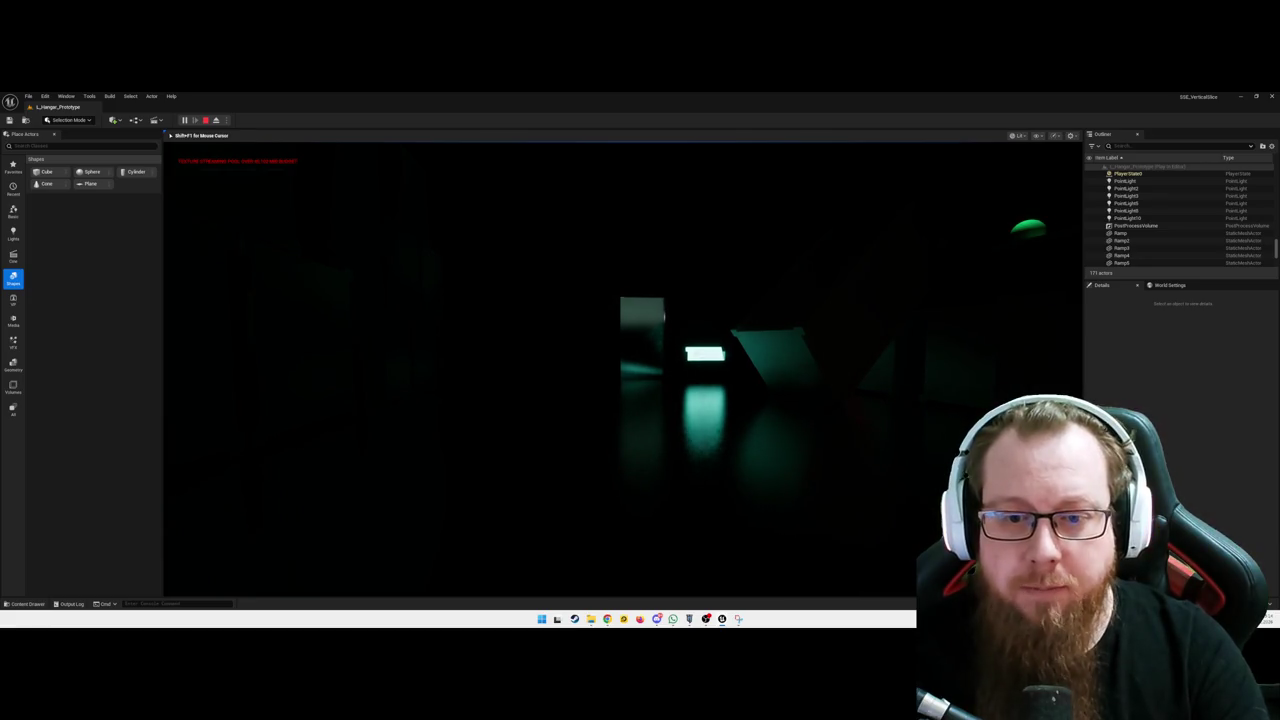
key("w")
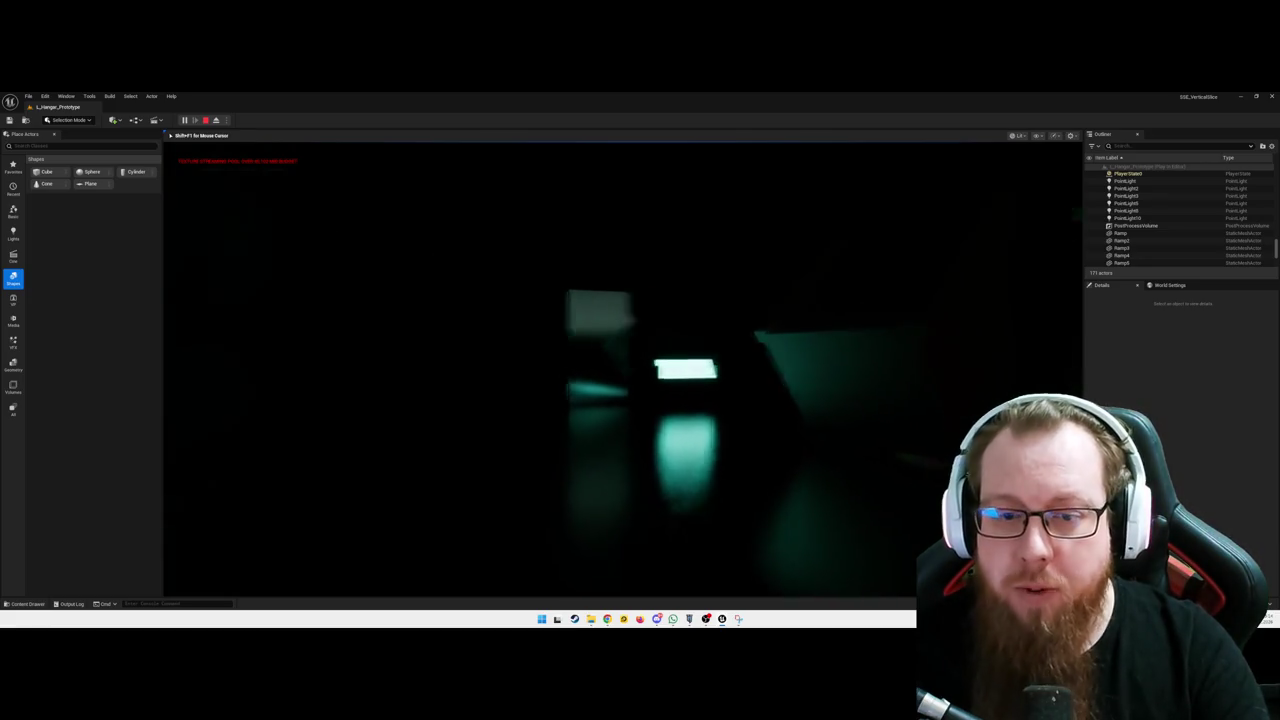
key("w")
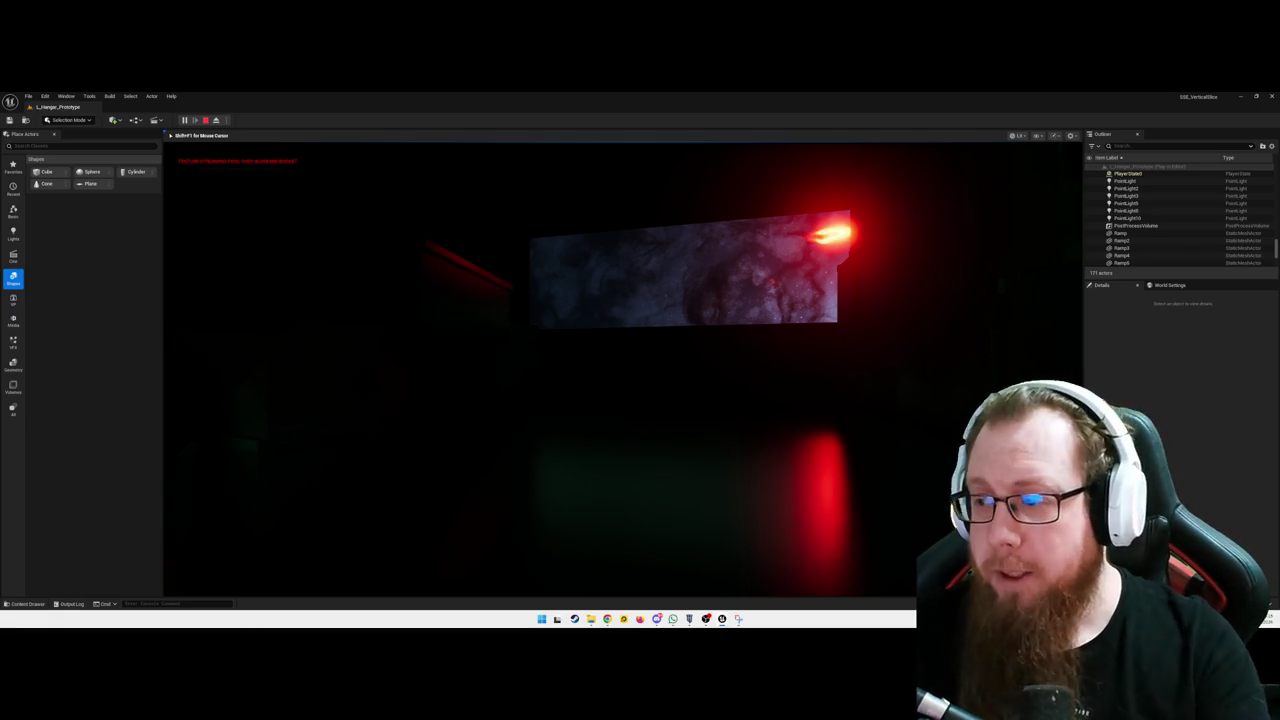
Walk past the red-lit stone panel and SYSTEMS ONLINE sign, then use the keypad to unlock the door
key("w")
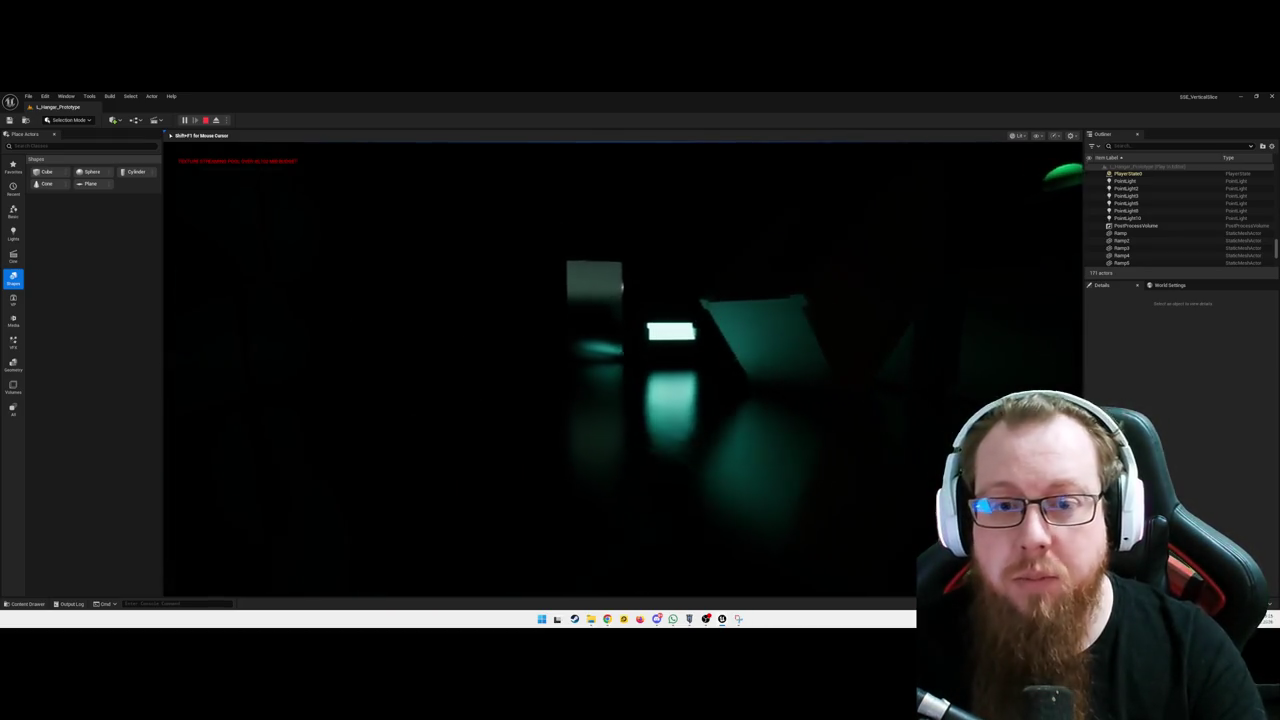
key("w")
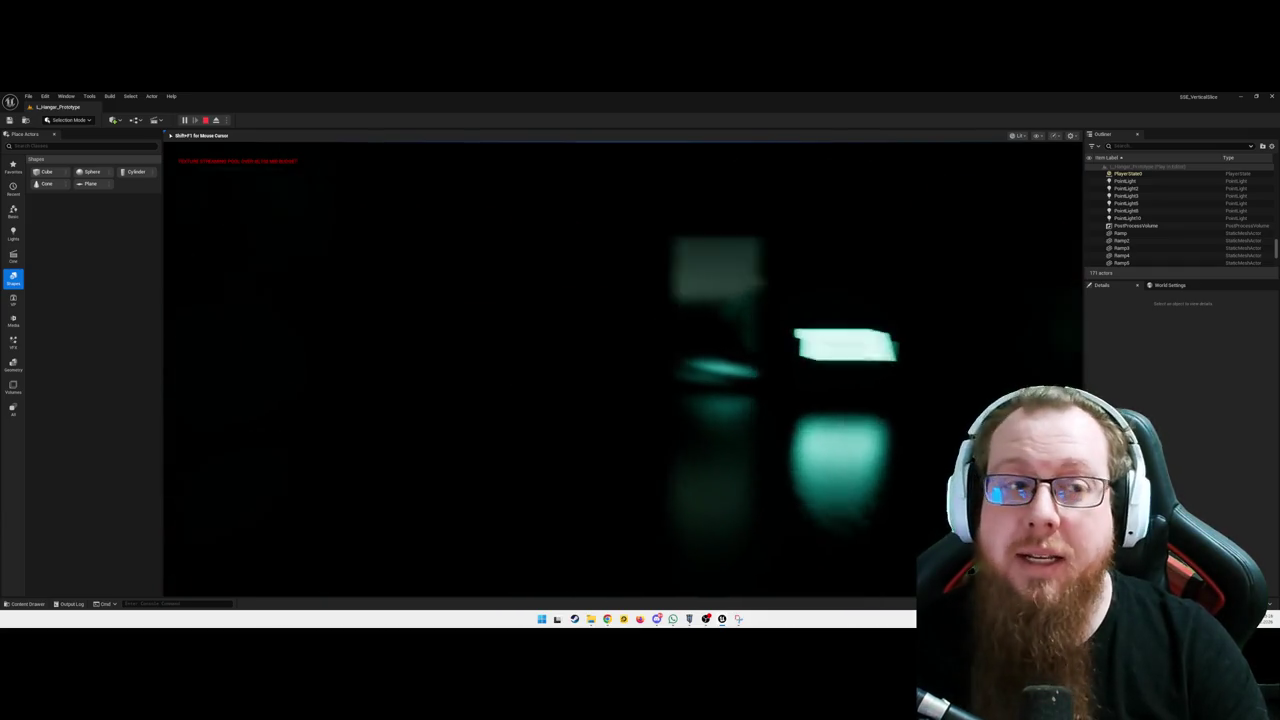
key("e")
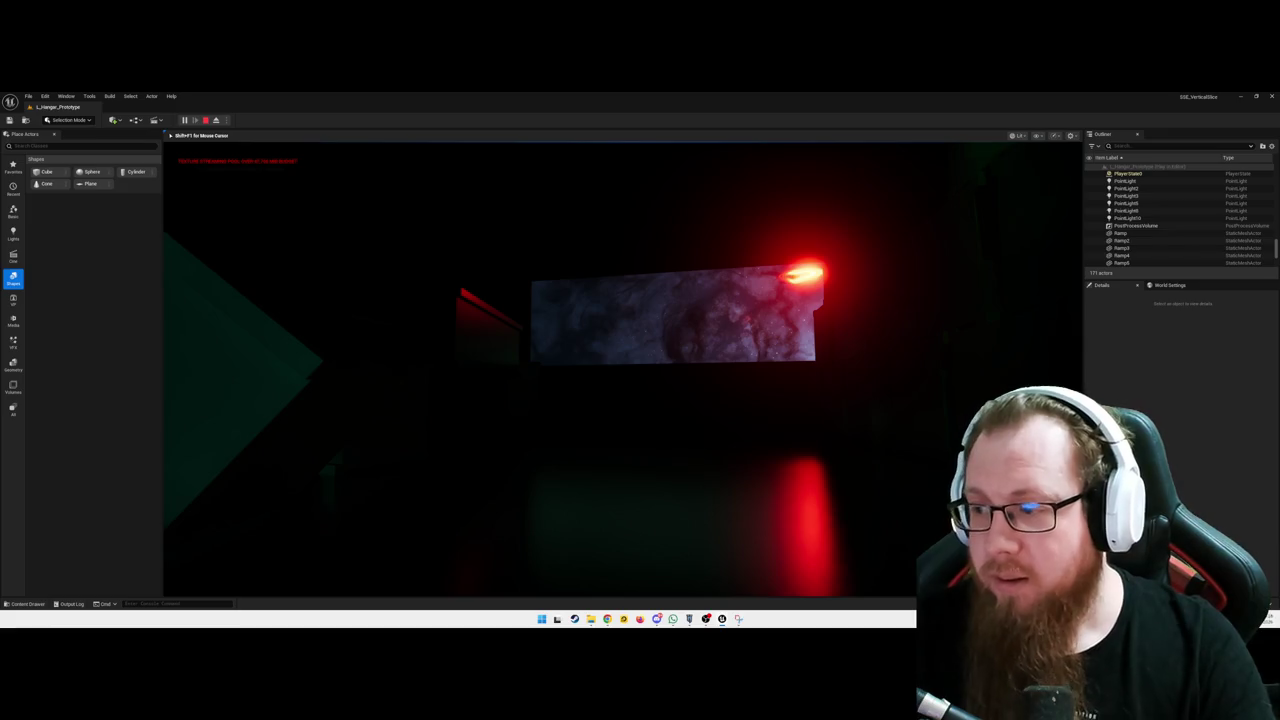
Walk past the stone panel up to the Deactivate Low-G sign near SYSTEMS ONLINE
key("w")
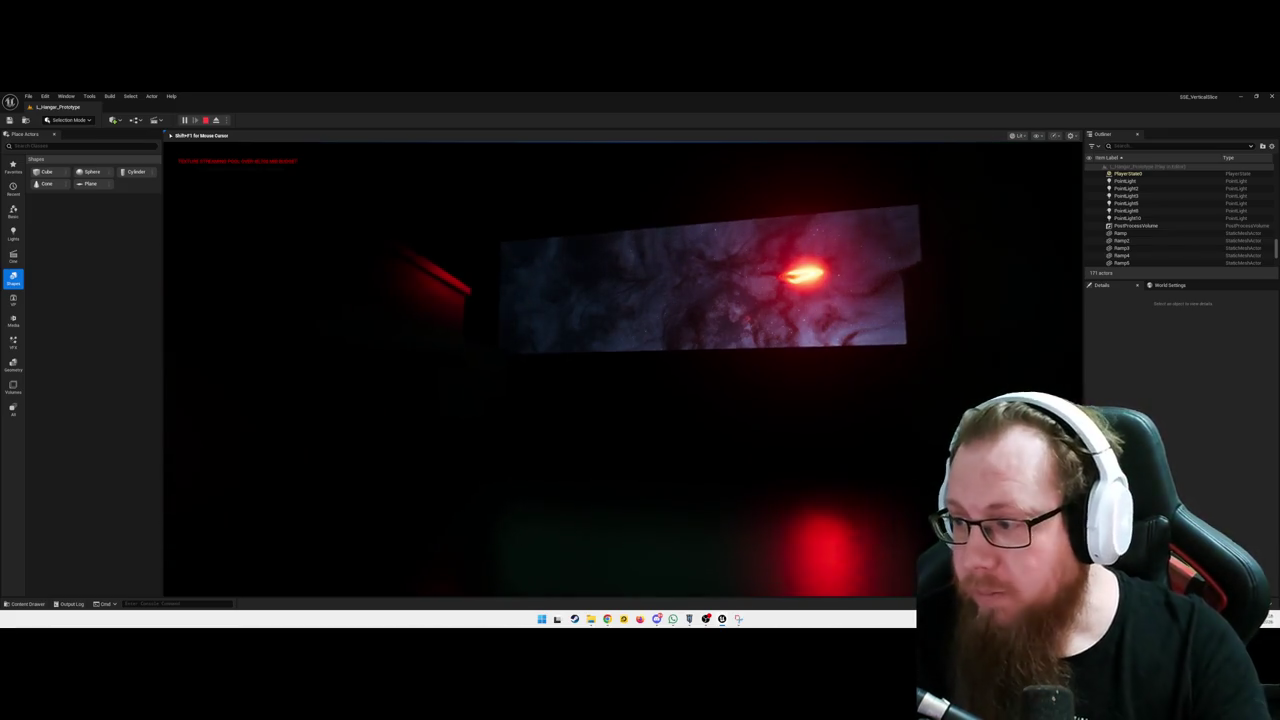
key("w")
key("w")
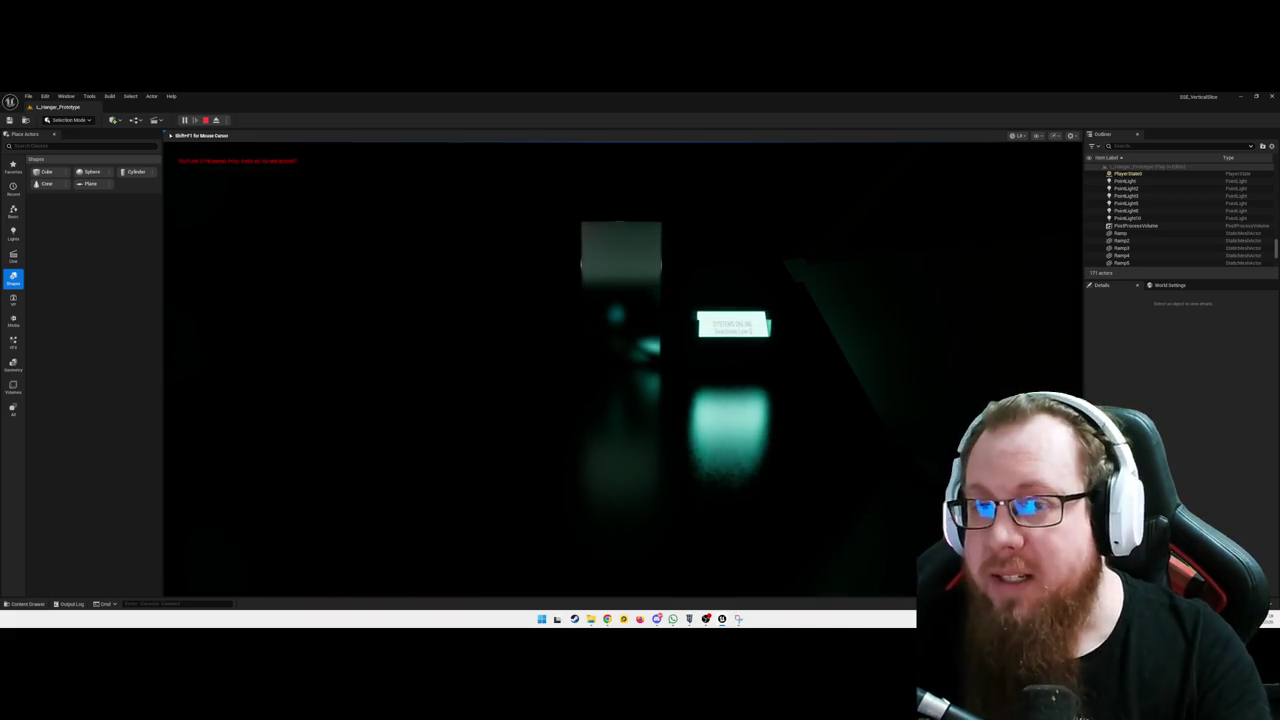
key("w")
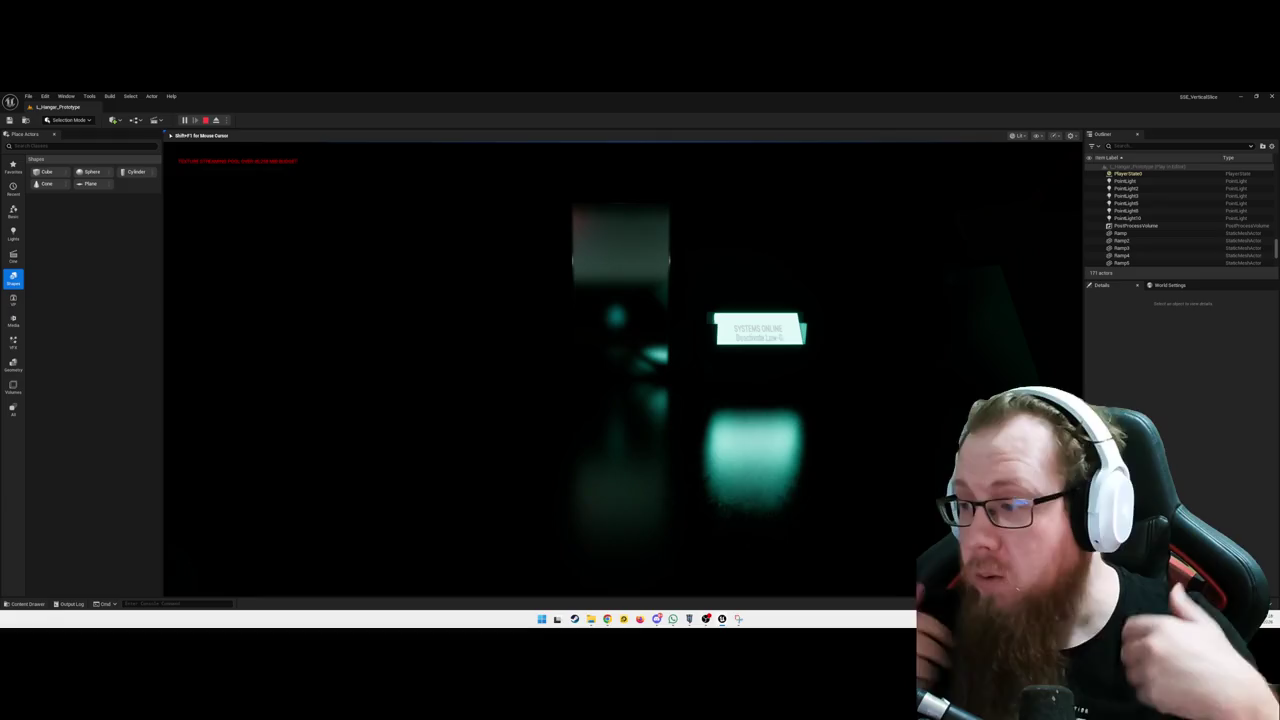
key("w")
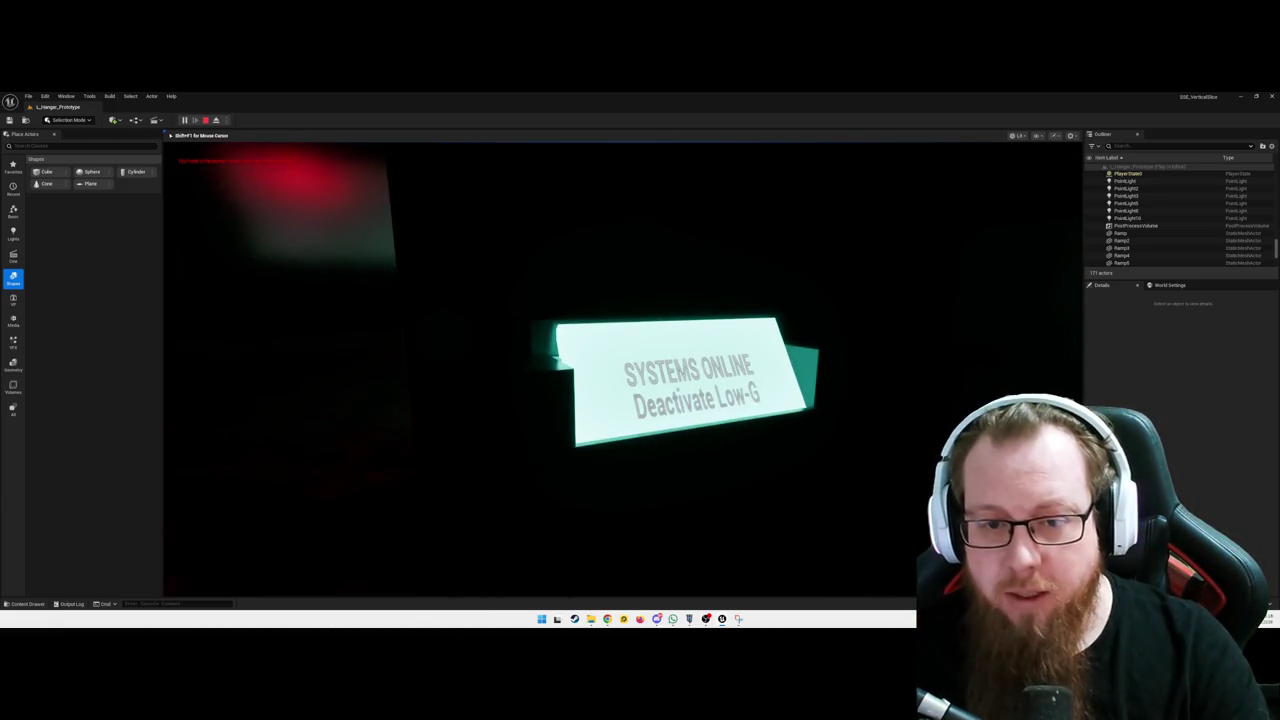
key("w")
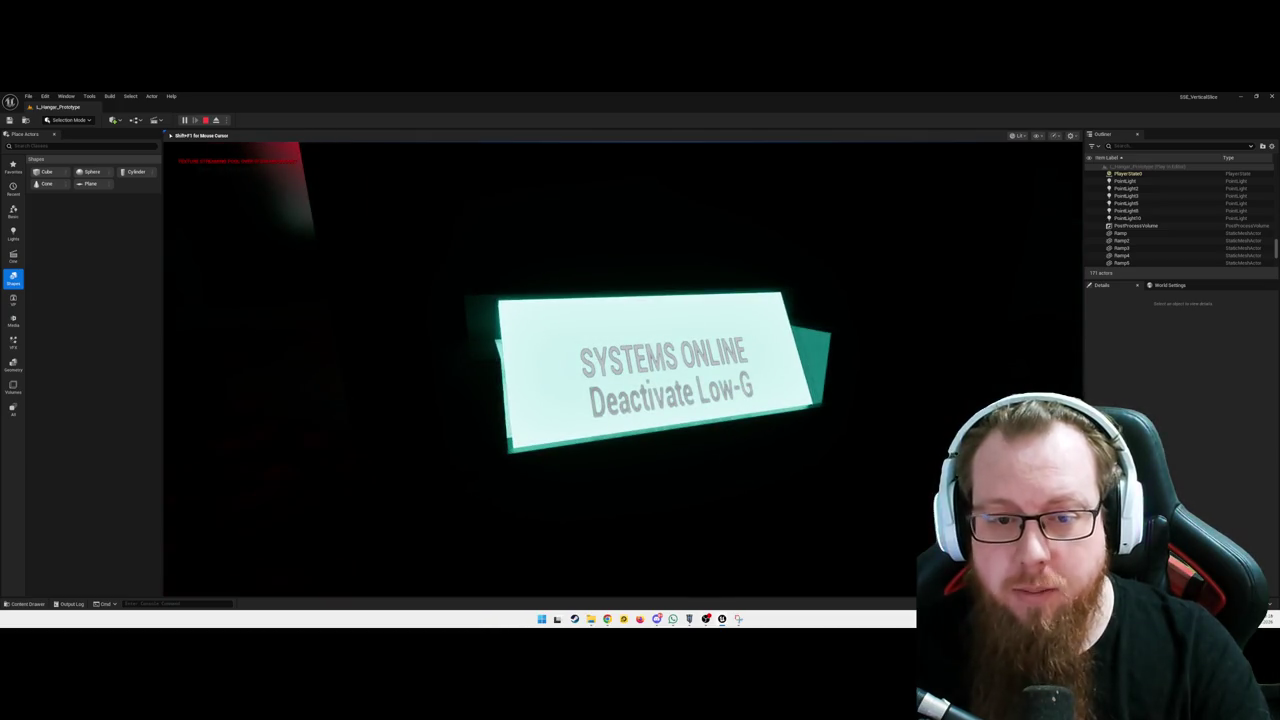
Back away and return to confirm the Press E to reactivate prompt appears and disappears
key("s")
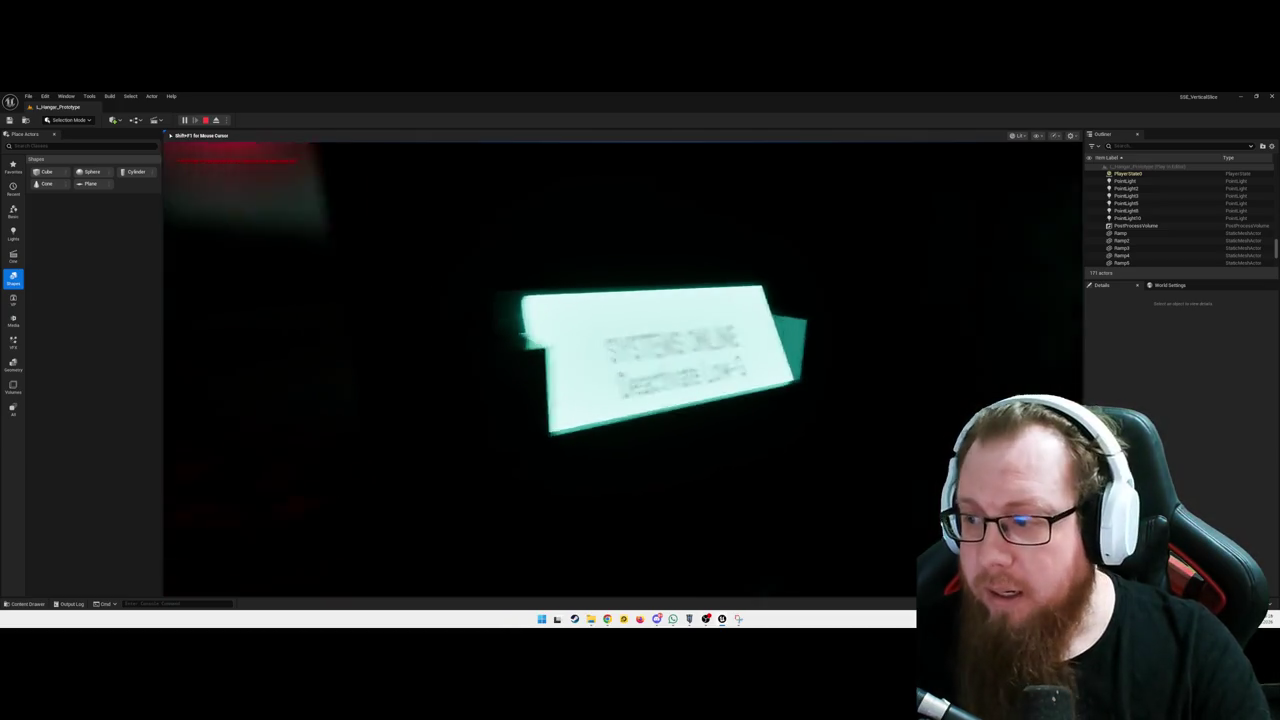
key("w")
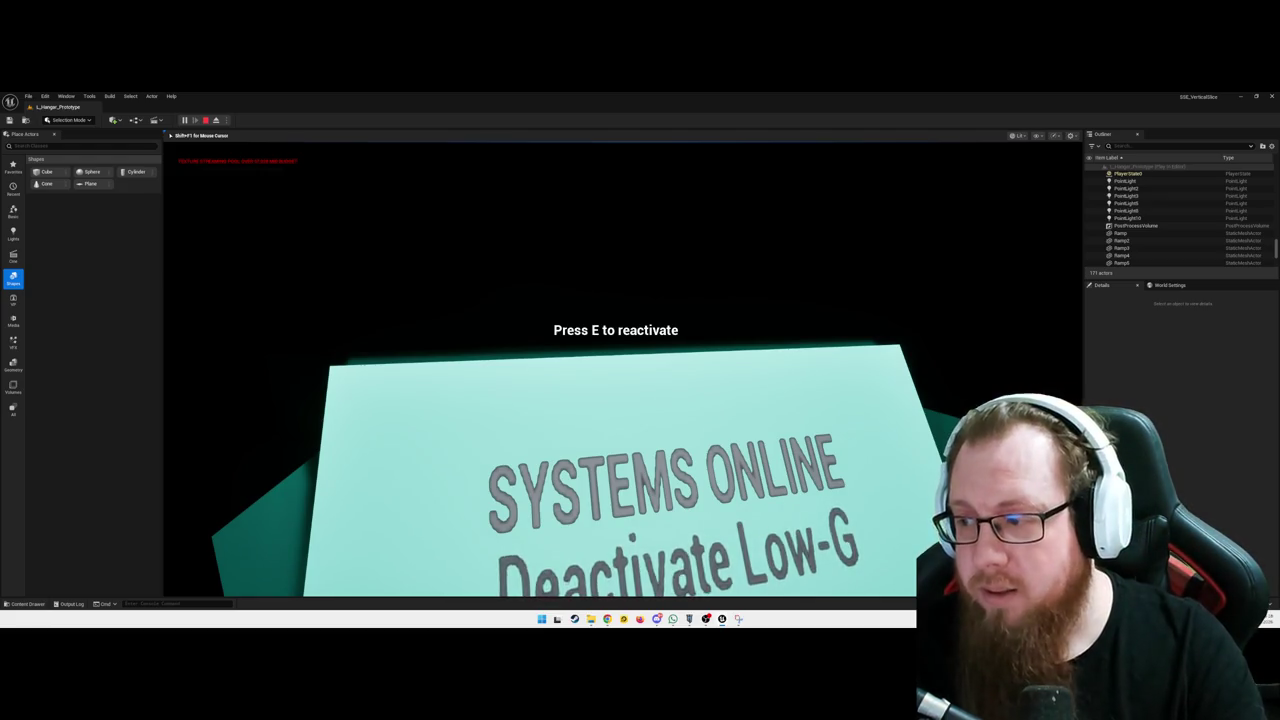
key("s")
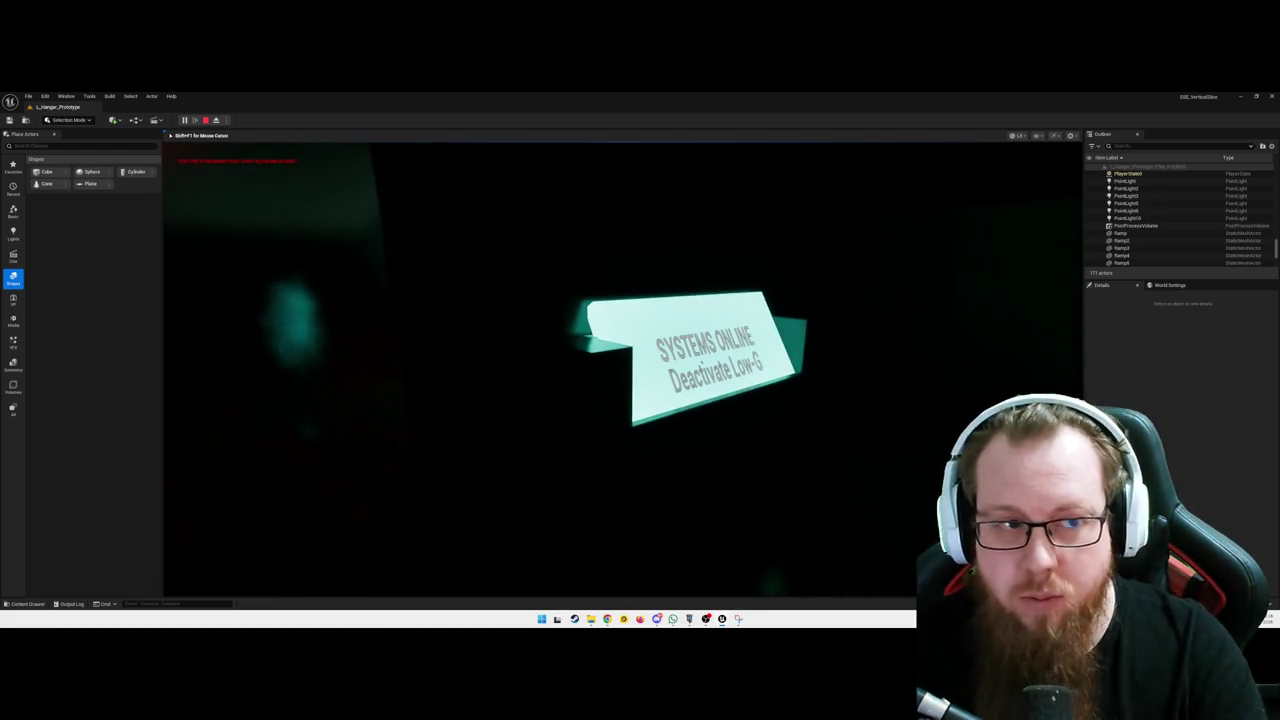
mouse_move(640, 360)
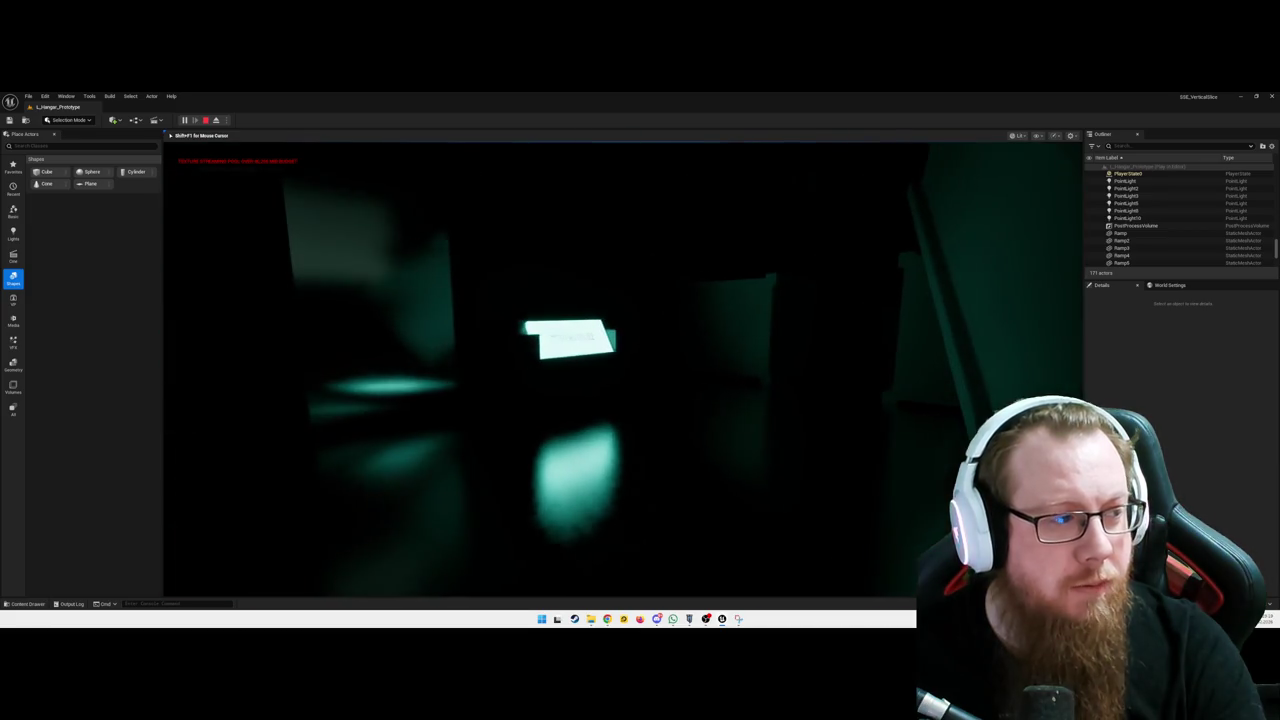
Pause the play-test with Escape to bring up the Resume/Settings/Quit menu
key("Escape")
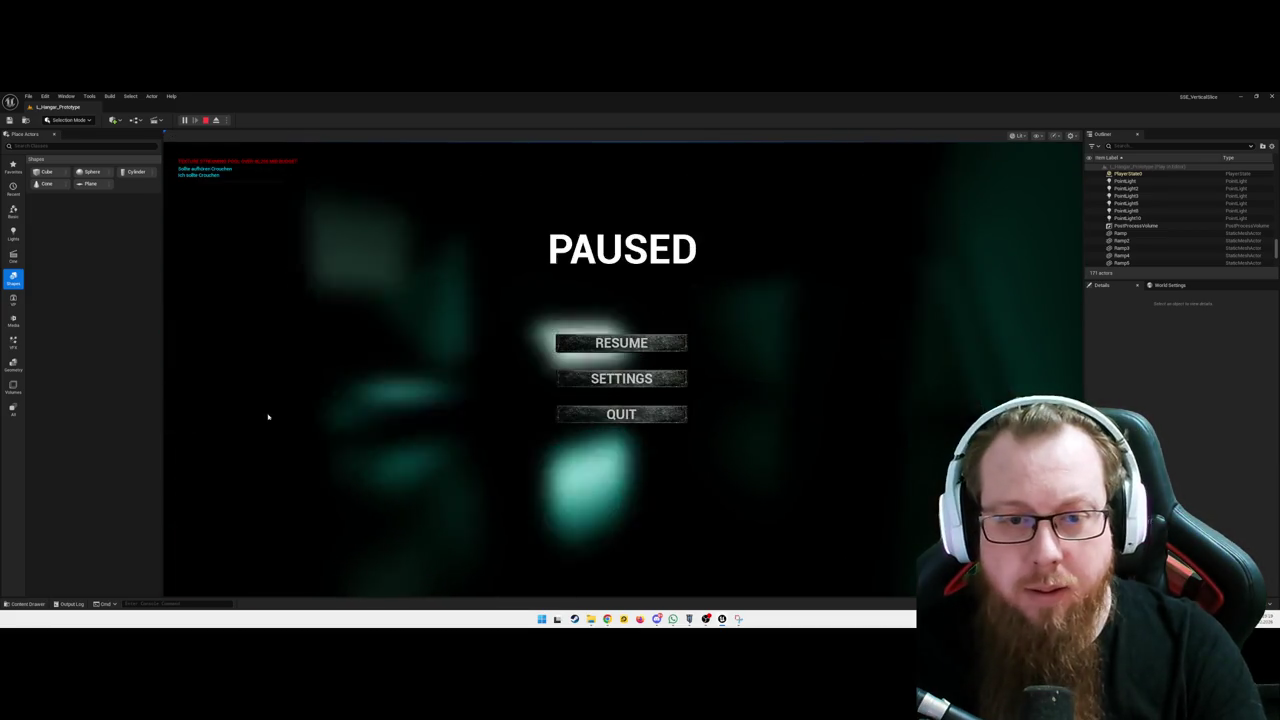
Quit to the editor, fly the camera back through the room, and open the Content Drawer
left_click(600, 420)
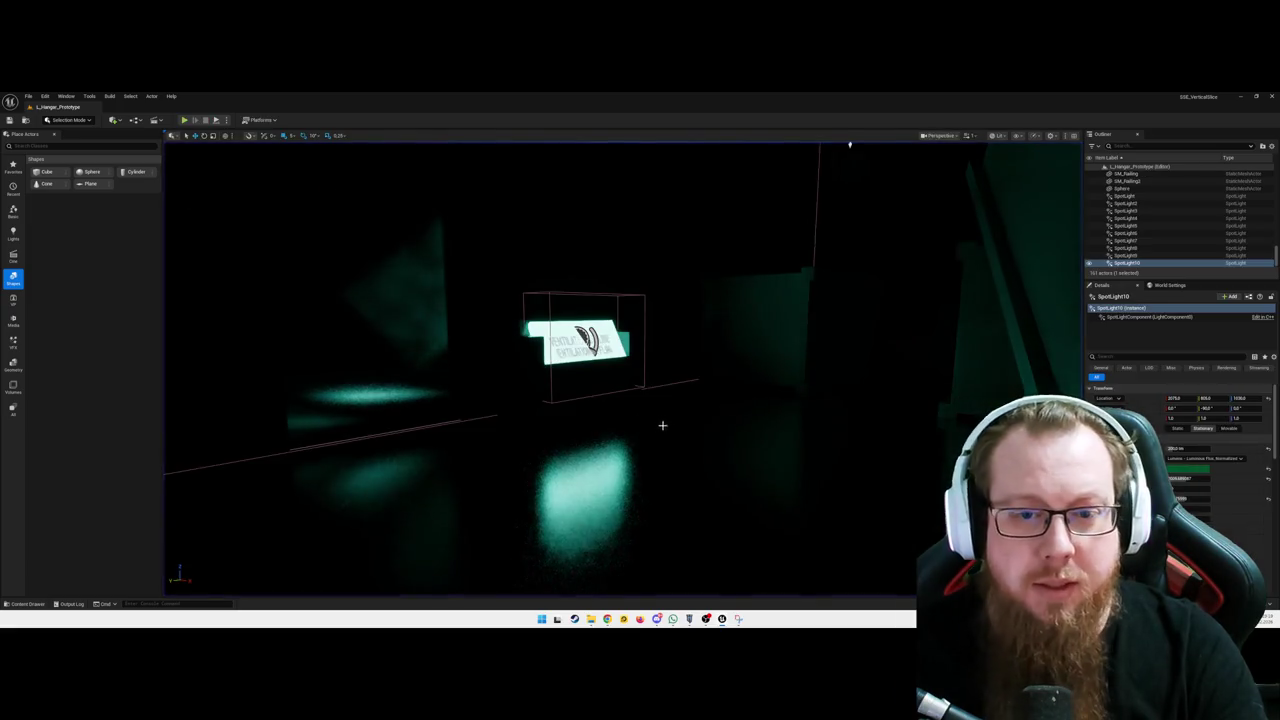
key("s")
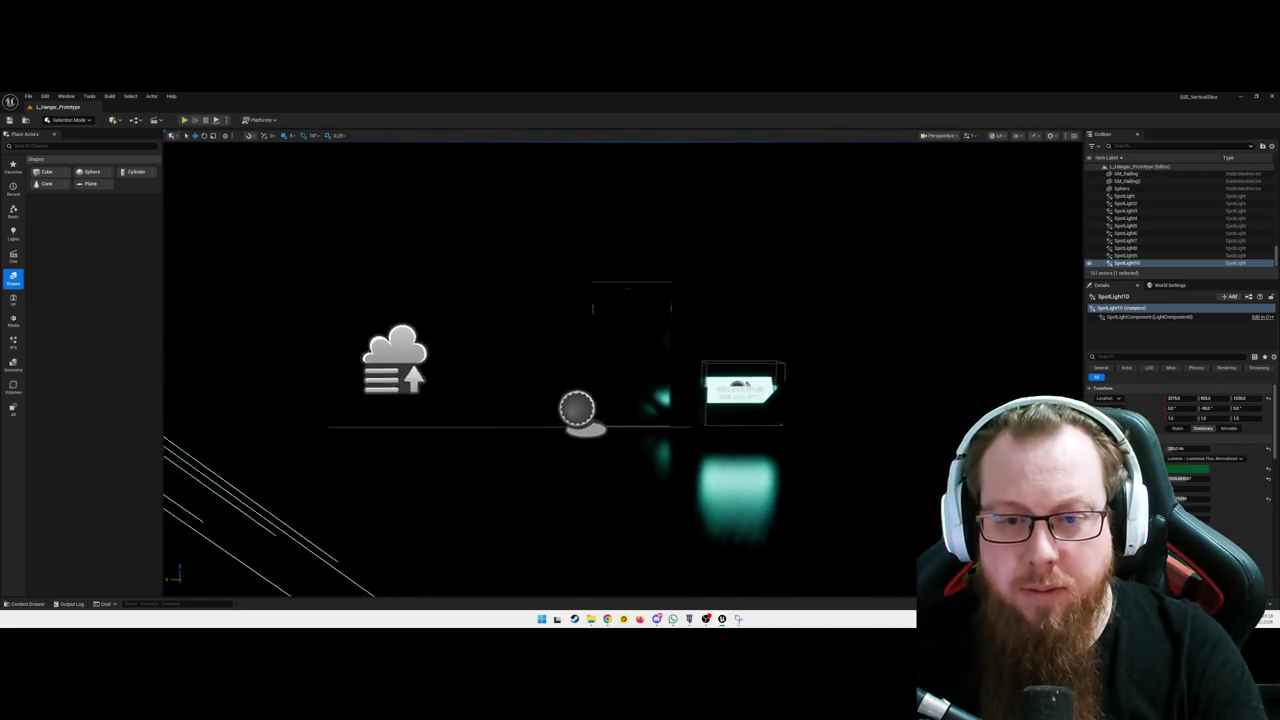
key("s")
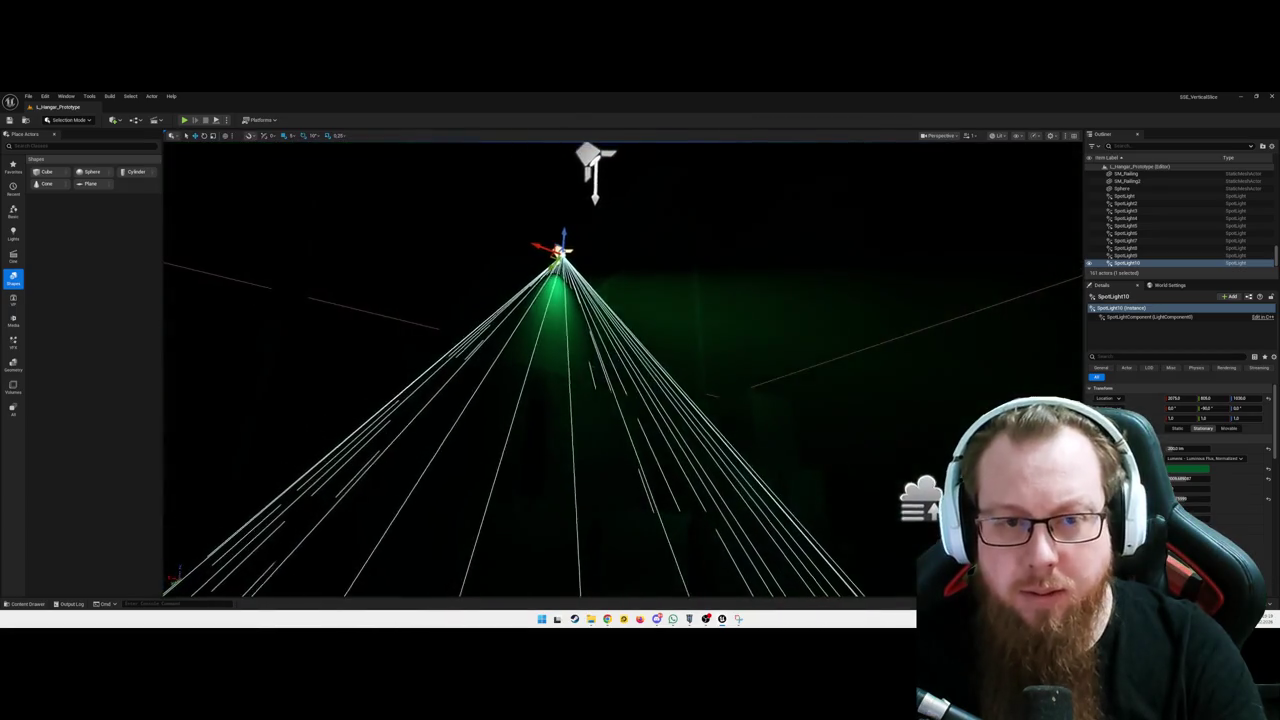
key("s")
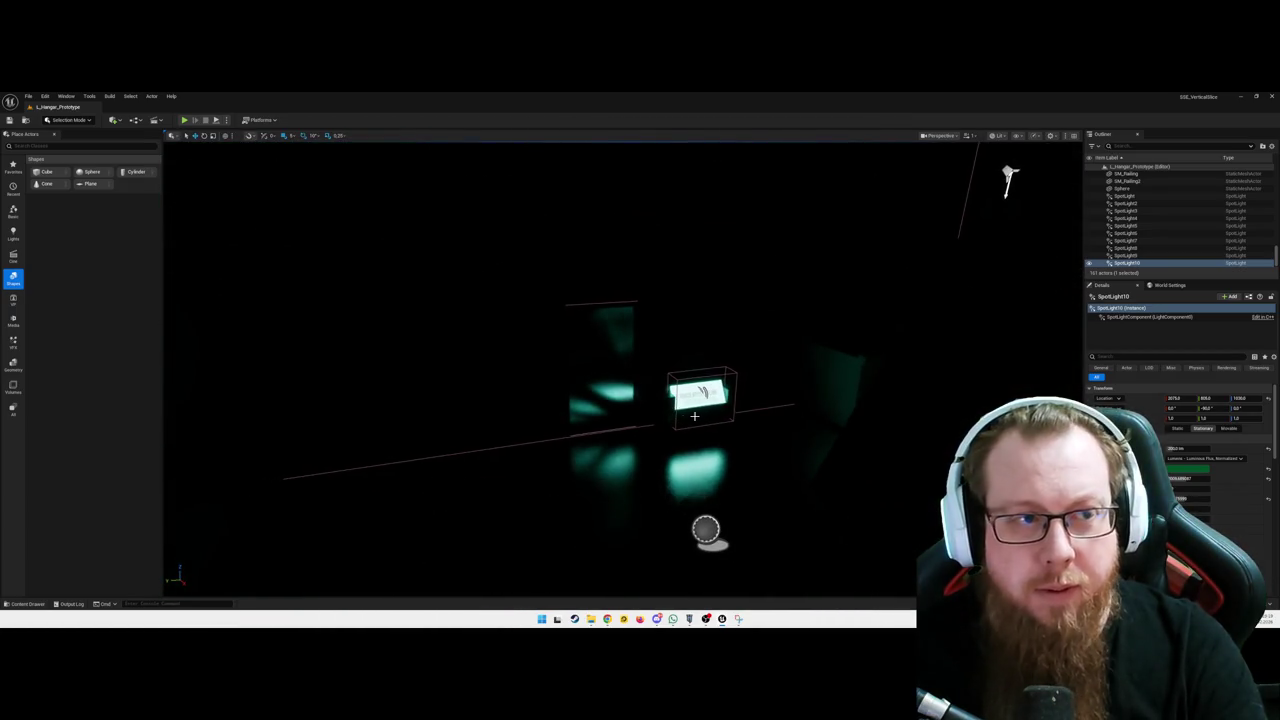
left_click(28, 604)
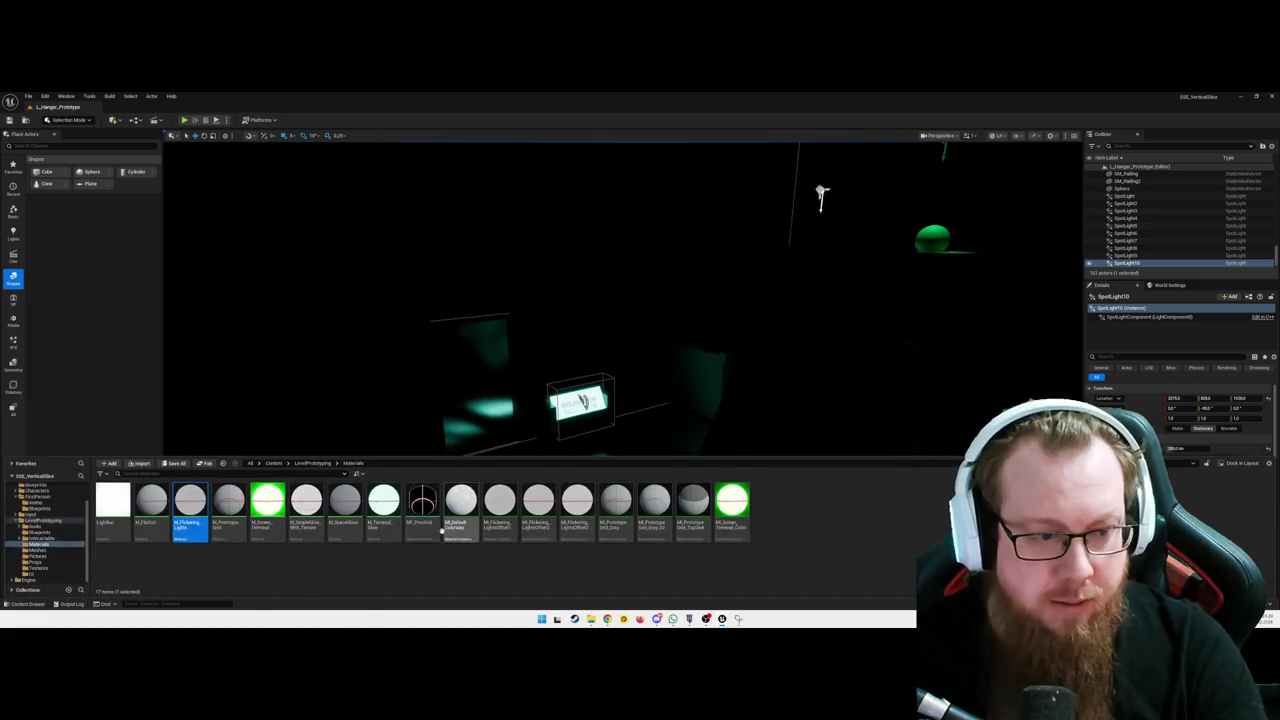
In the UI folder, create a User Widget-based Widget Blueprint and begin naming it WBP_InfoPrompt
left_click(38, 573)
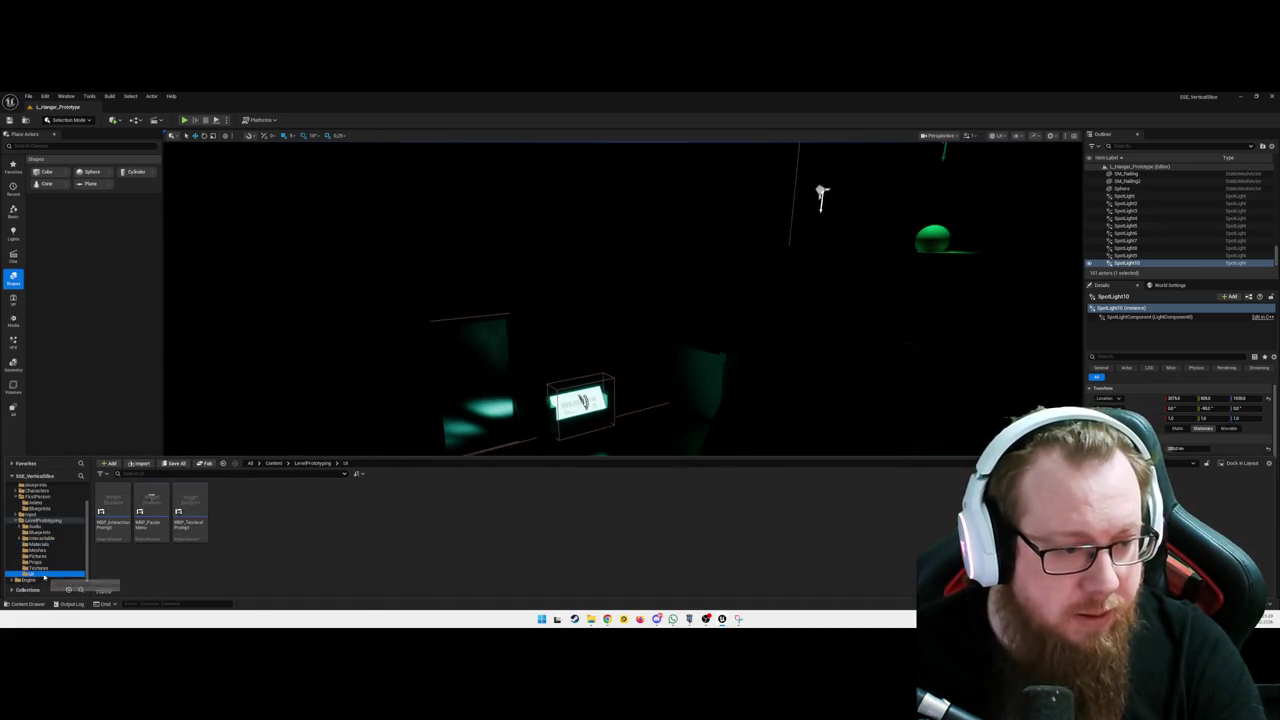
right_click(316, 520)
type("widget blu")
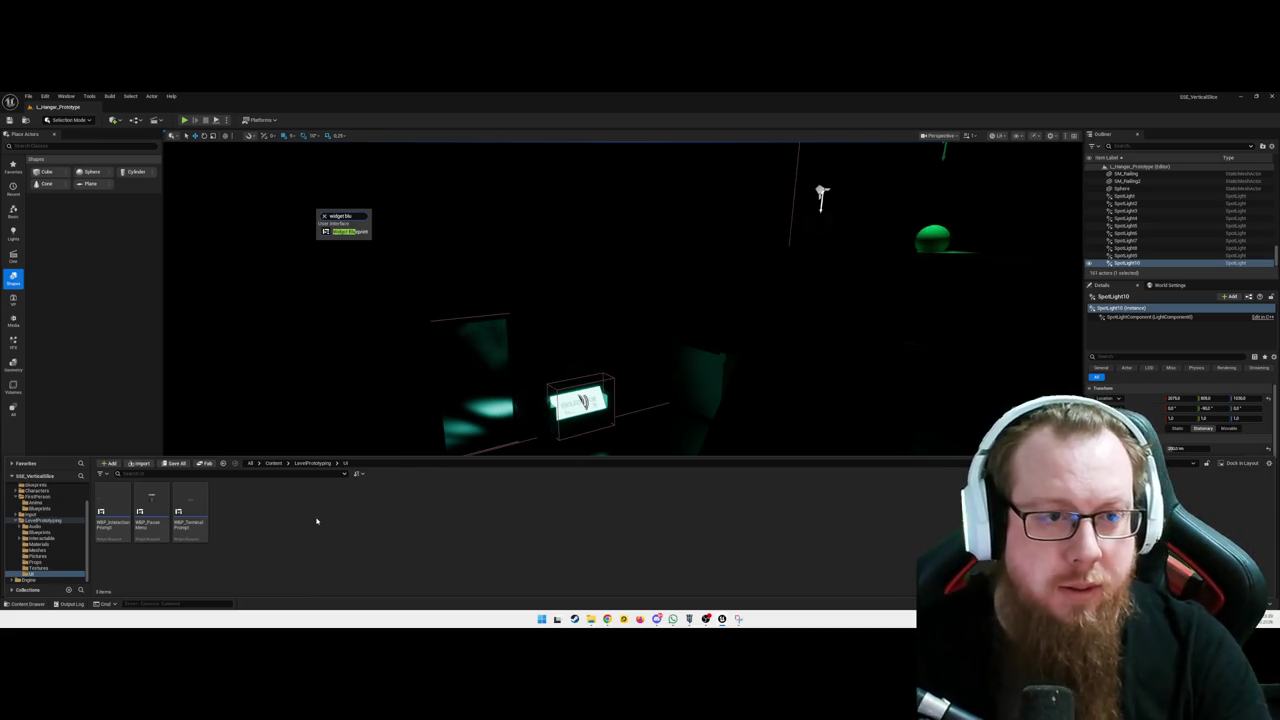
key("Return")
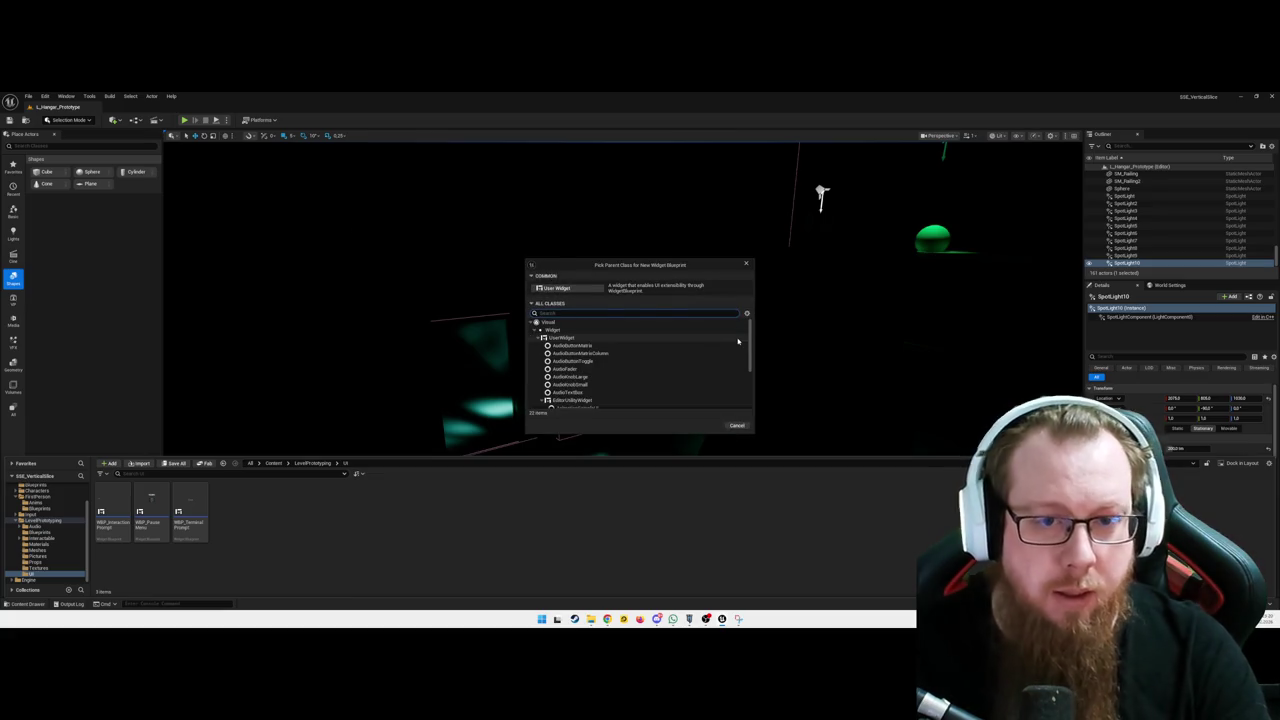
left_click(574, 288)
type("WBP_InfoPrompt")
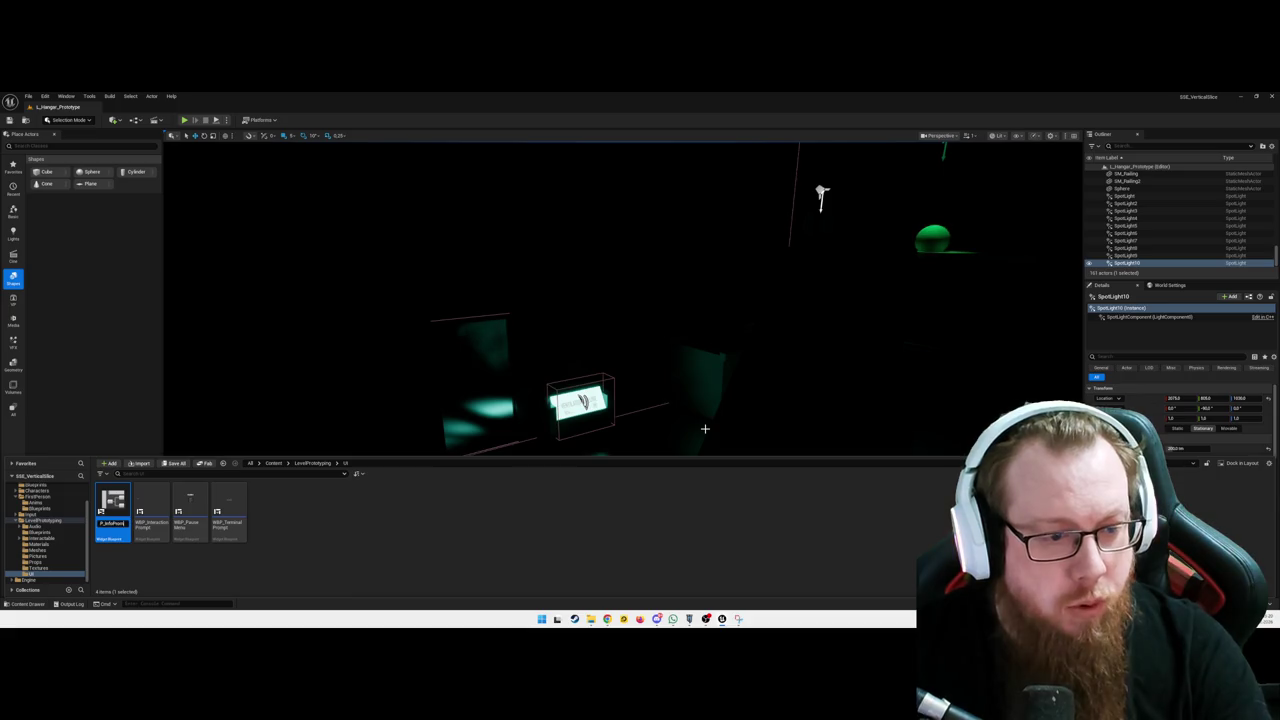
Open WBP_InfoPrompt, add a Canvas Panel from the Palette, and rename it CanvasPrompt
key("Return")
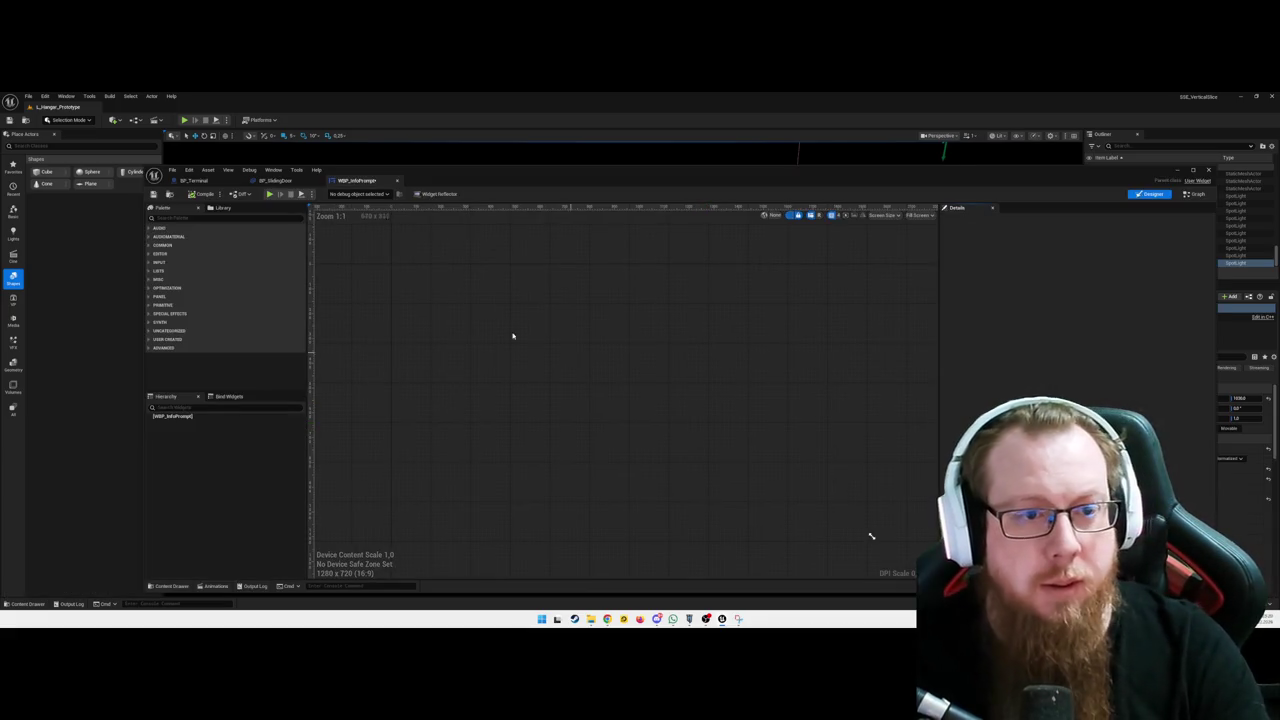
left_click(222, 218)
type("canvas")
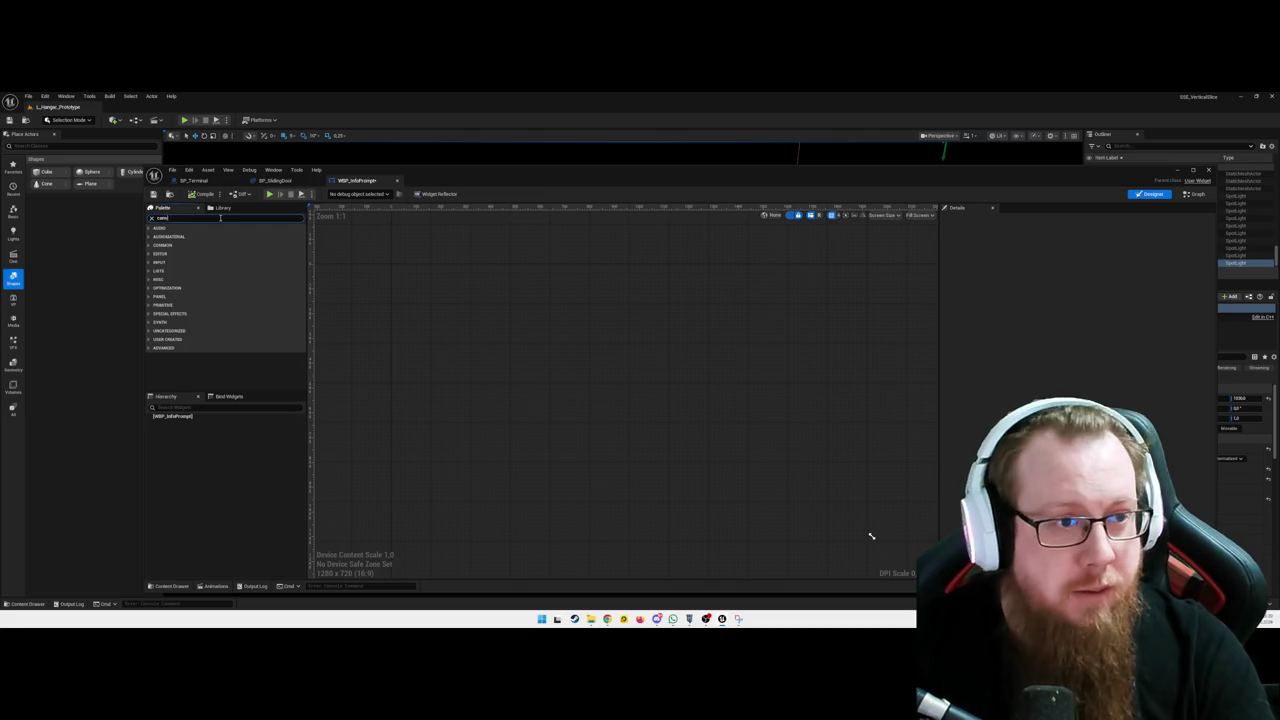
left_click_drag(193, 240, 510, 325)
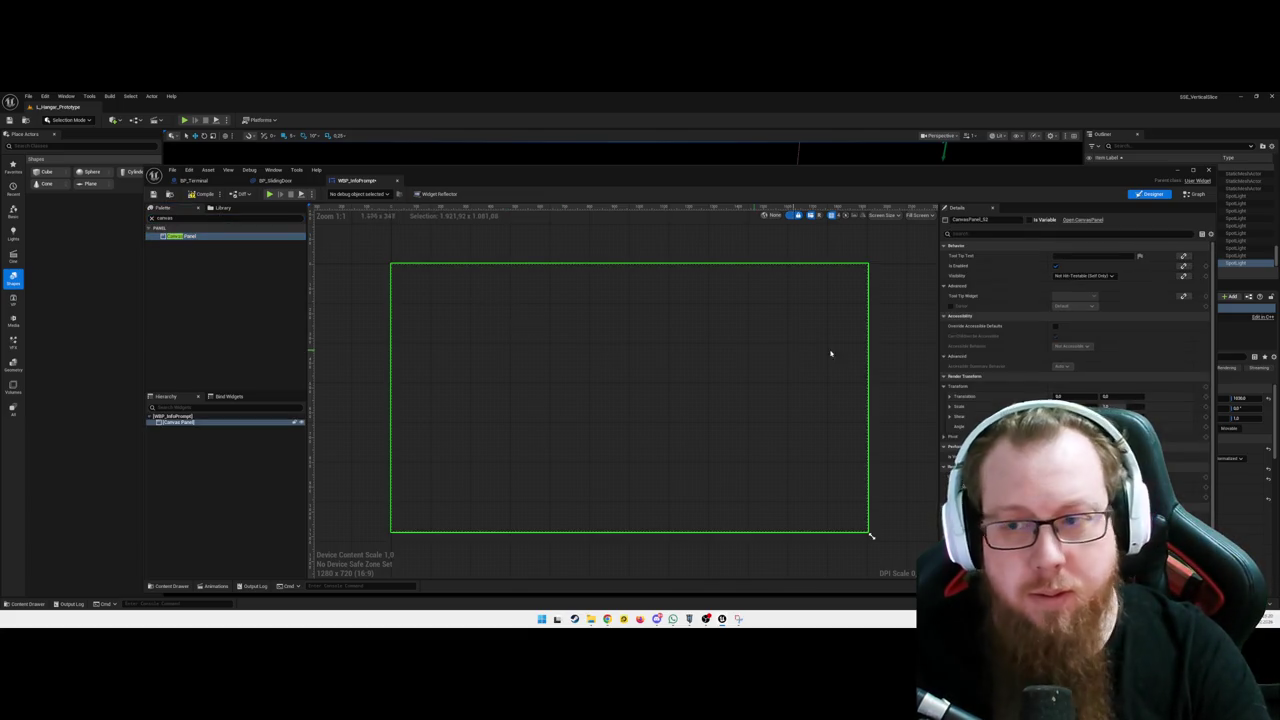
left_click(1001, 219)
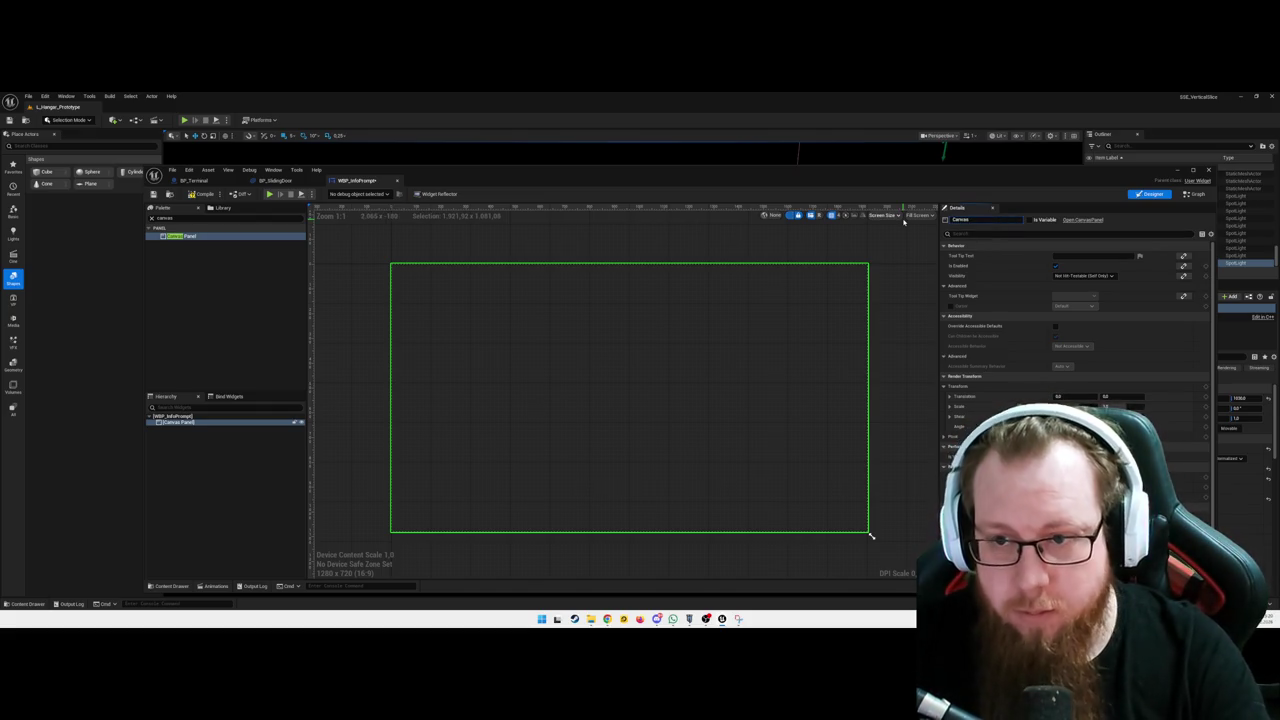
type("Prompt")
key("Return")
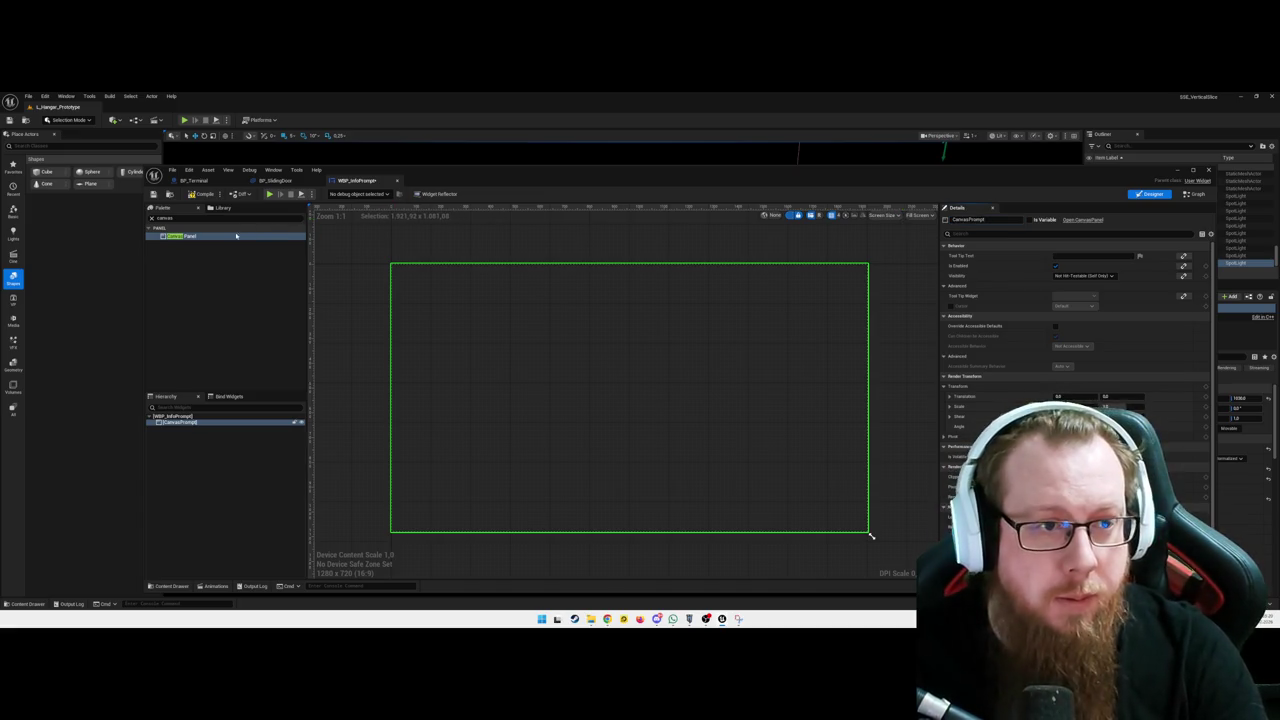
Place a Text widget from the Palette onto the CanvasPrompt canvas
type("text")
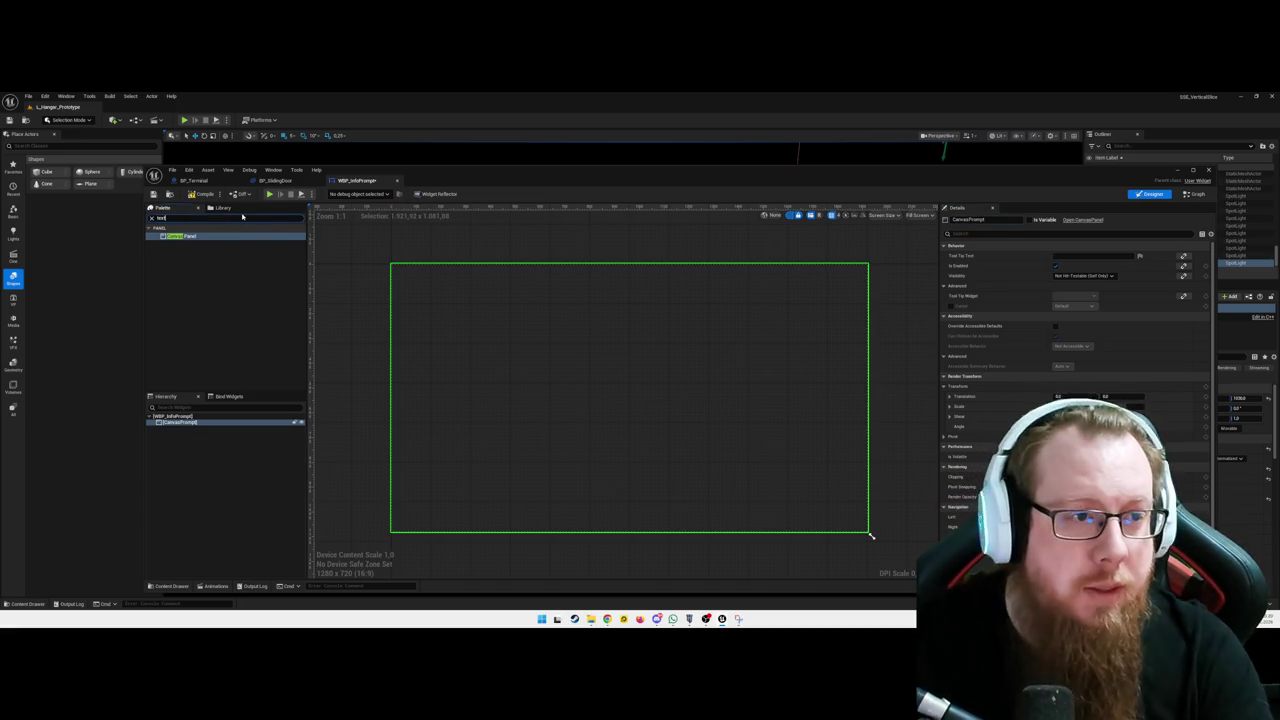
left_click(182, 247)
left_click_drag(182, 250, 511, 388)
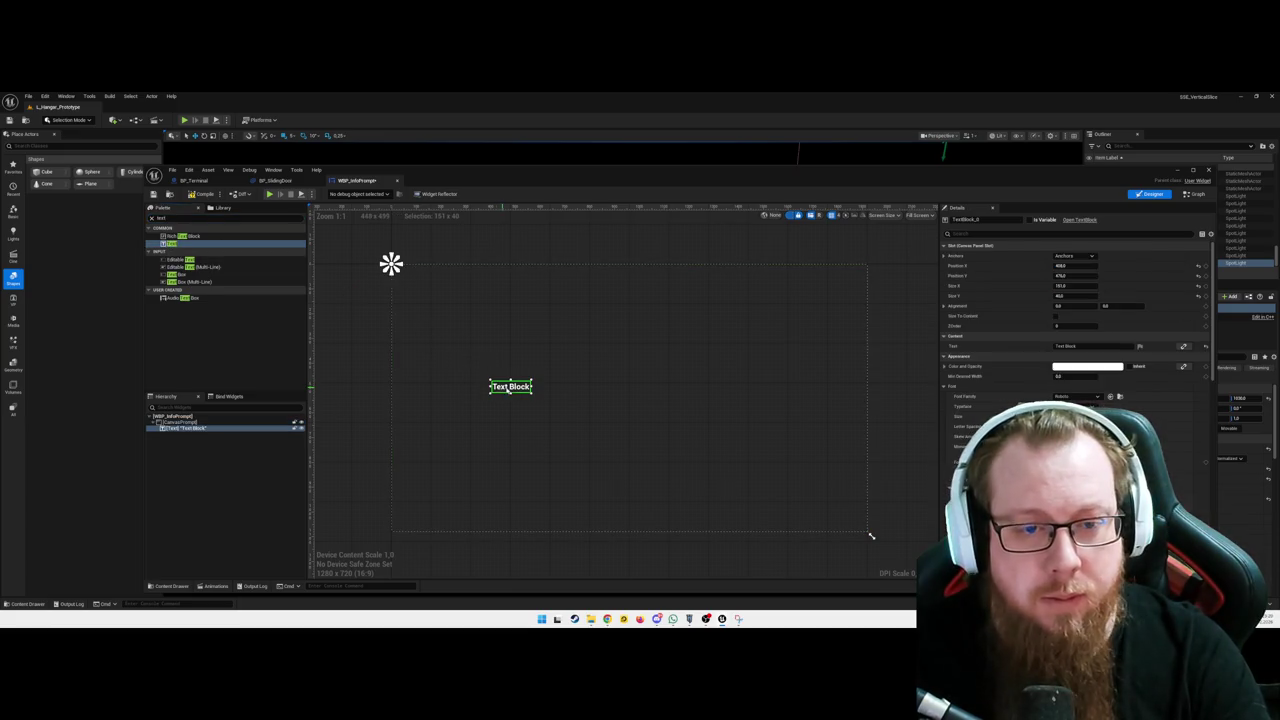
Anchor the text middle-left, with Position X/Y 0 and alignment 0.5
left_click(1075, 256)
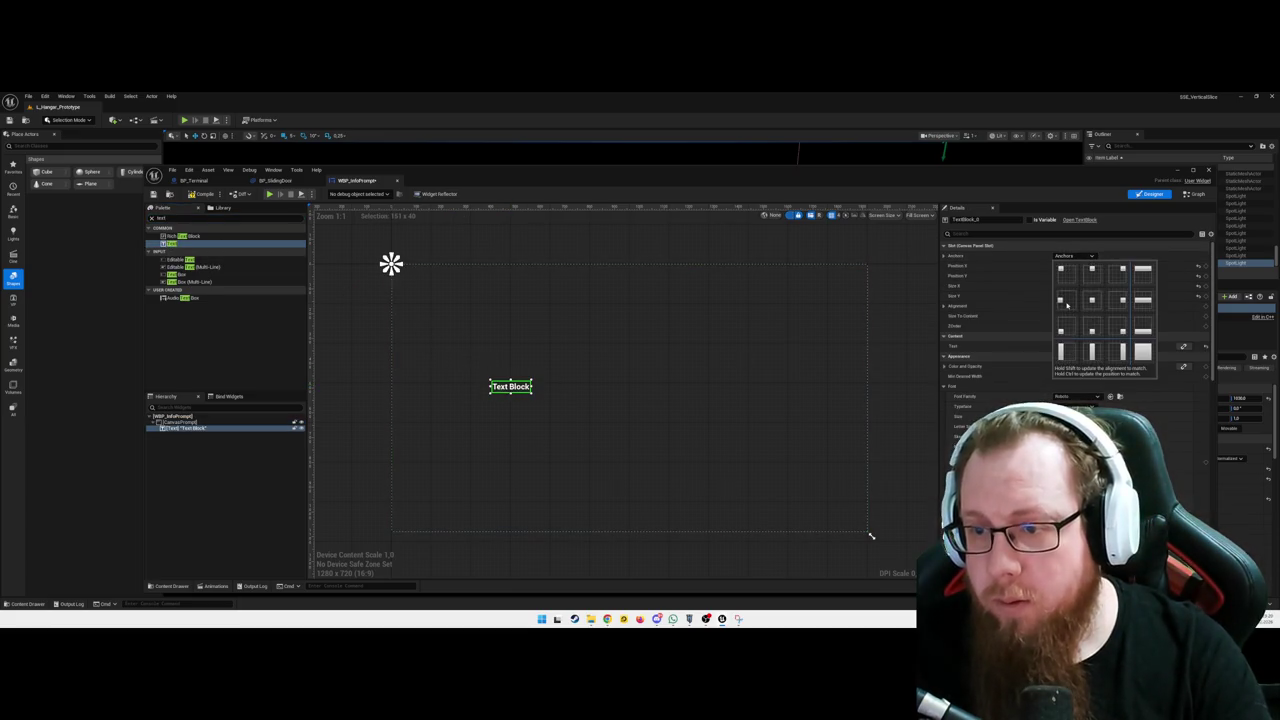
left_click(1066, 303)
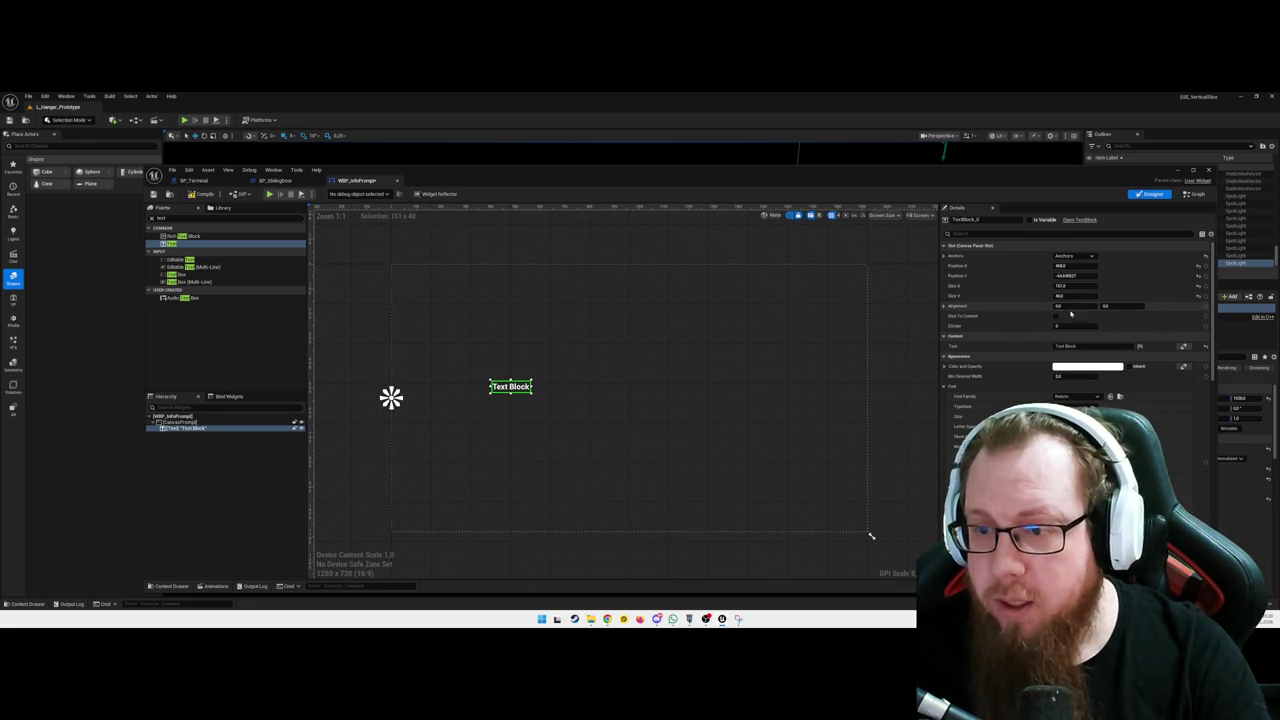
type("0.5")
key("Tab")
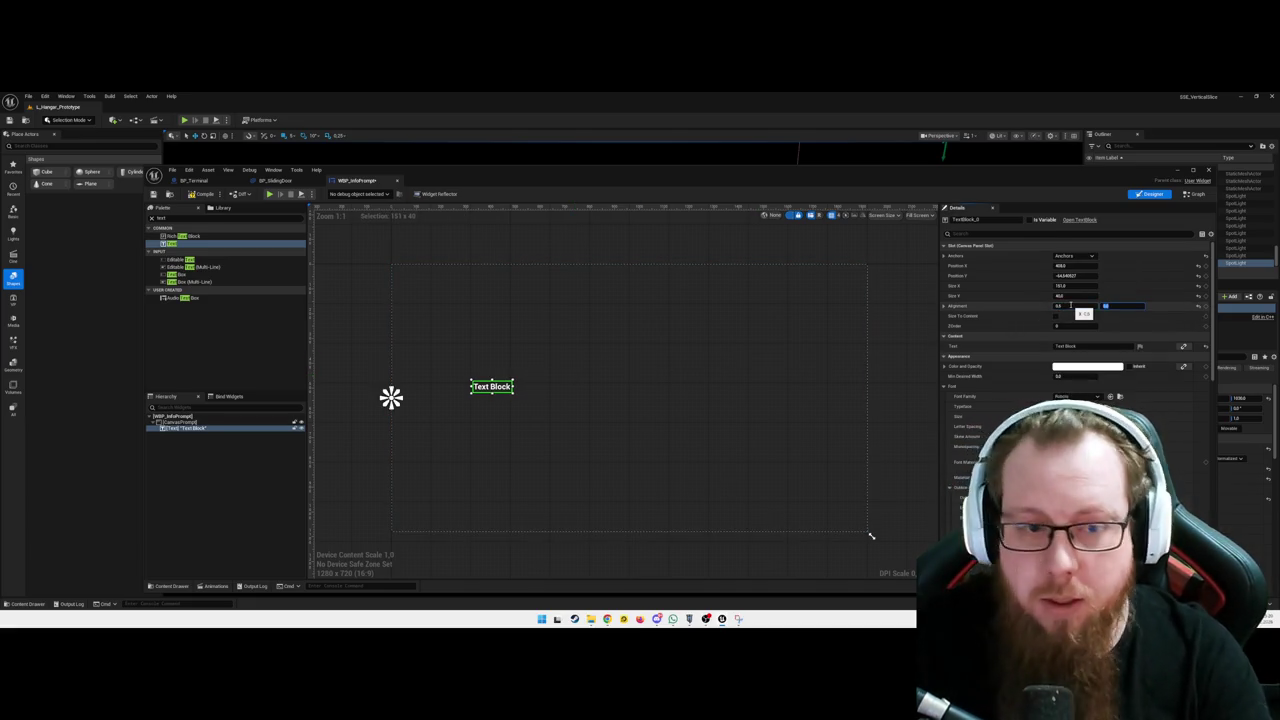
left_click(1075, 275)
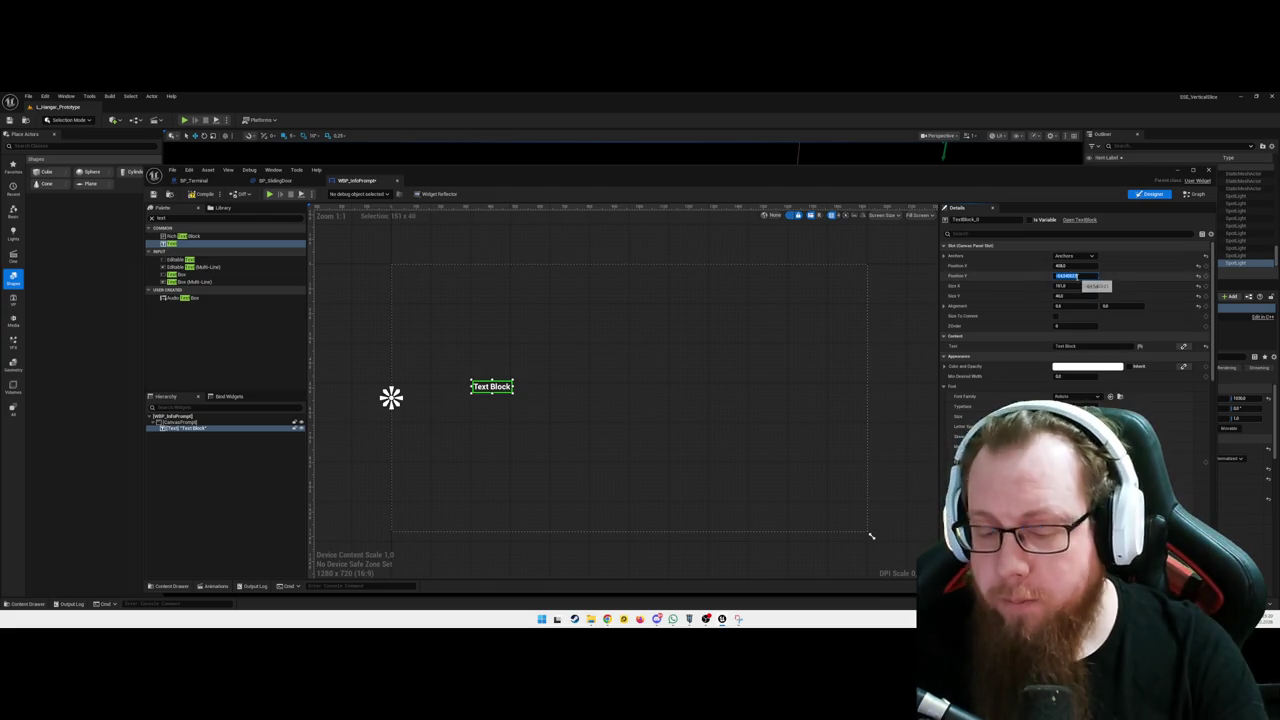
type("0")
key("Tab")
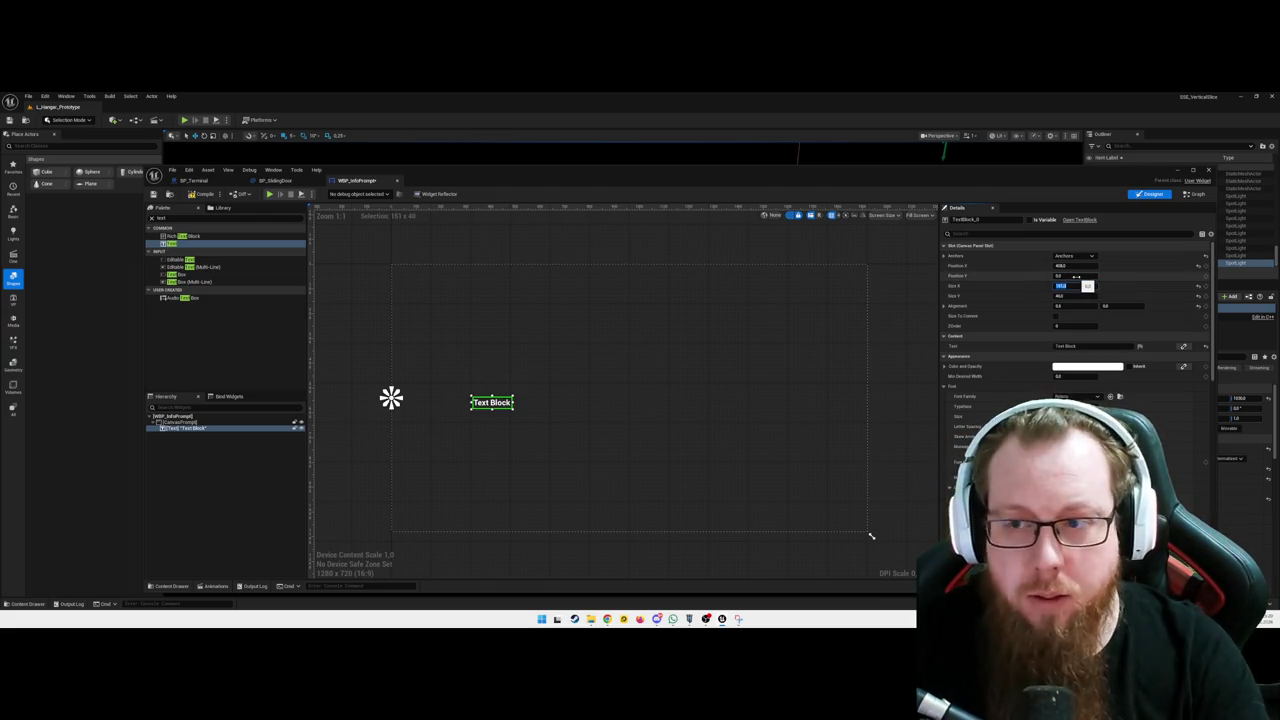
type("0")
key("Tab")
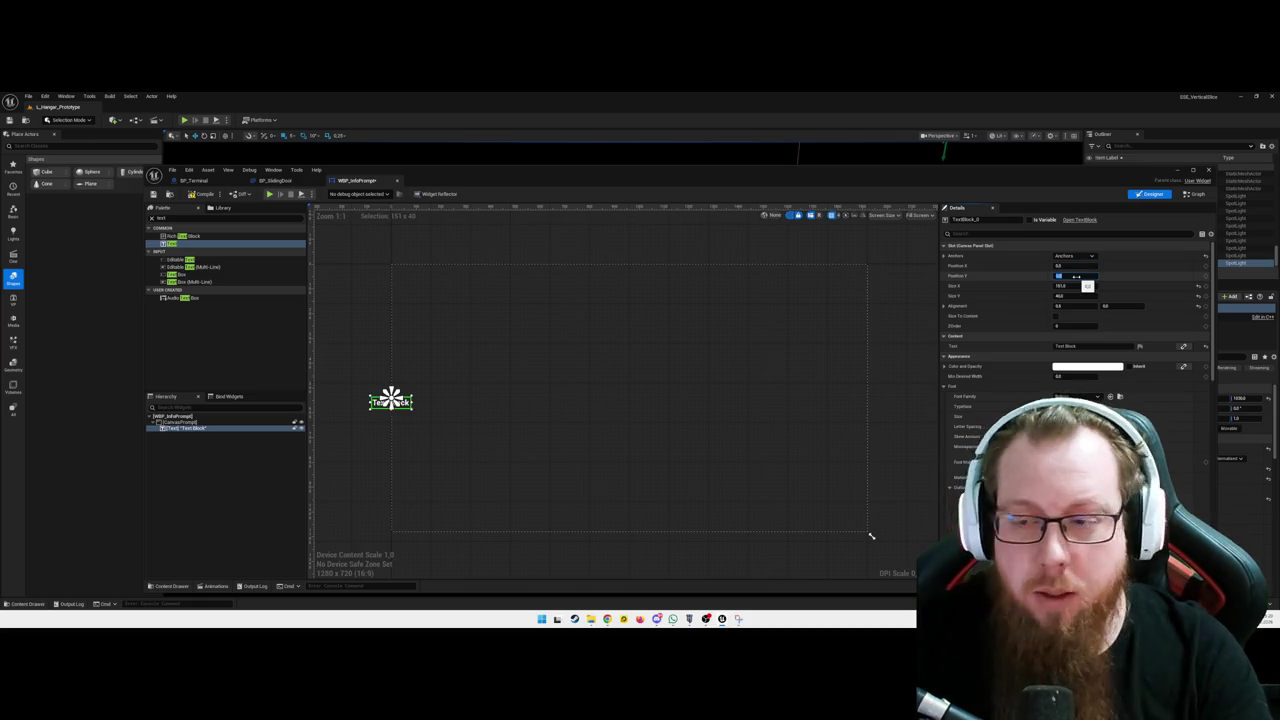
mouse_move(1070, 305)
left_mouse_down()
mouse_move(1095, 305)
mouse_move(1064, 305)
left_mouse_up()
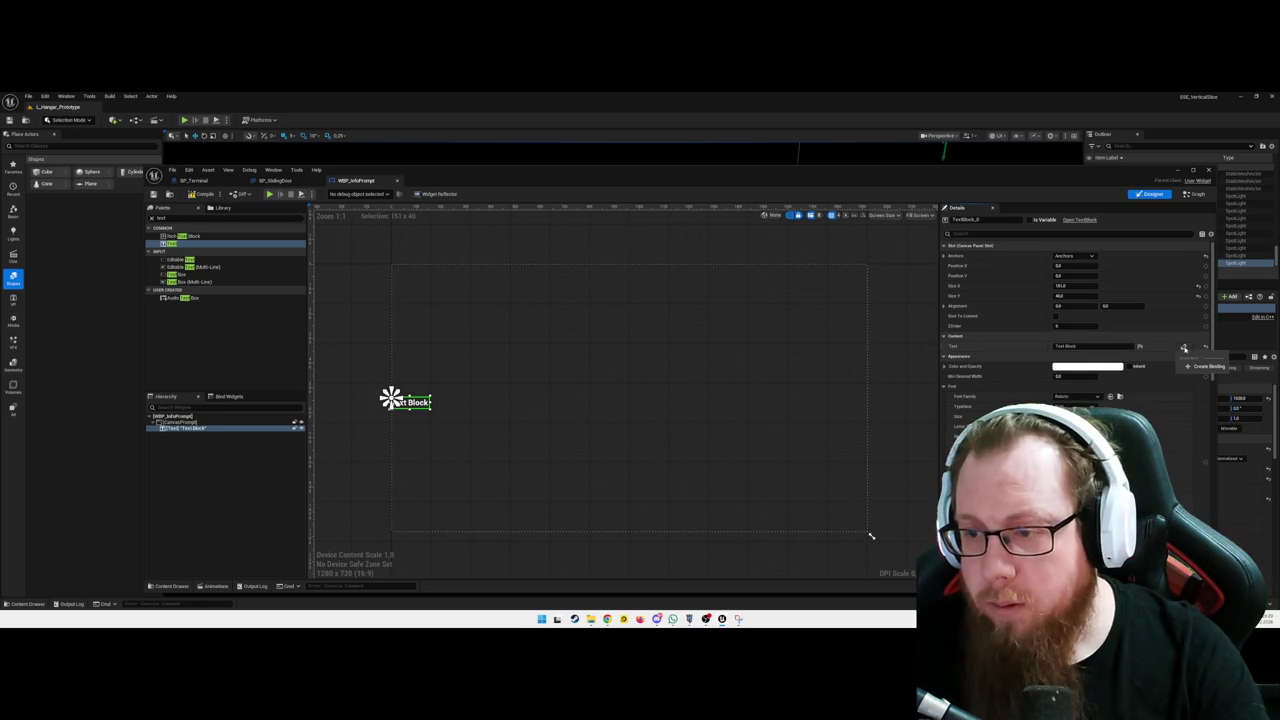
Review the text binding options and widget tree, clear the palette search, then show the Event Graph
left_click(1183, 346)
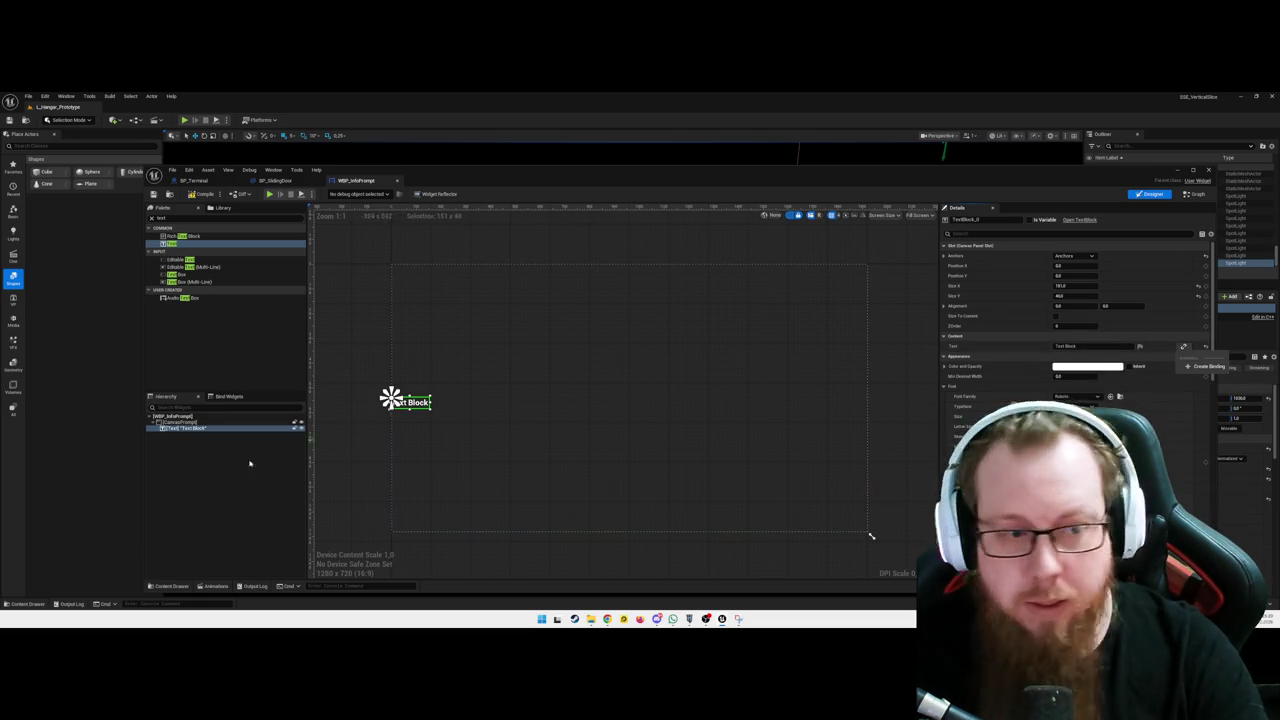
left_click(229, 489)
left_click(206, 430)
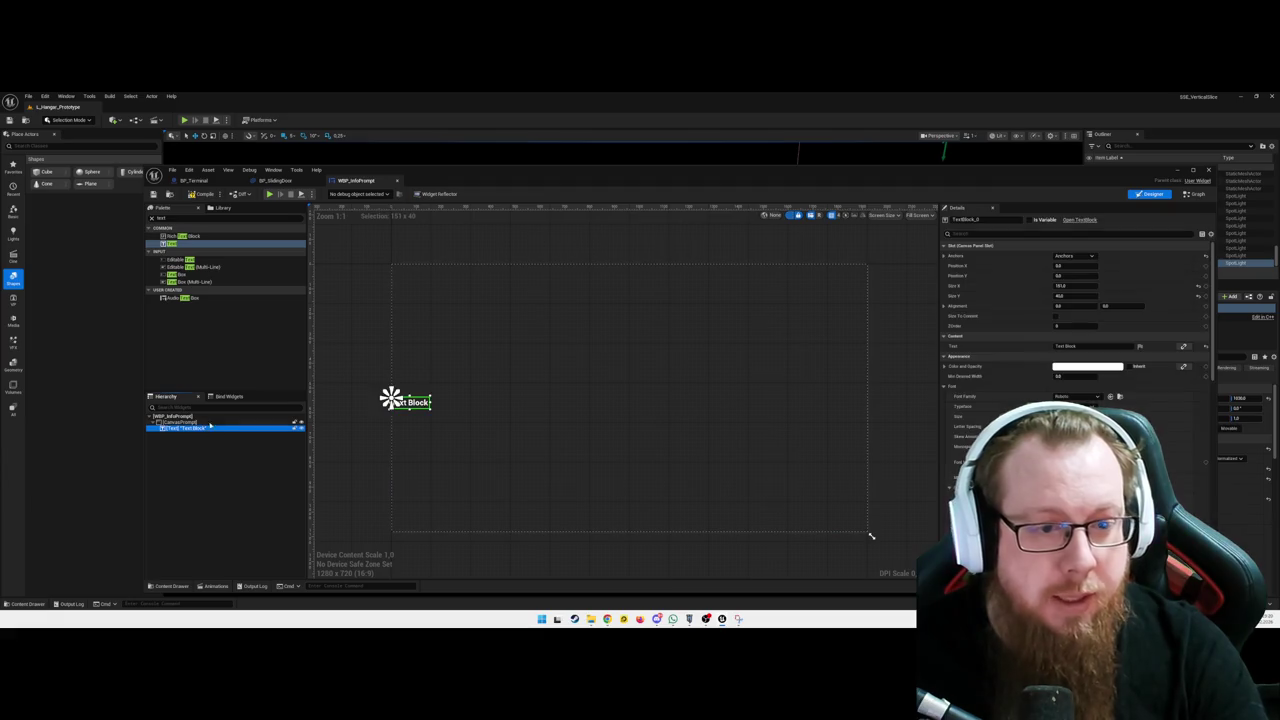
left_click(222, 408)
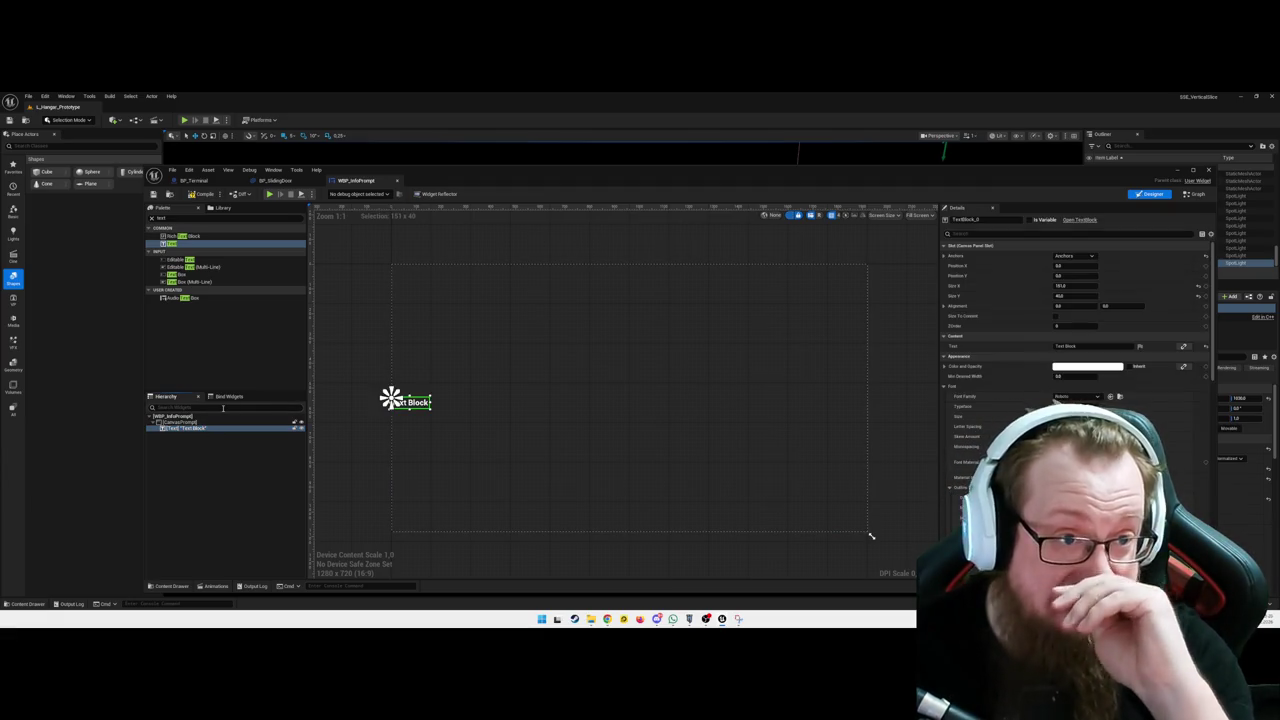
left_click(193, 197)
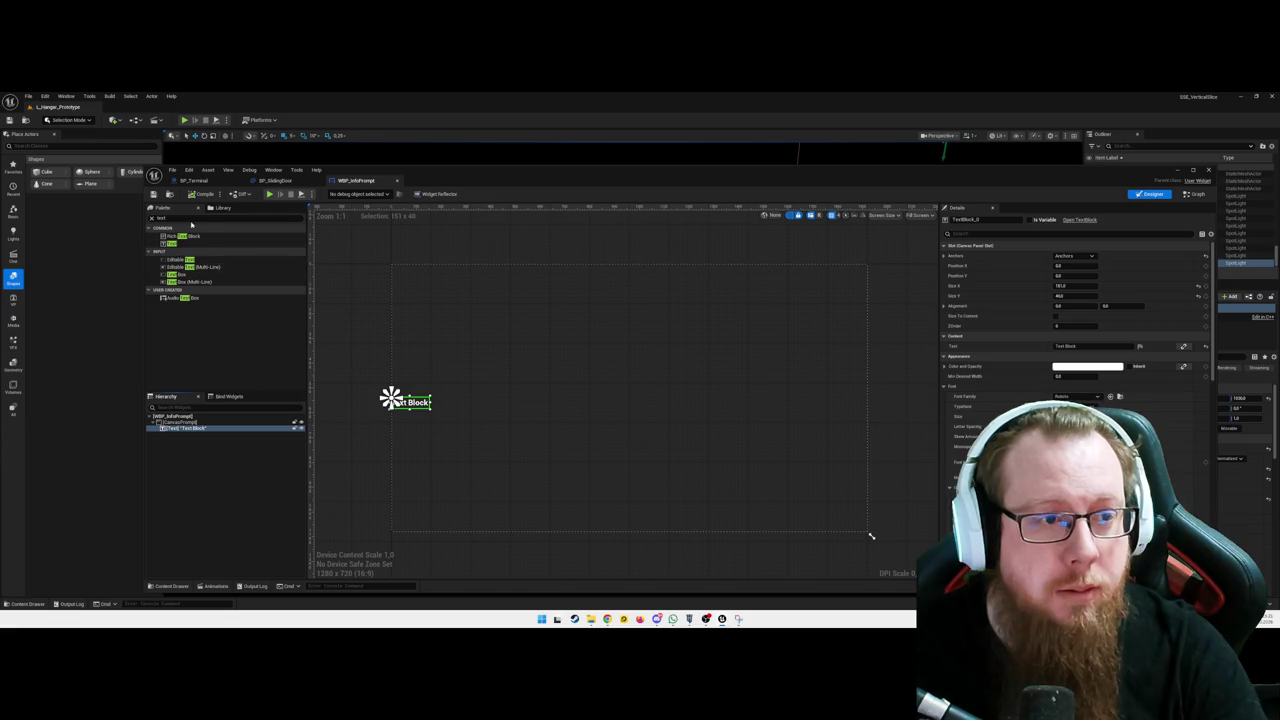
key("BackSpace")
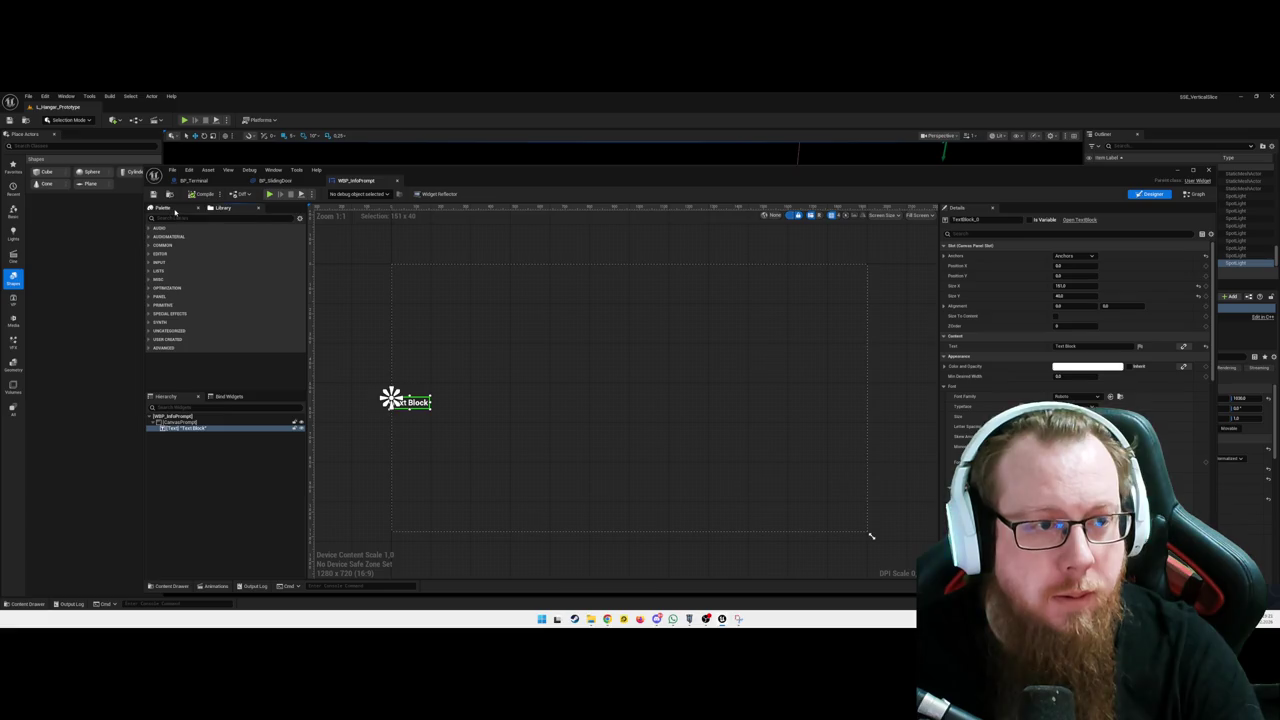
left_click(223, 391)
left_click(227, 397)
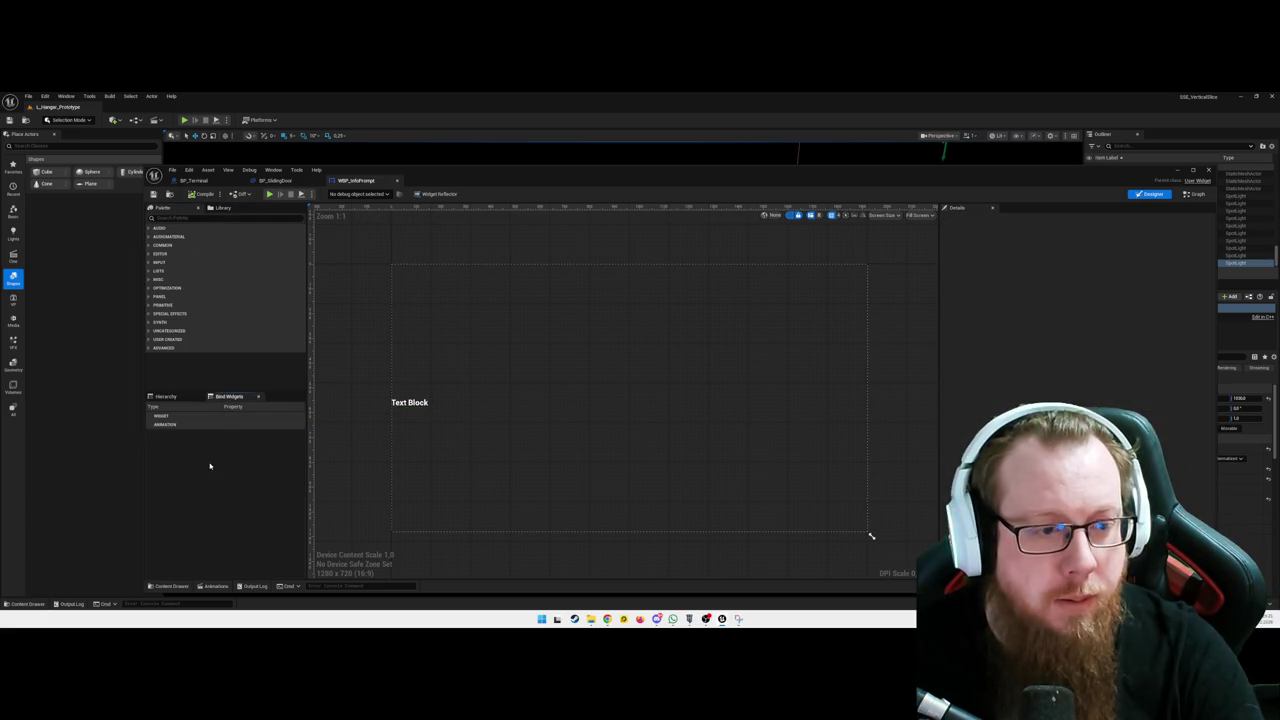
left_click(168, 397)
right_click(197, 455)
left_click(222, 366)
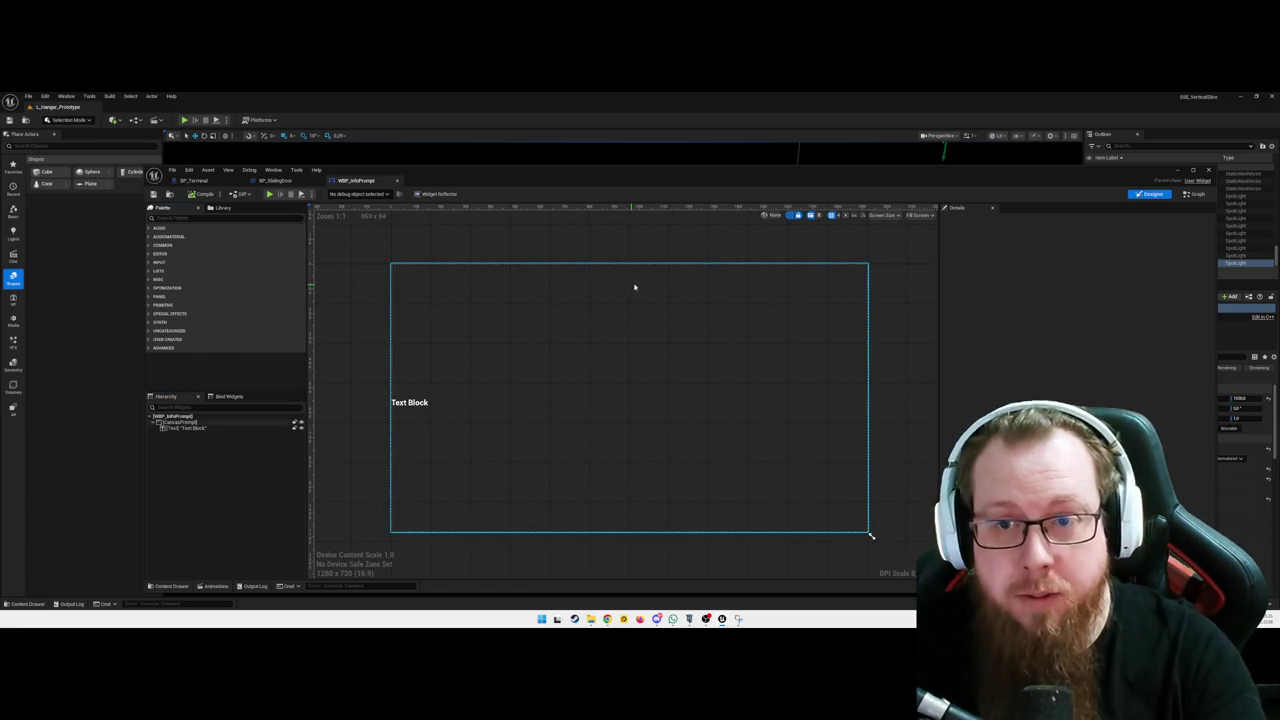
left_click(1194, 194)
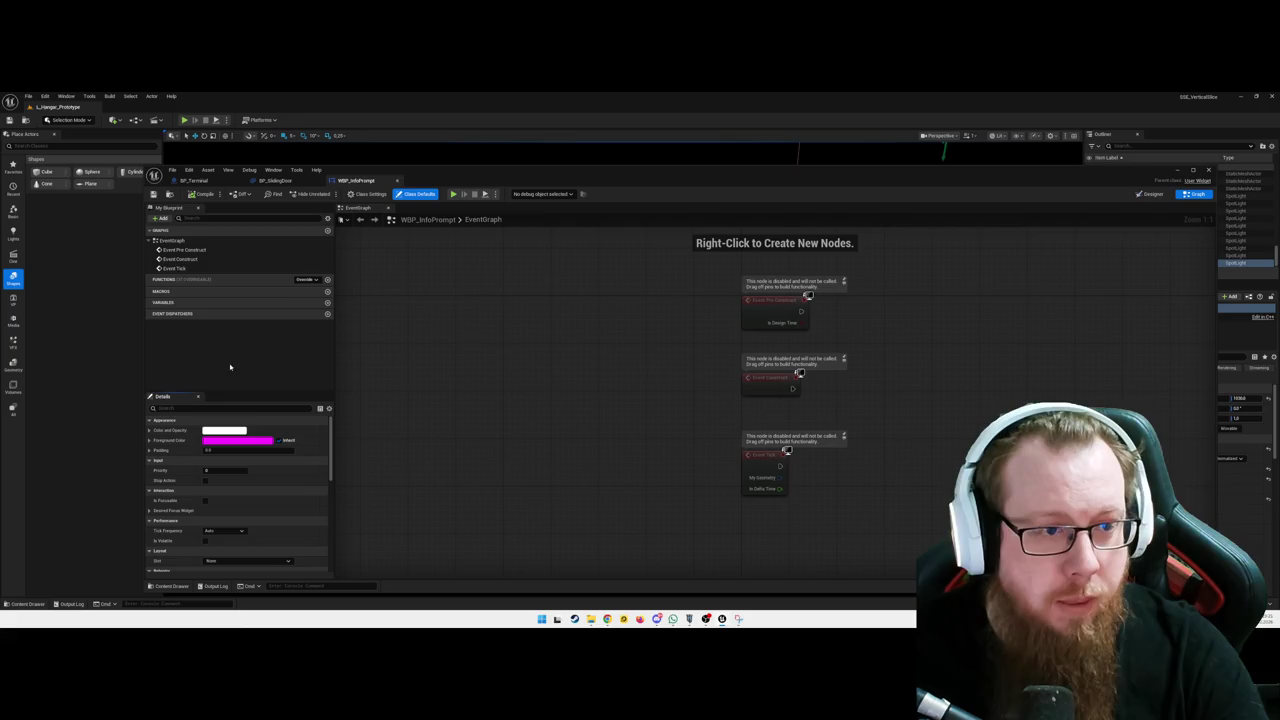
Add a Text-type variable named InfoPromptText, then return to the Designer
left_click(327, 304)
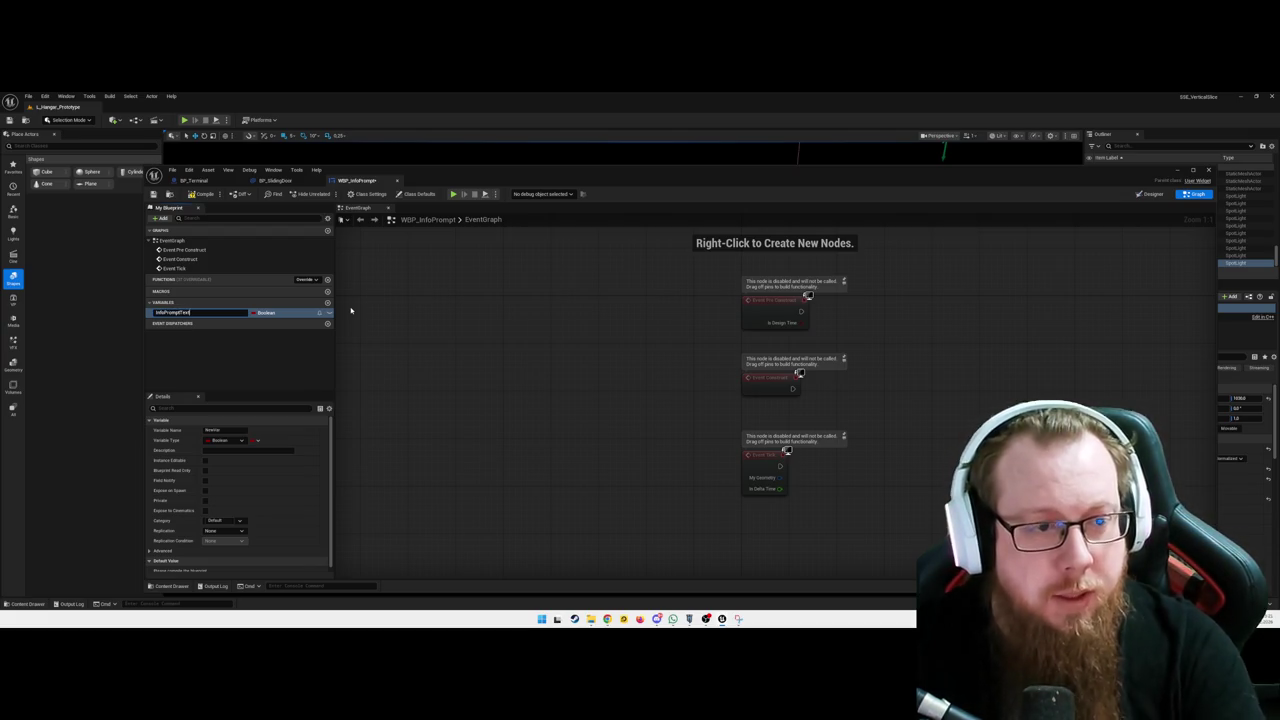
type("t")
left_click(266, 313)
type("text")
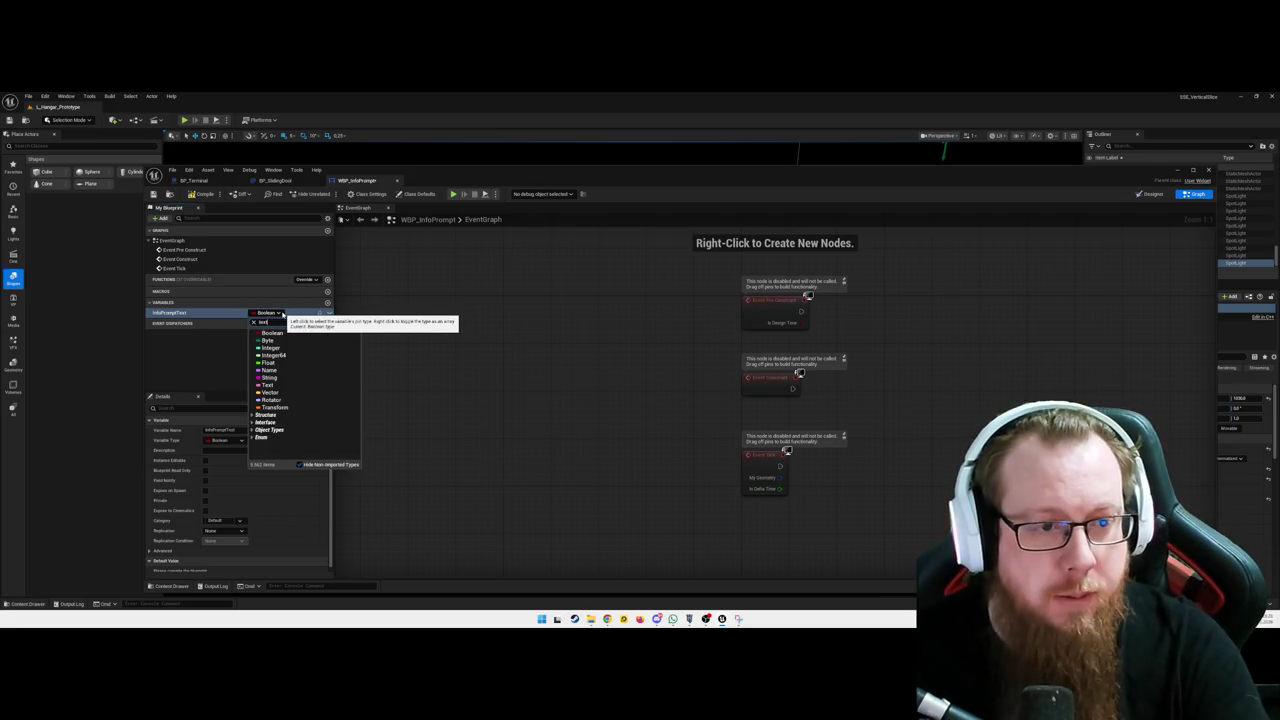
left_click(268, 333)
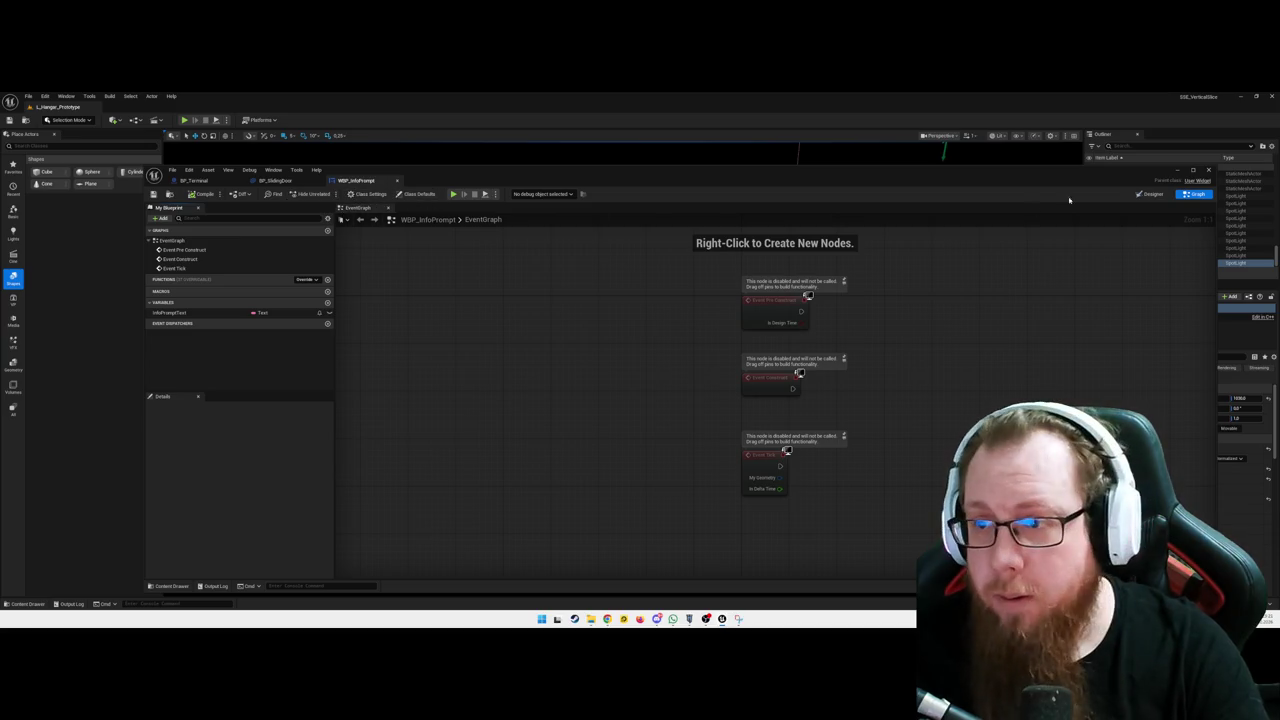
left_click(1152, 194)
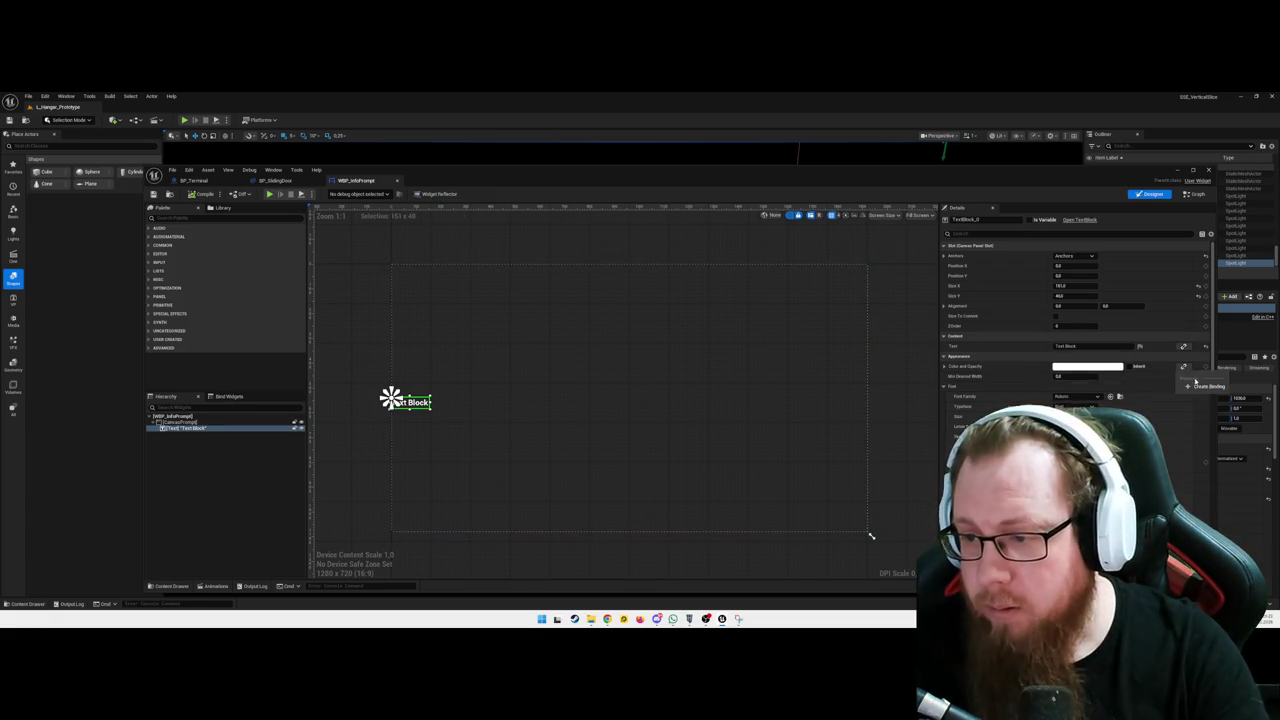
Bind the Text Block's Color and Opacity to a new GetColorAndOpacity function, deleting its Return Node
left_click(1200, 380)
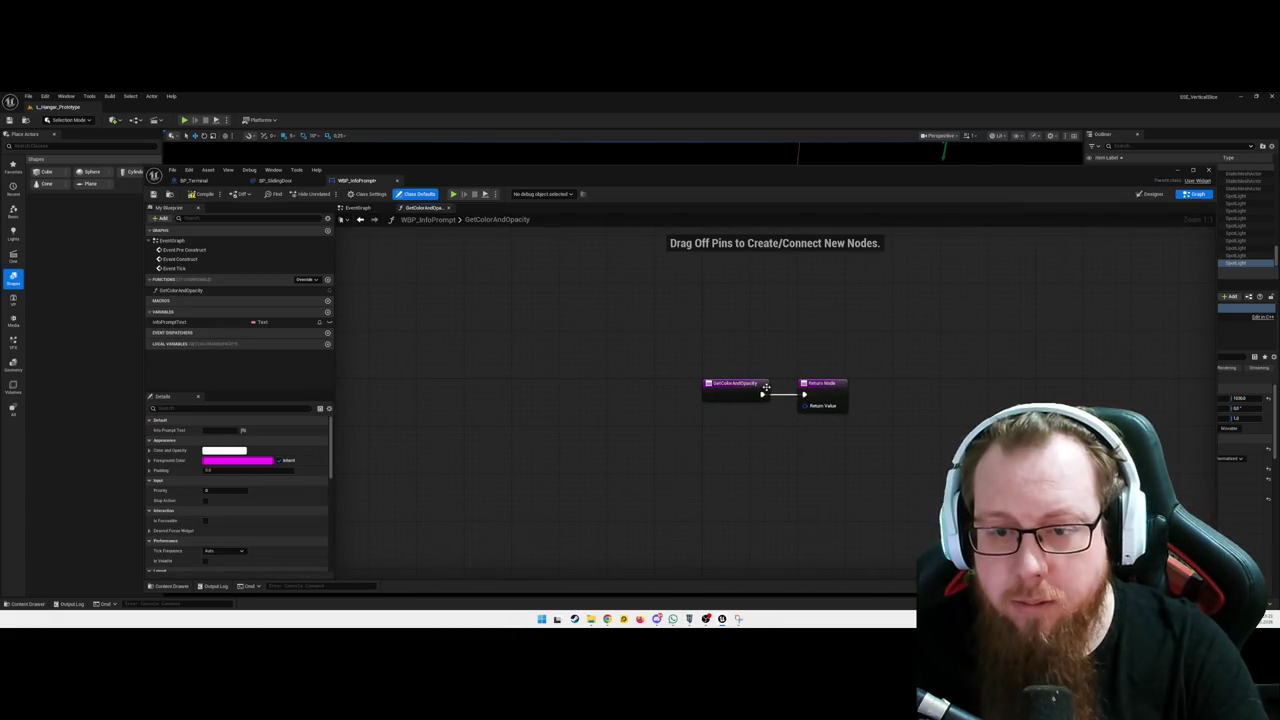
left_click(829, 383)
left_click(829, 383)
key("Delete")
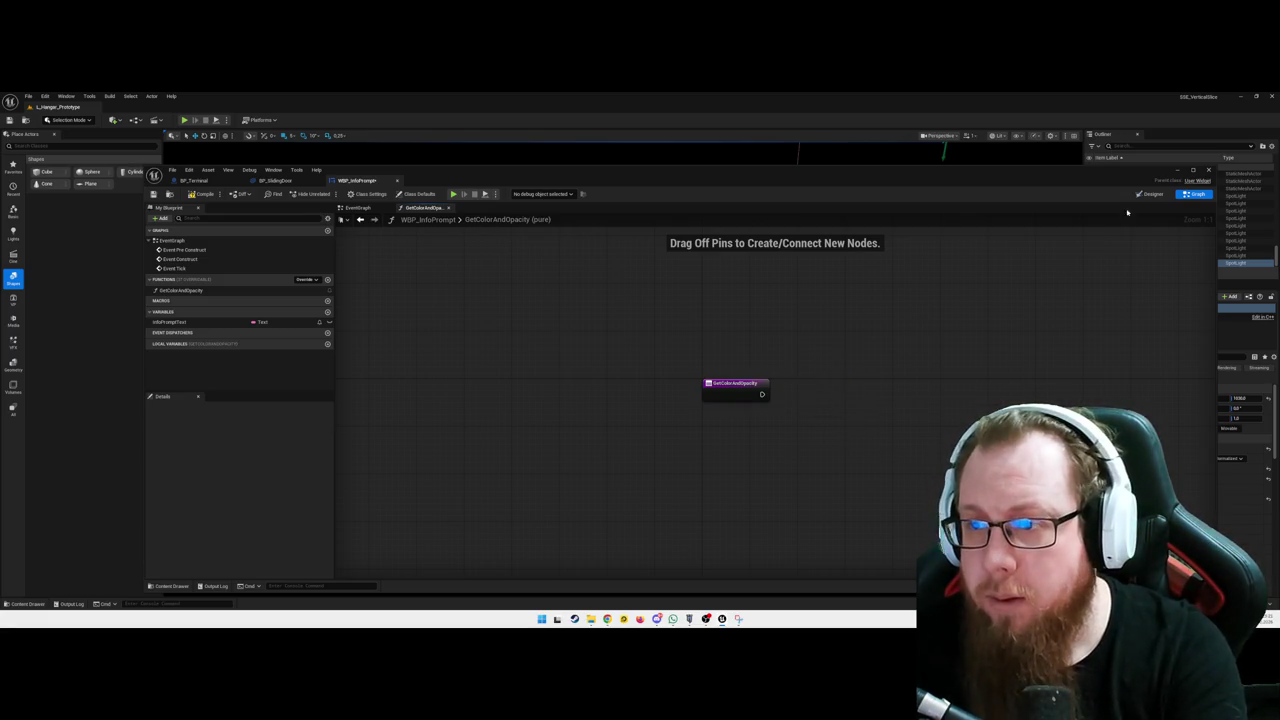
left_click(1153, 195)
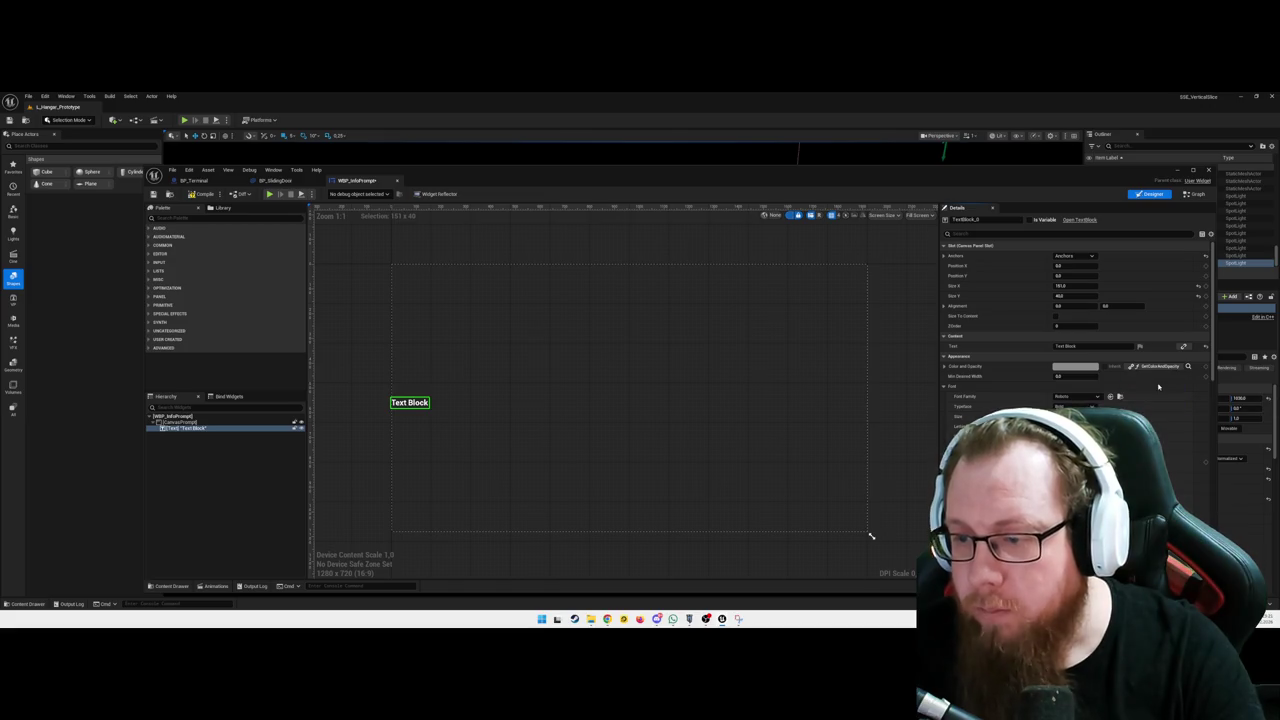
Bind the Text Block's Text property to InfoPromptText, then deselect the Text Block
scroll(1107, 361, "down", 2)
scroll(1107, 361, "up", 3)
scroll(1107, 361, "down", 1)
left_click(1184, 346)
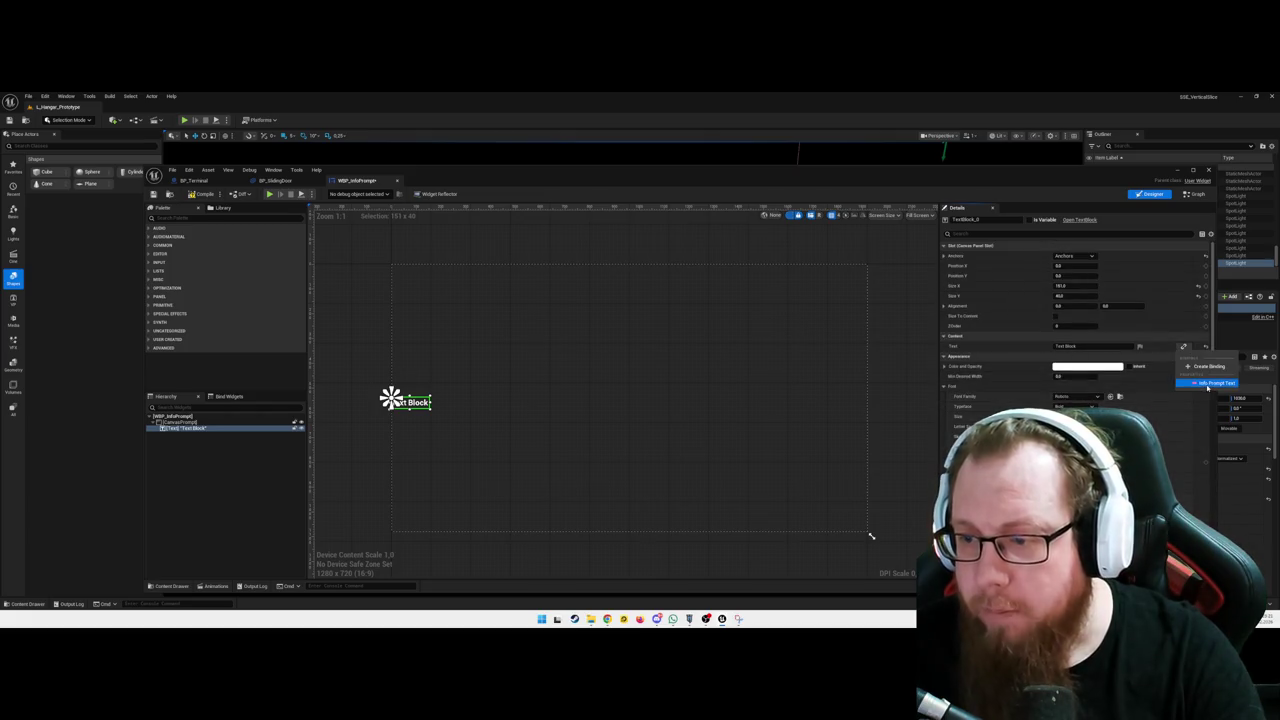
left_click(1208, 384)
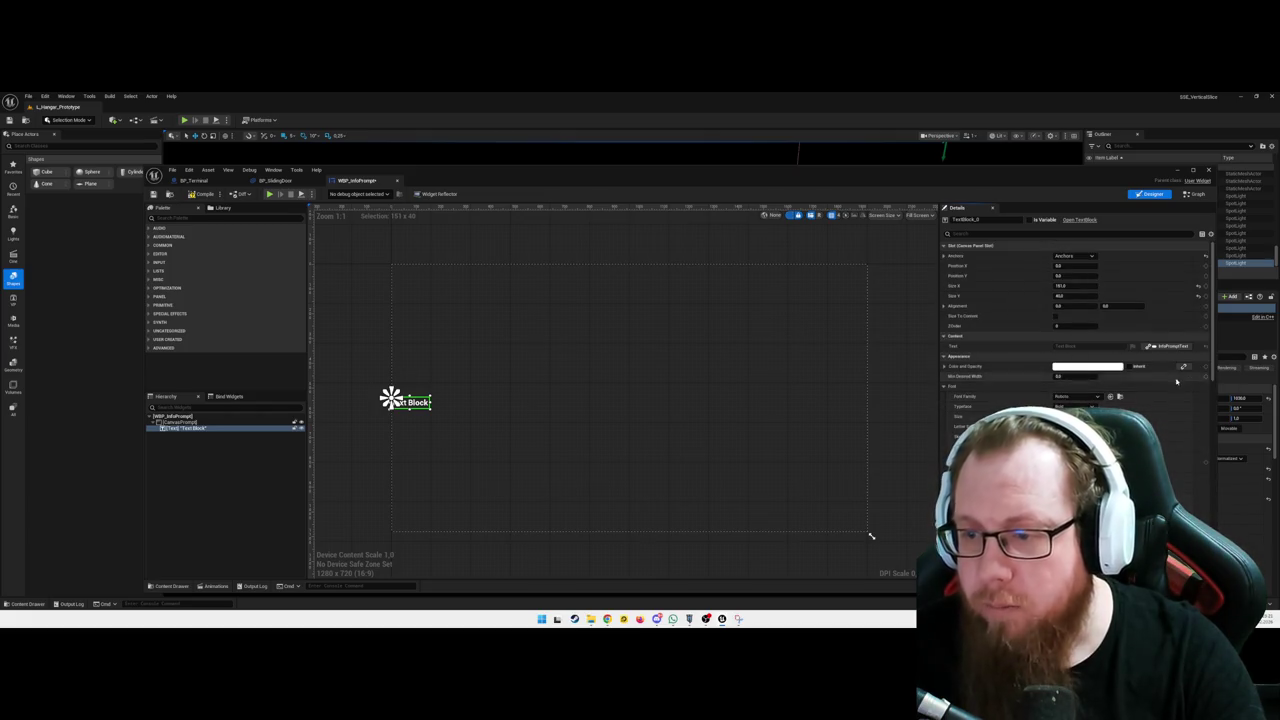
left_click(369, 331)
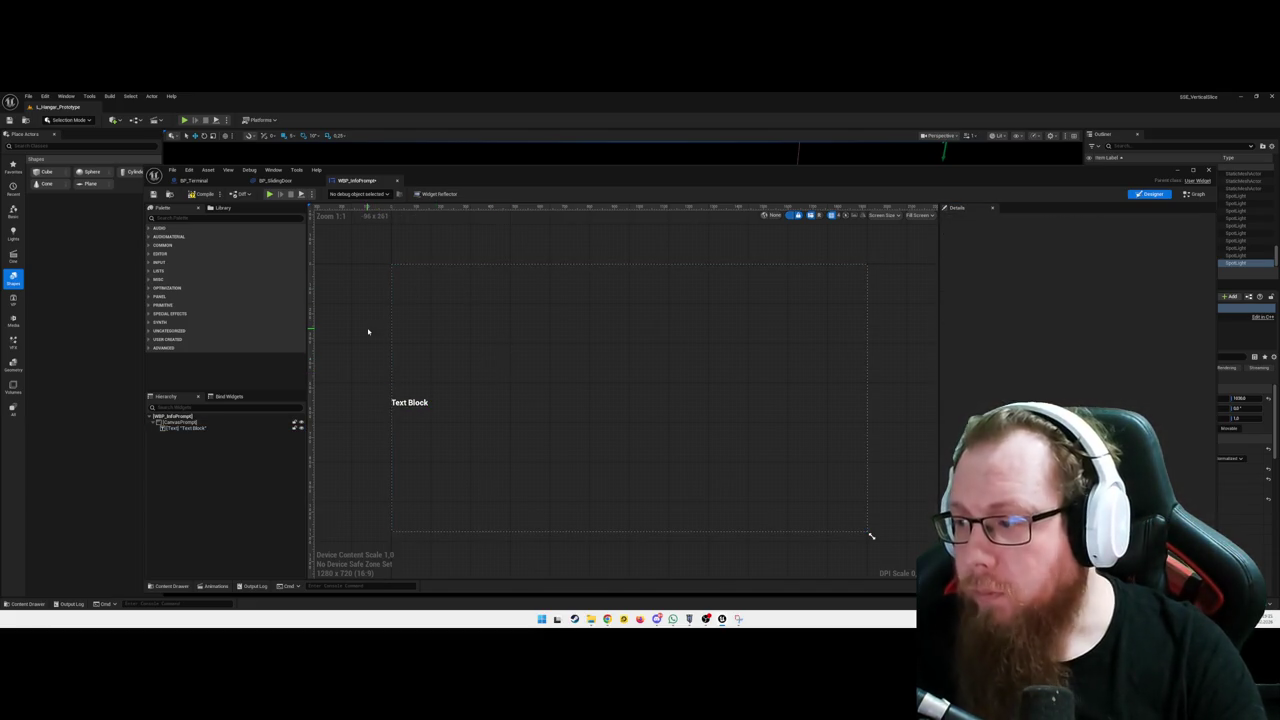
left_click_drag(350, 398, 345, 375)
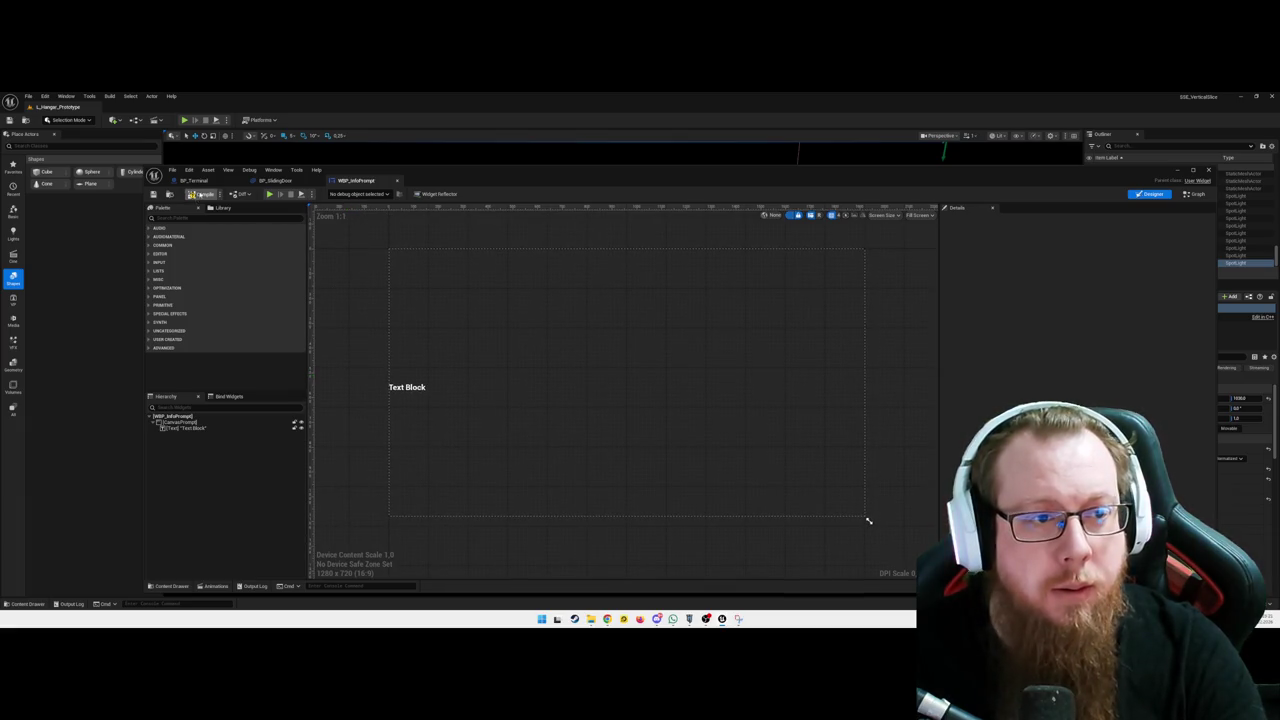
Close the widget editor and open BP_Terminal from the Content Drawer's Blueprints folder
left_click(1208, 172)
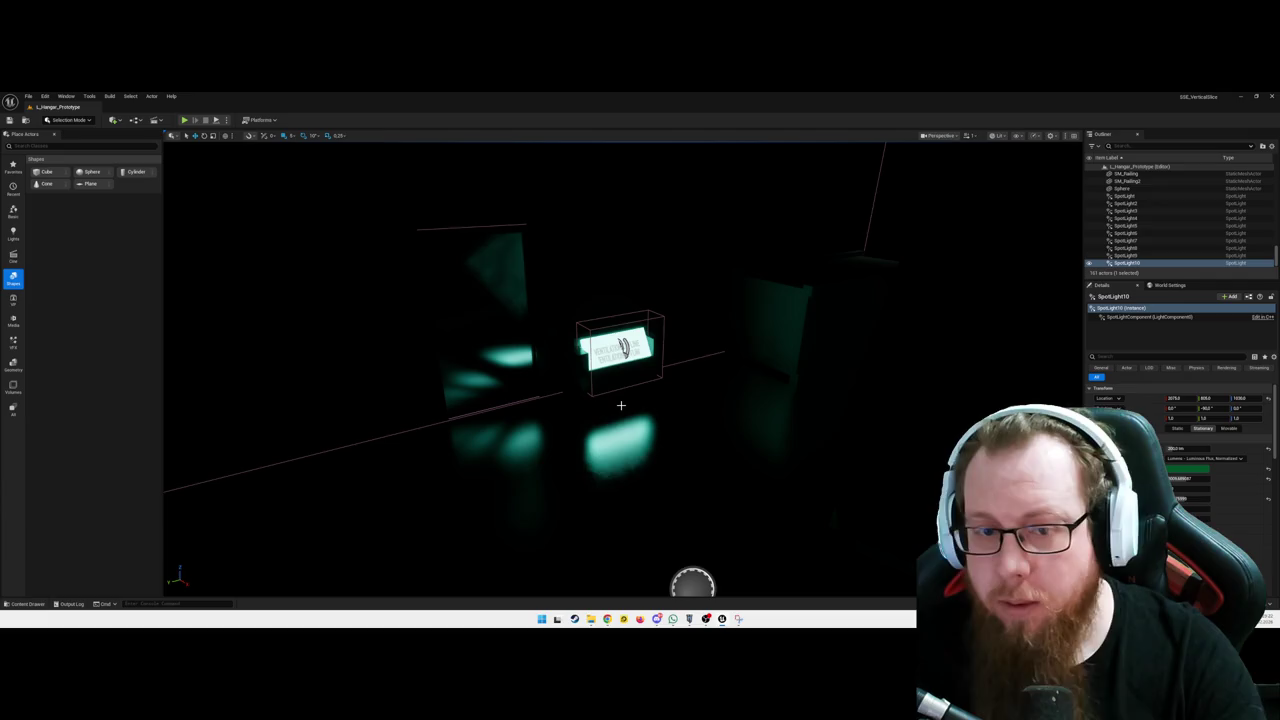
left_click(641, 345)
key("ctrl+space")
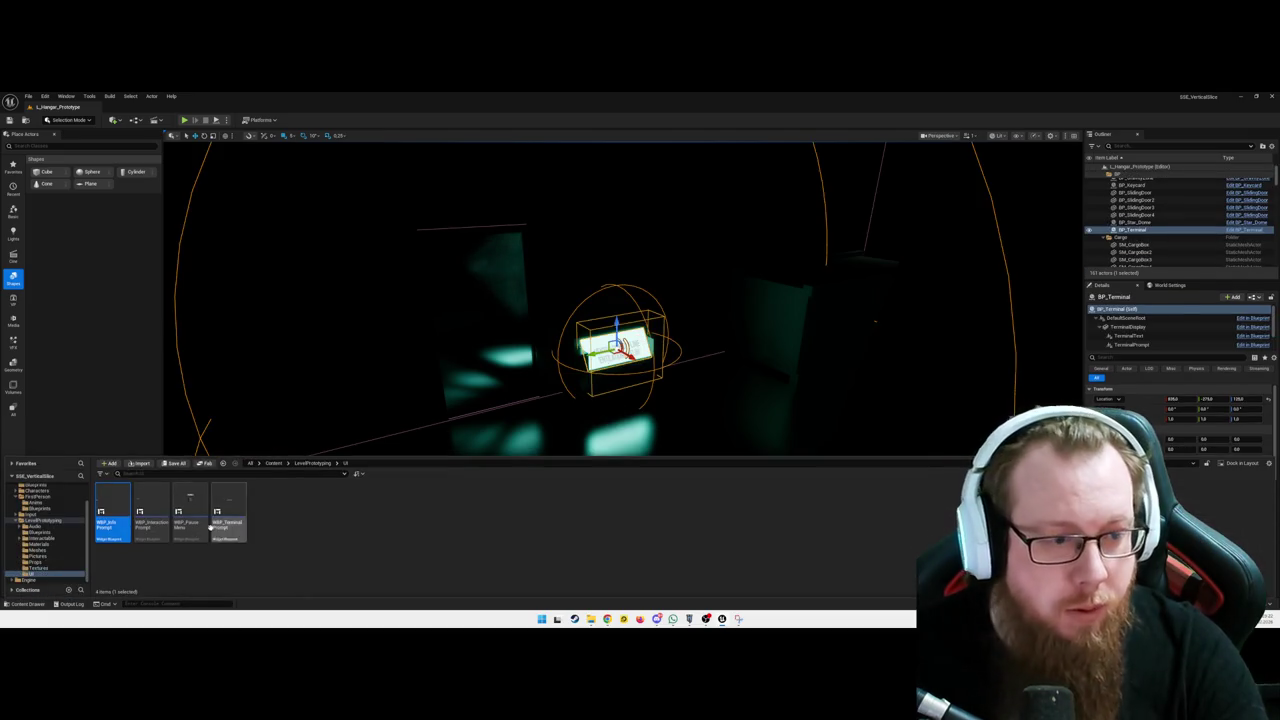
left_click(41, 532)
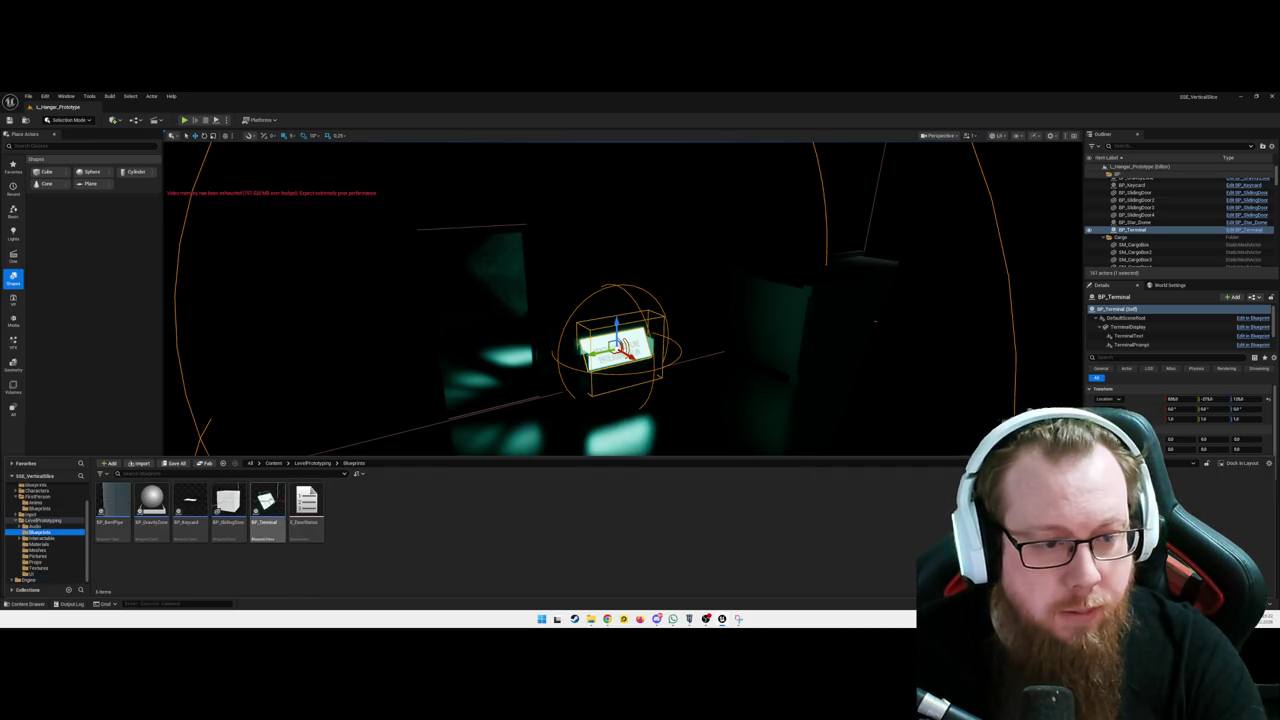
double_click(265, 505)
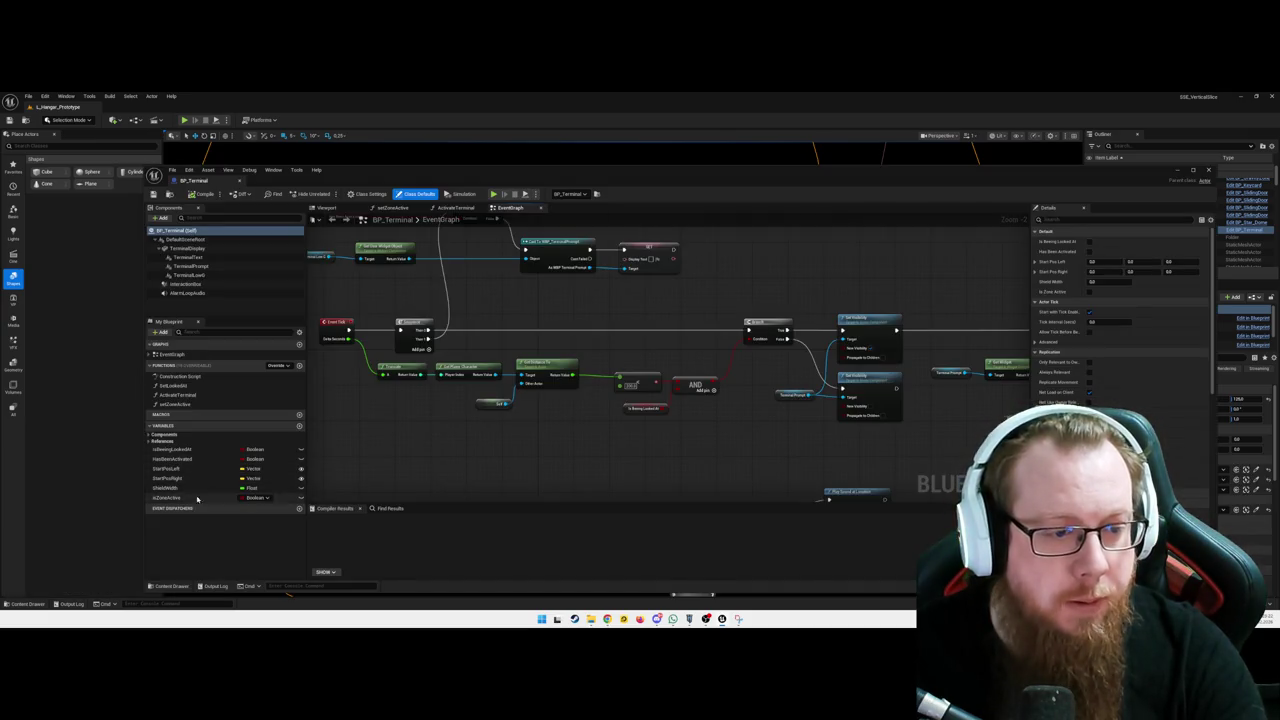
Inspect BP_Terminal's TerminalDisplay component and try a 'widTerm' component search, then close the editor
left_click(152, 442)
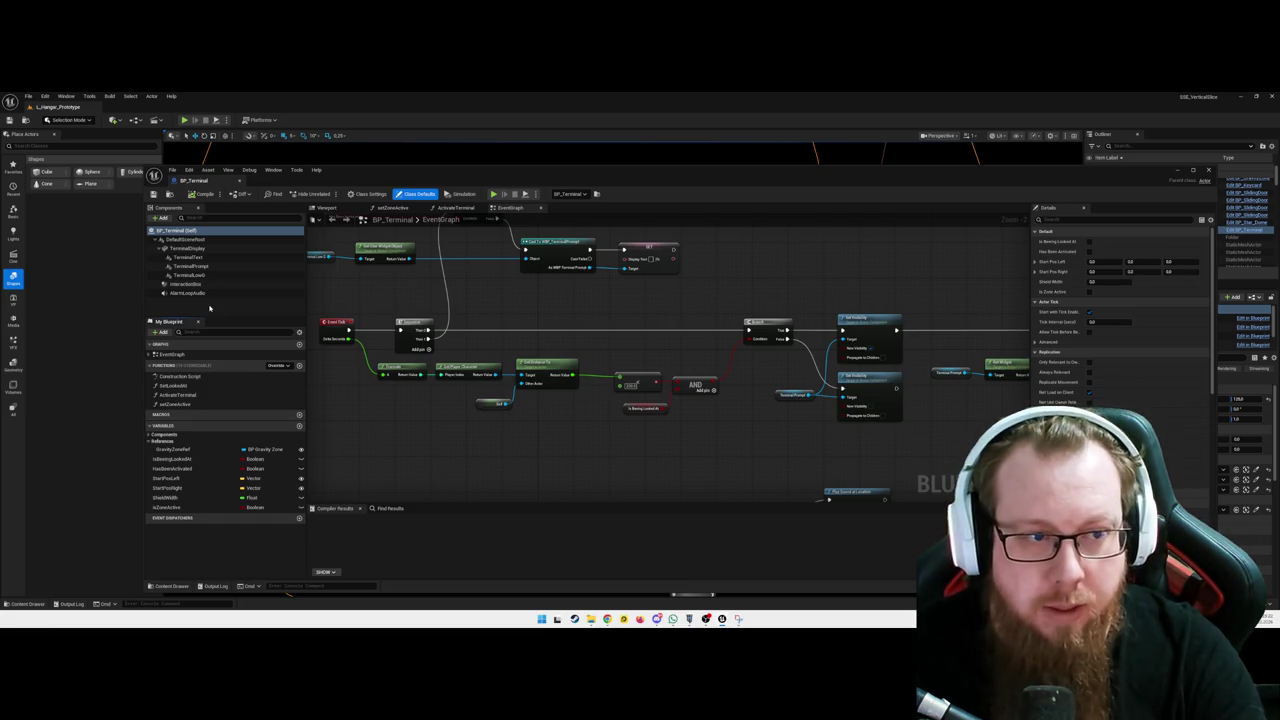
left_click(195, 249)
left_click(160, 217)
type("wid")
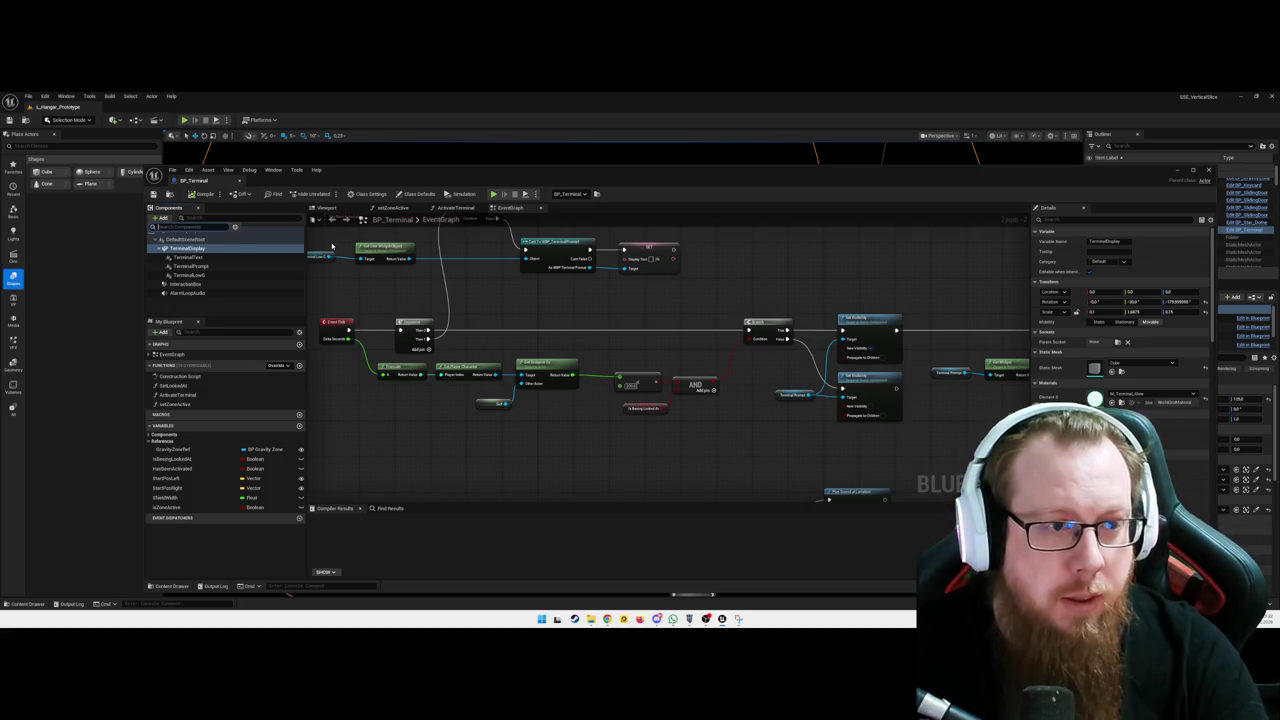
type("Term")
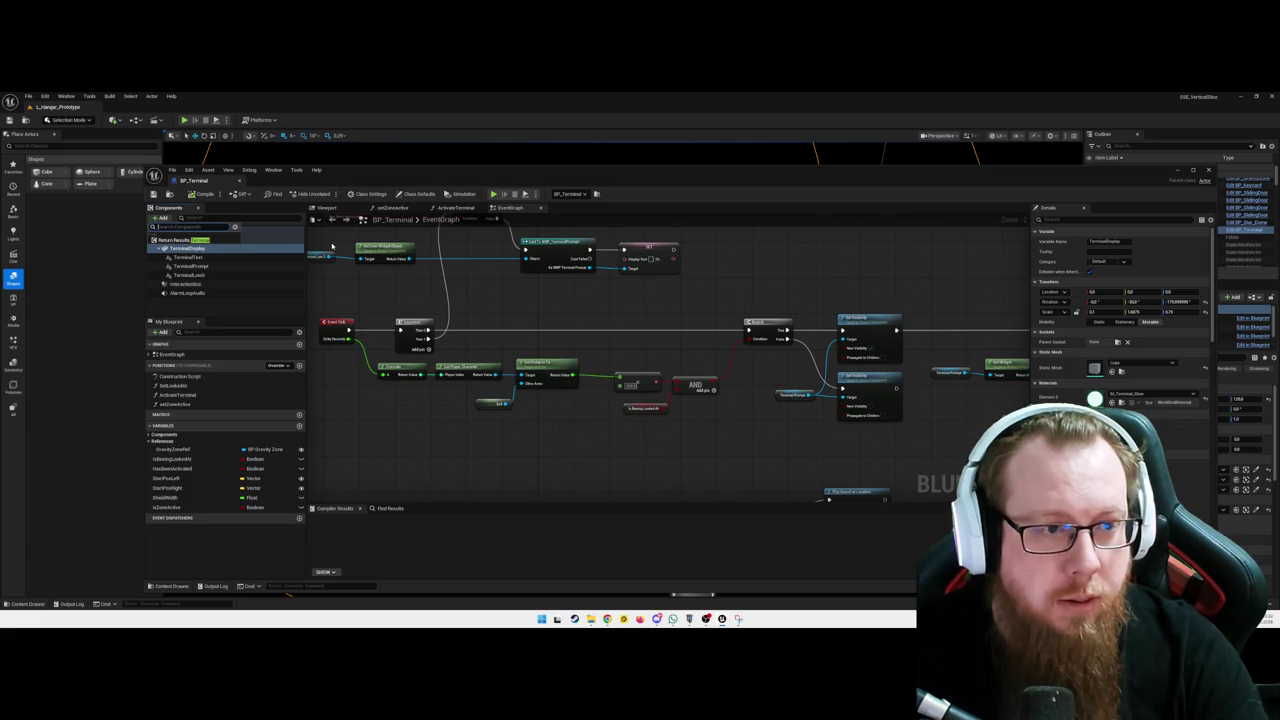
key("Escape")
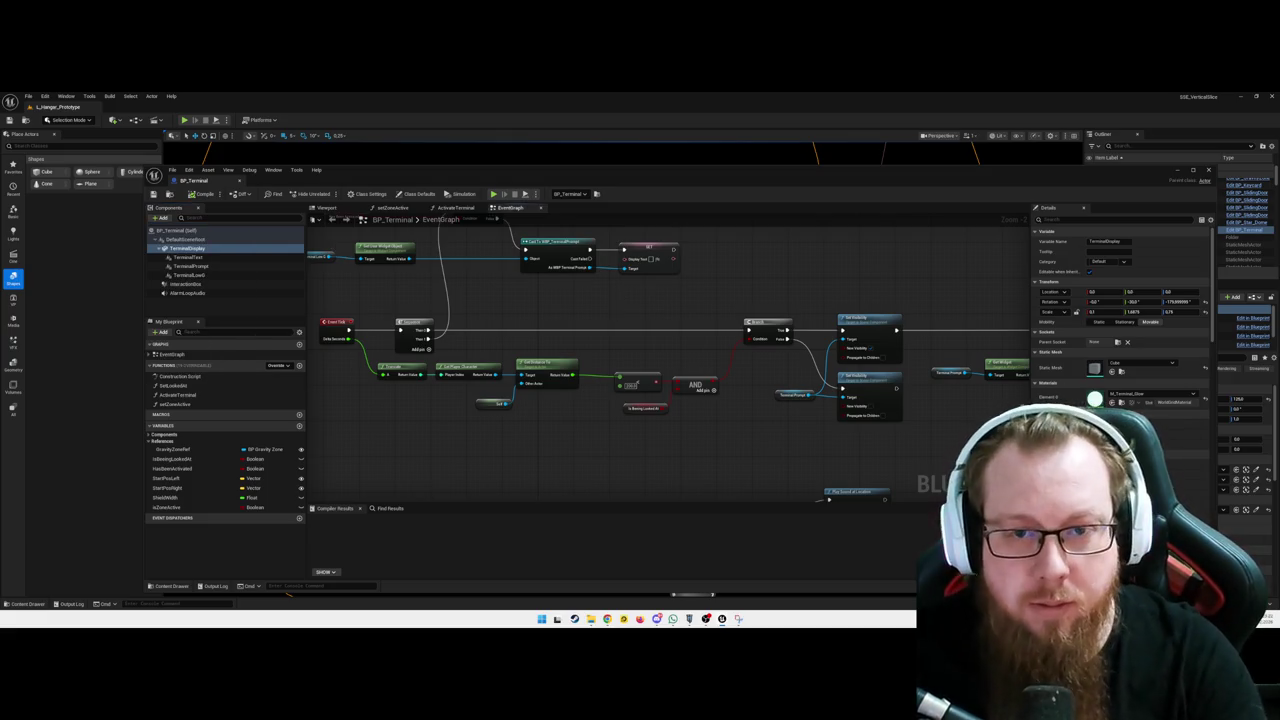
left_click_drag(619, 301, 600, 303)
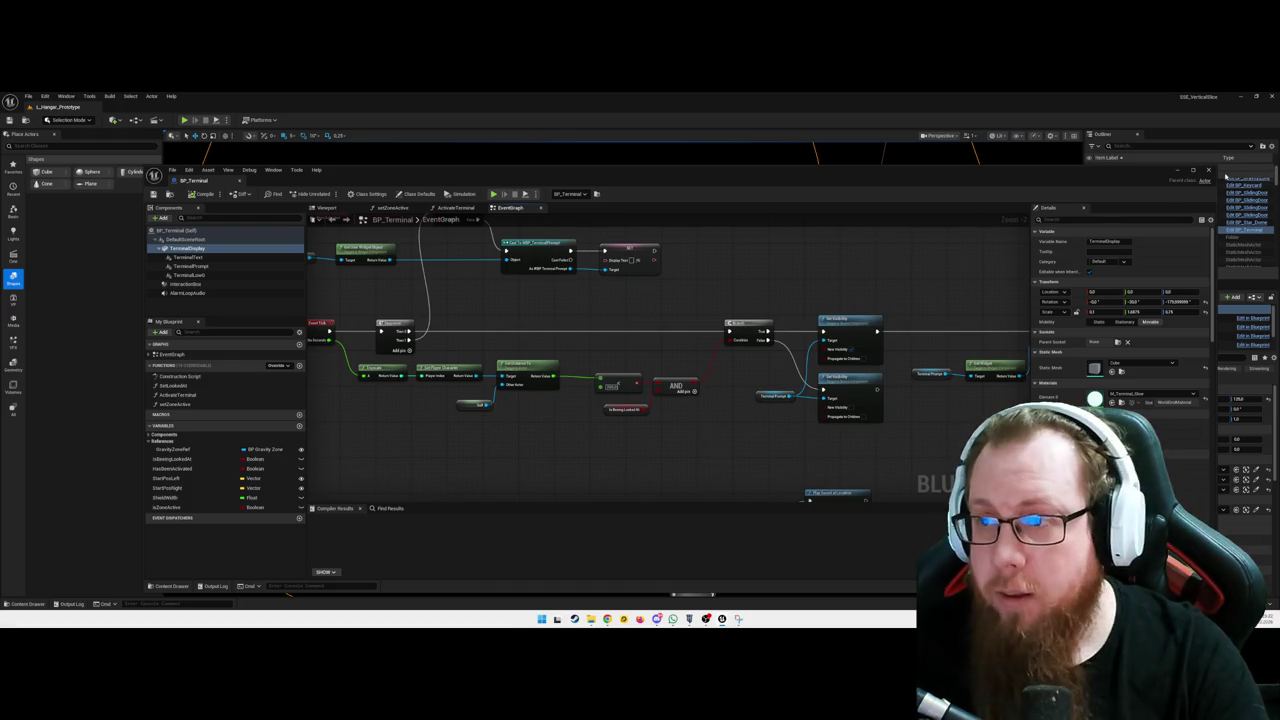
left_click(1210, 170)
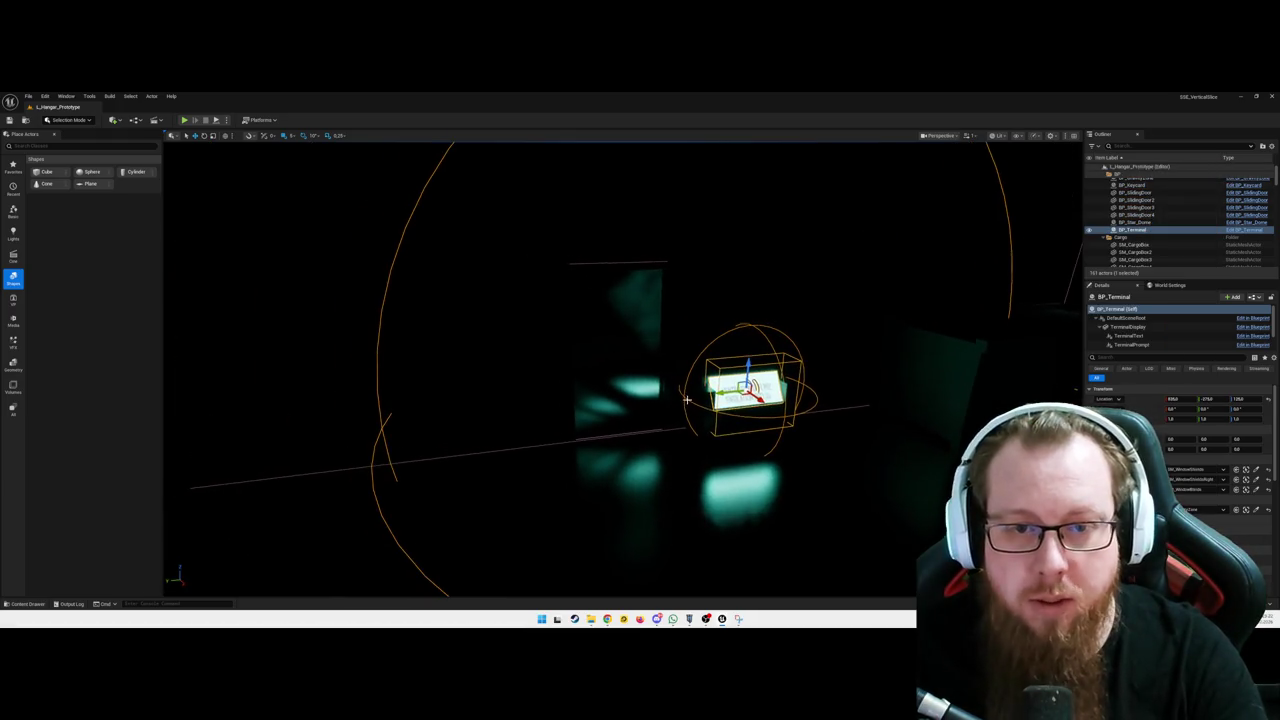
Select the BP_GravityZone actor near the terminal panels and focus the viewport on it
left_click(774, 299)
scroll(1134, 206, "up", 3)
left_click_drag(646, 294, 560, 305)
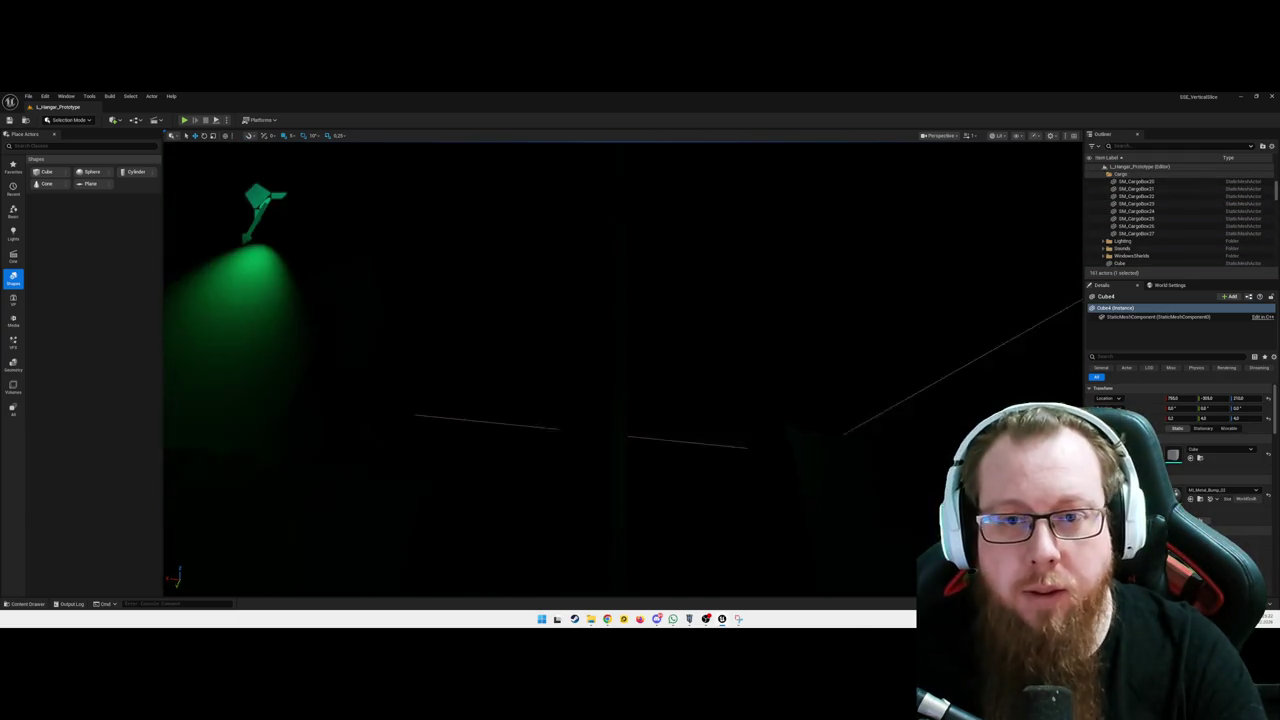
left_click(824, 326)
left_click(931, 386)
left_click_drag(949, 394, 805, 407)
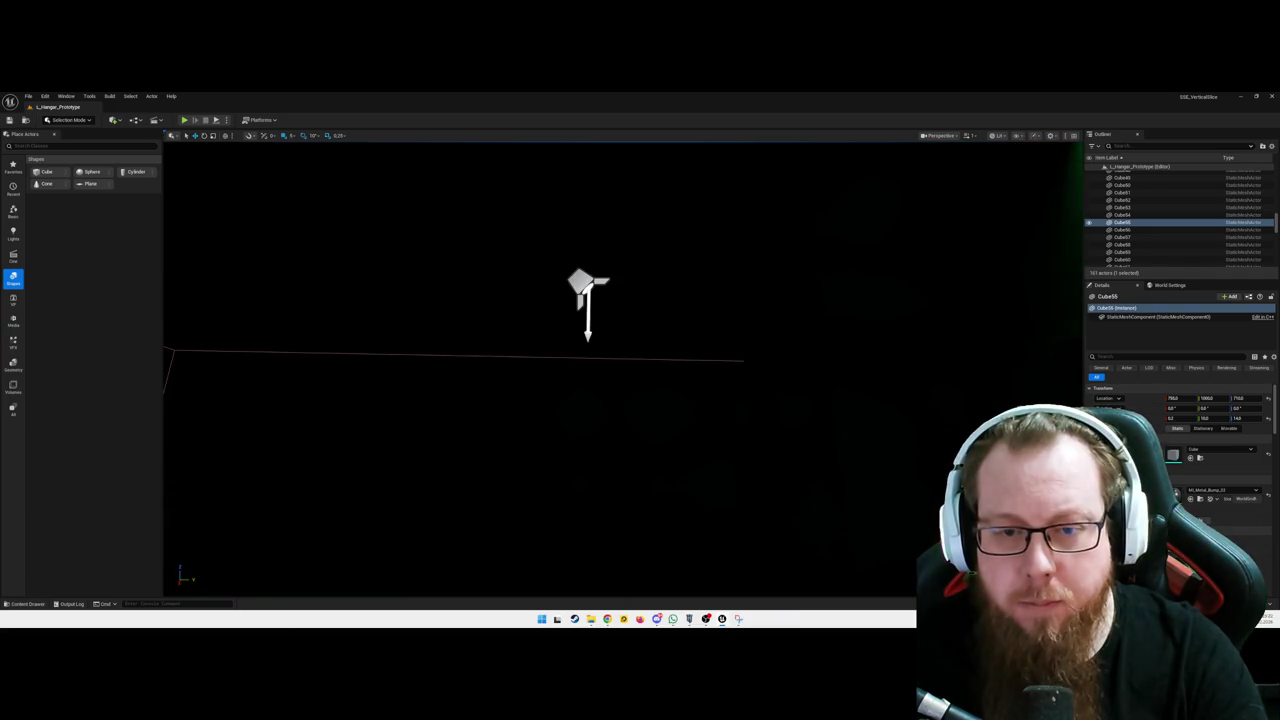
left_click(680, 358)
key("f")
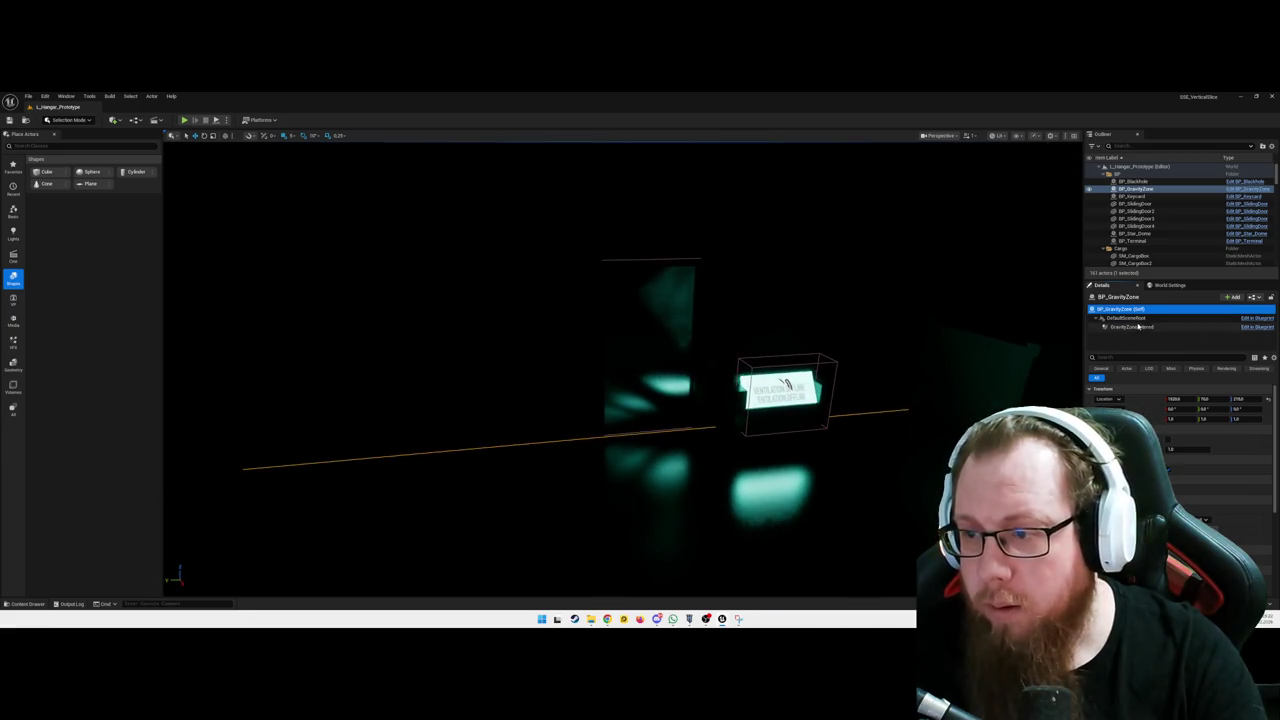
Add a Widget component to BP_GravityZone named Player Information
left_click(1231, 297)
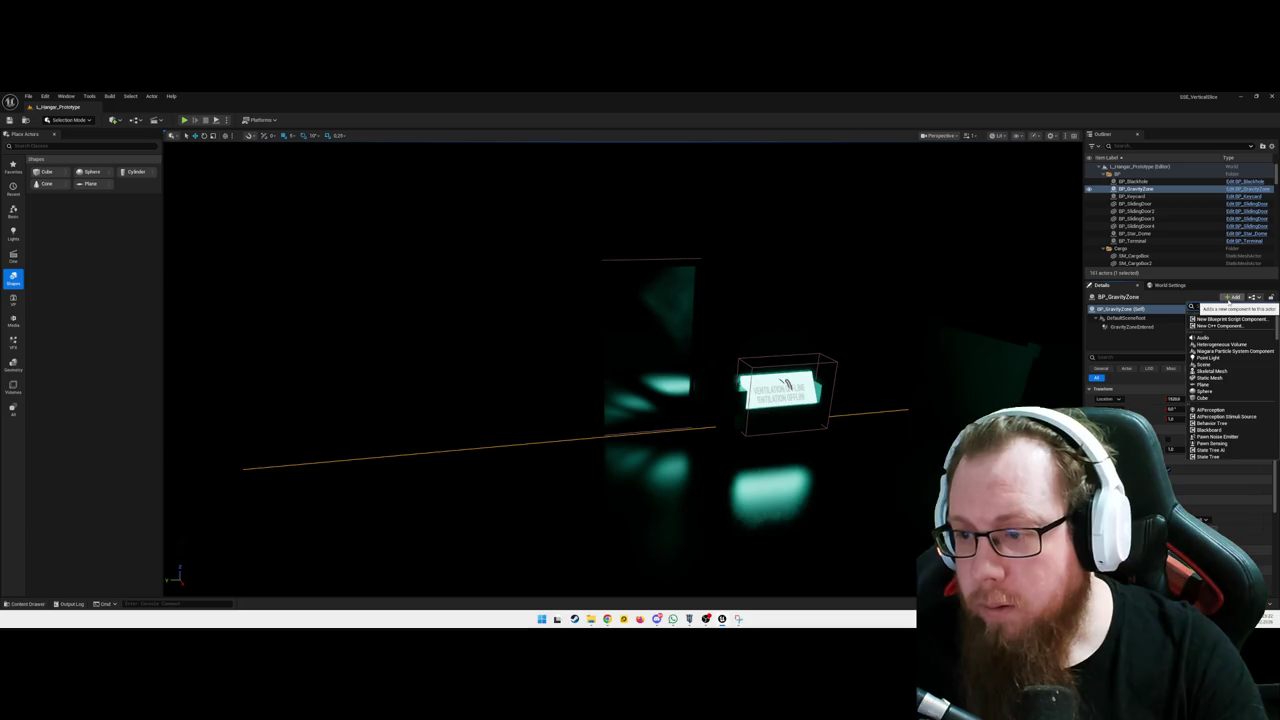
type("widge")
left_click(1205, 320)
type("Player Info")
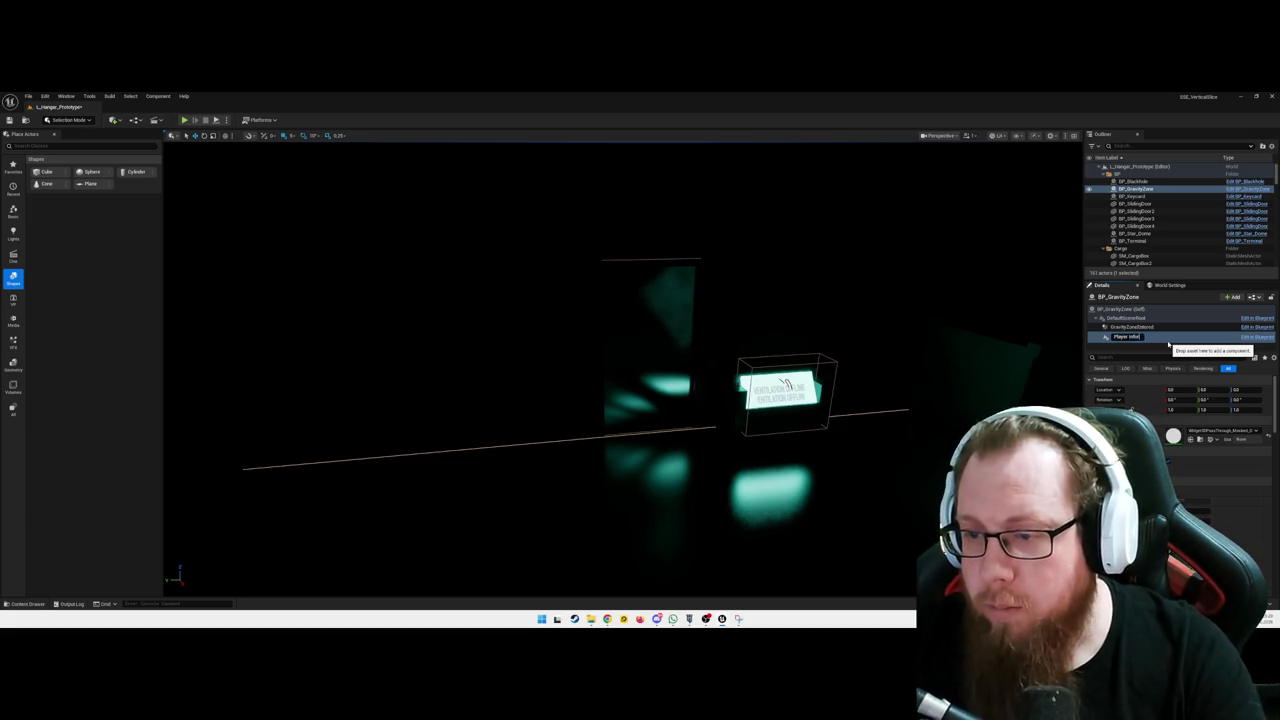
type("rmation")
key("Return")
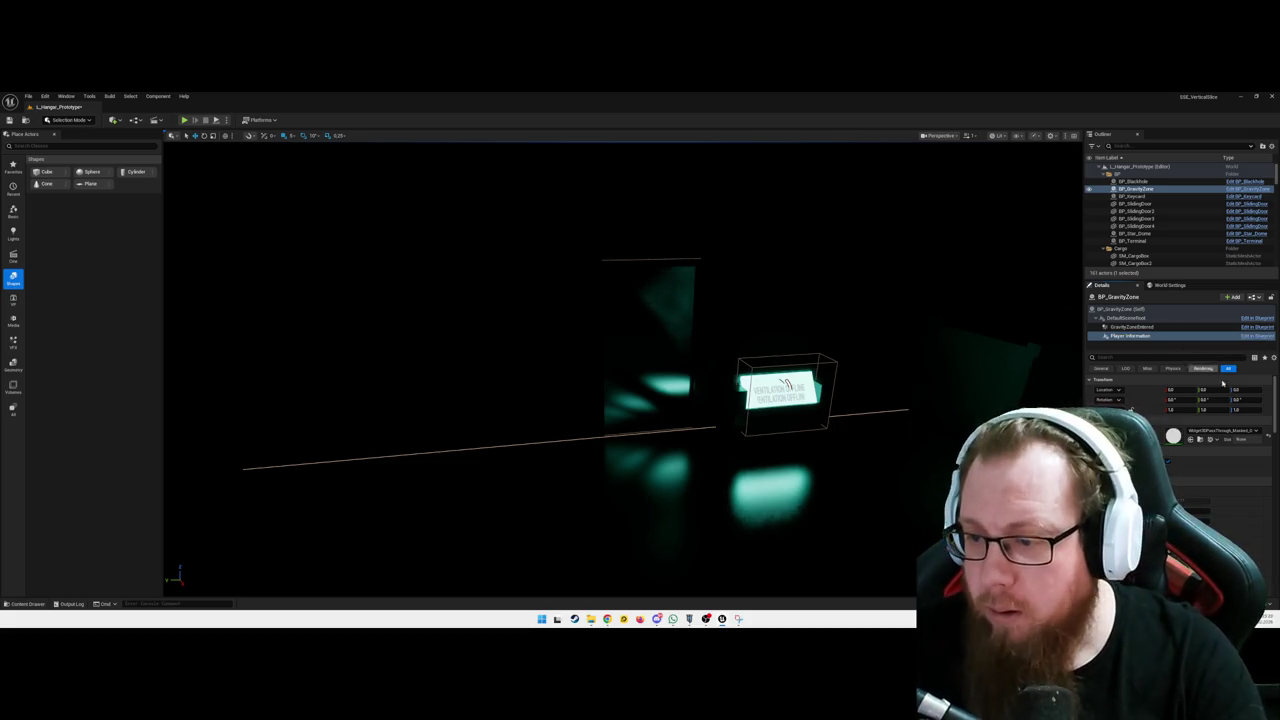
Browse the widget component's Details and check the widget class choices without changing anything
scroll(1220, 436, "down", 1)
scroll(1170, 440, "down", 5)
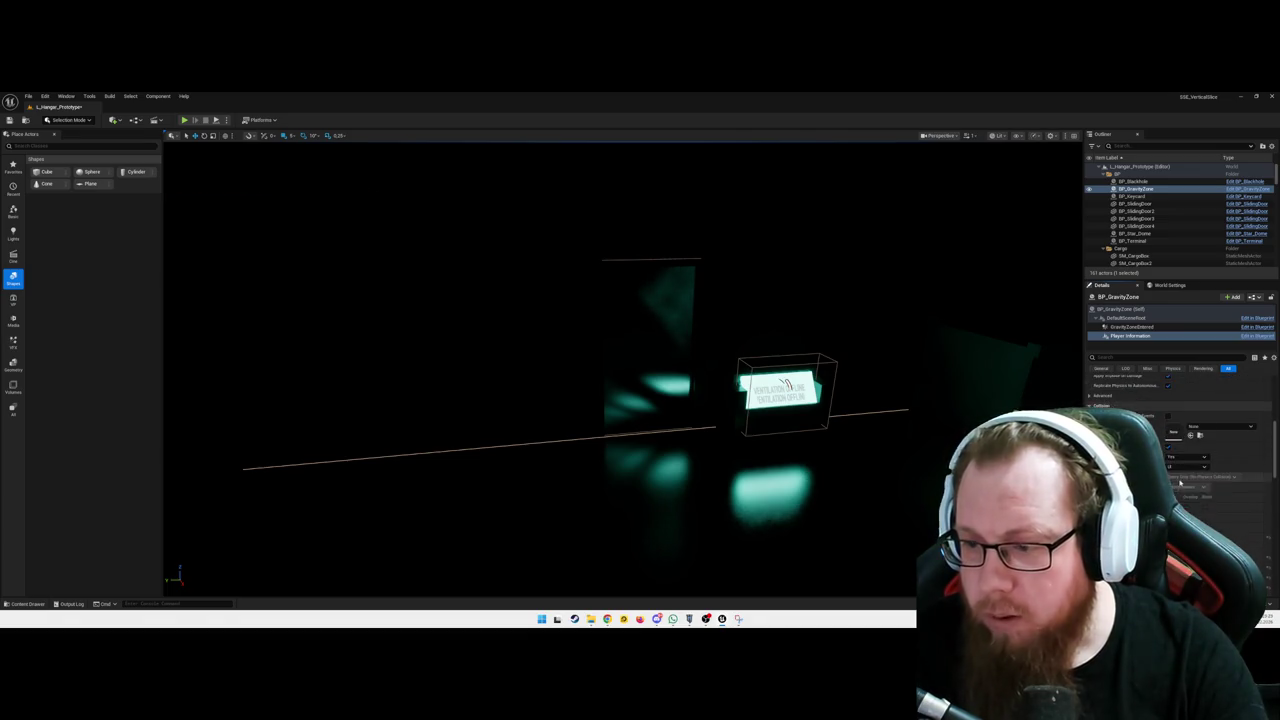
scroll(1199, 461, "down", 2)
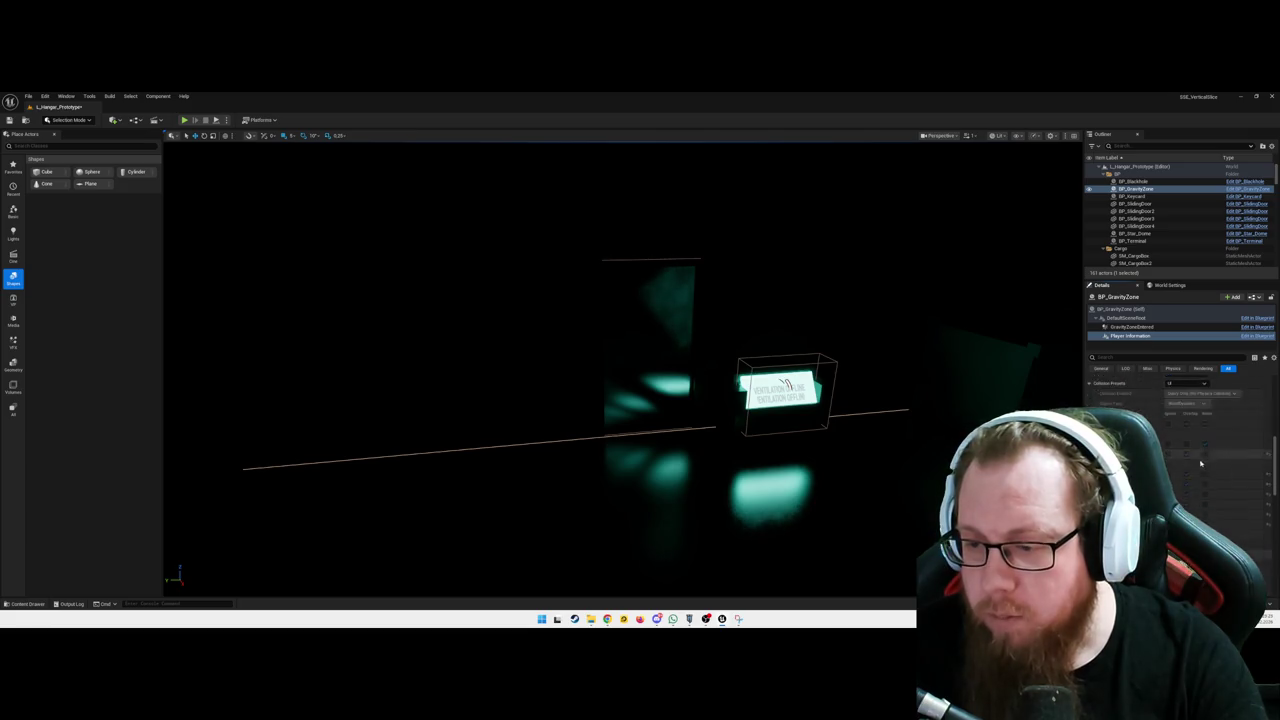
scroll(1205, 486, "down", 4)
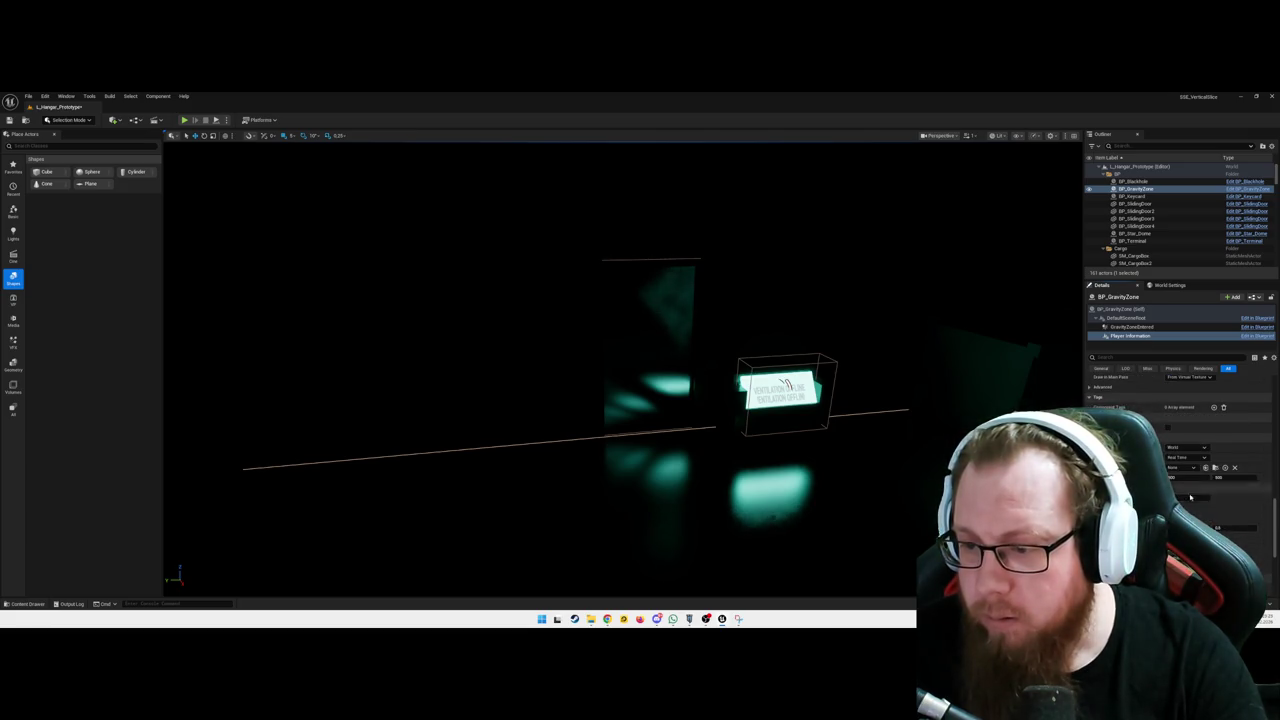
scroll(1198, 480, "down", 3)
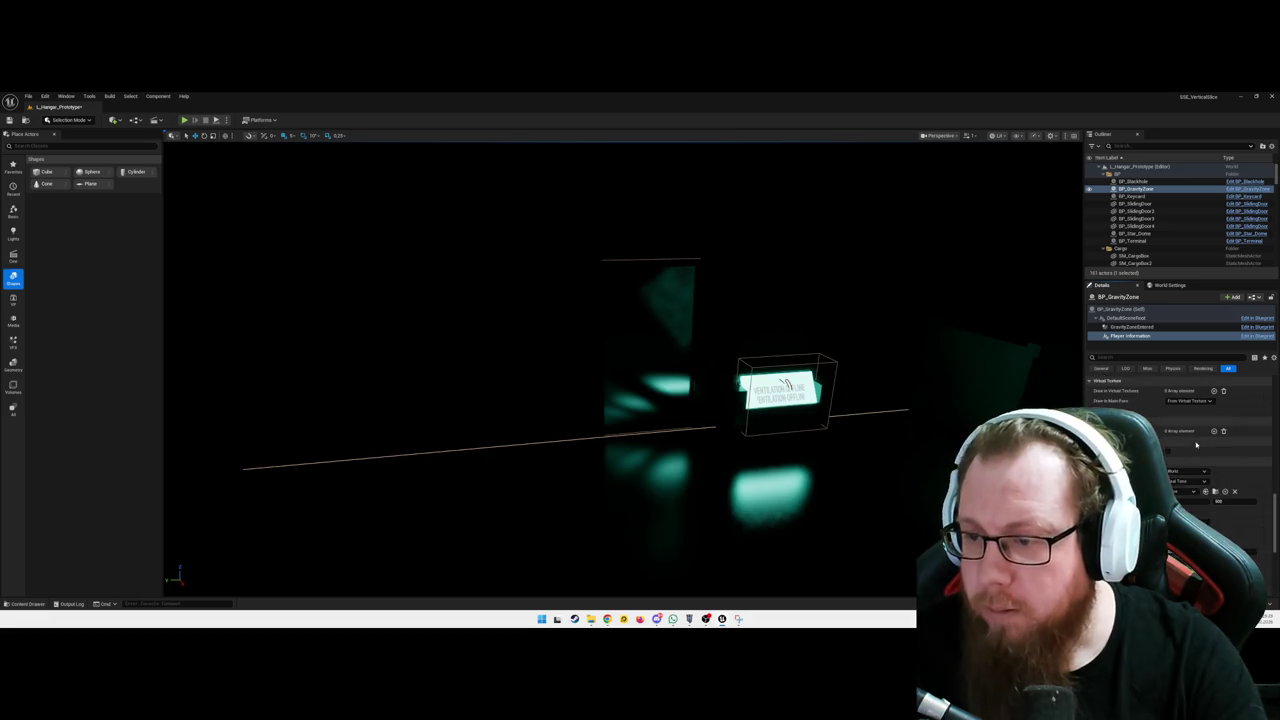
scroll(1197, 440, "up", 3)
scroll(1197, 435, "up", 5)
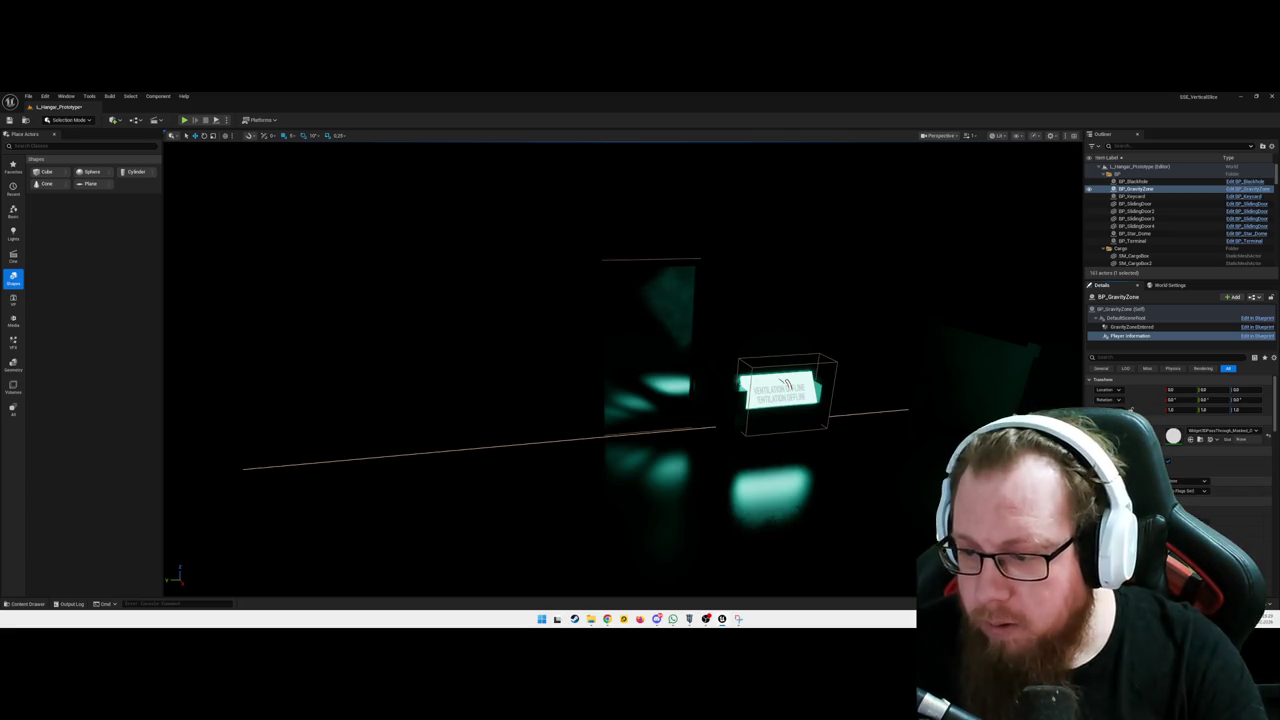
scroll(1130, 408, "down", 5)
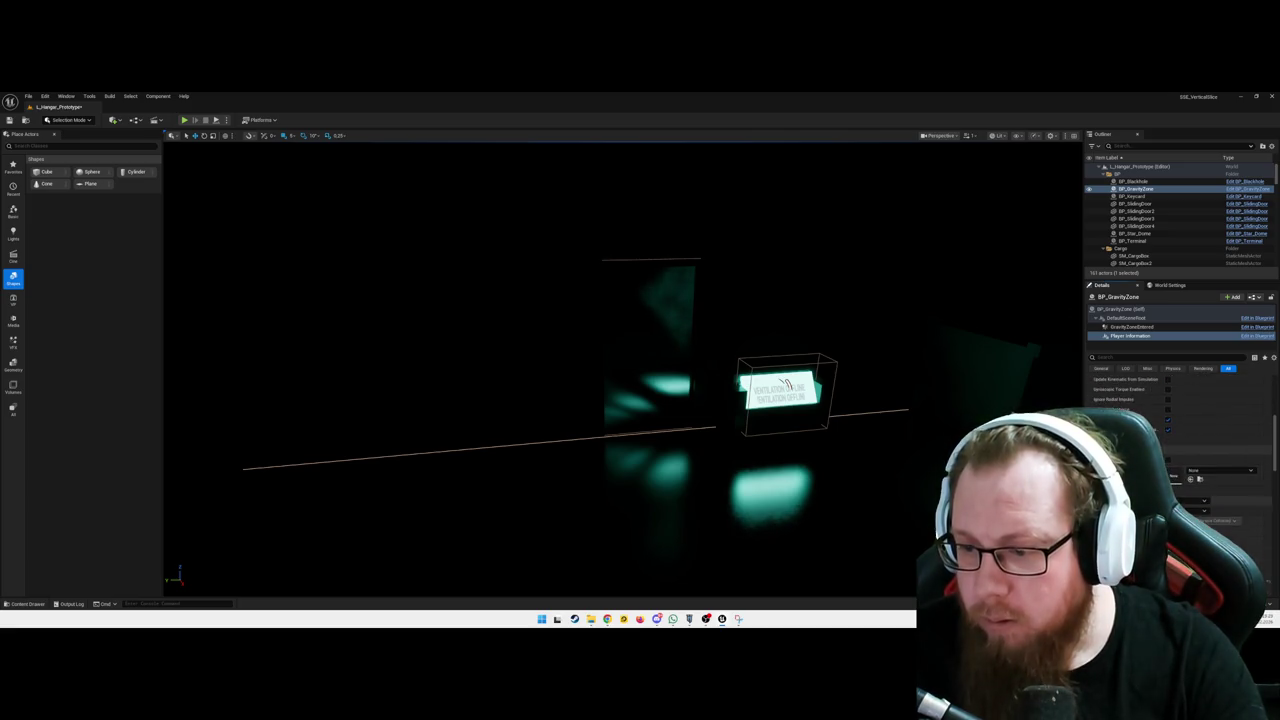
scroll(1180, 420, "down", 3)
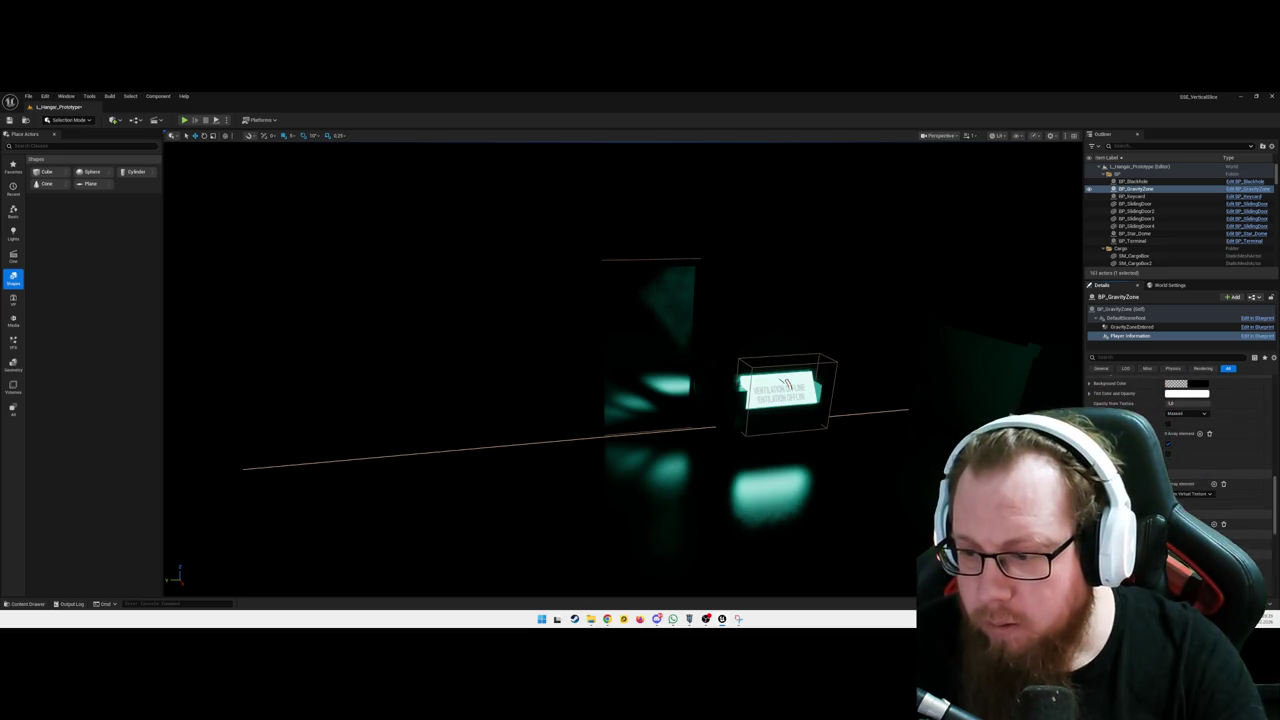
scroll(1180, 420, "down", 3)
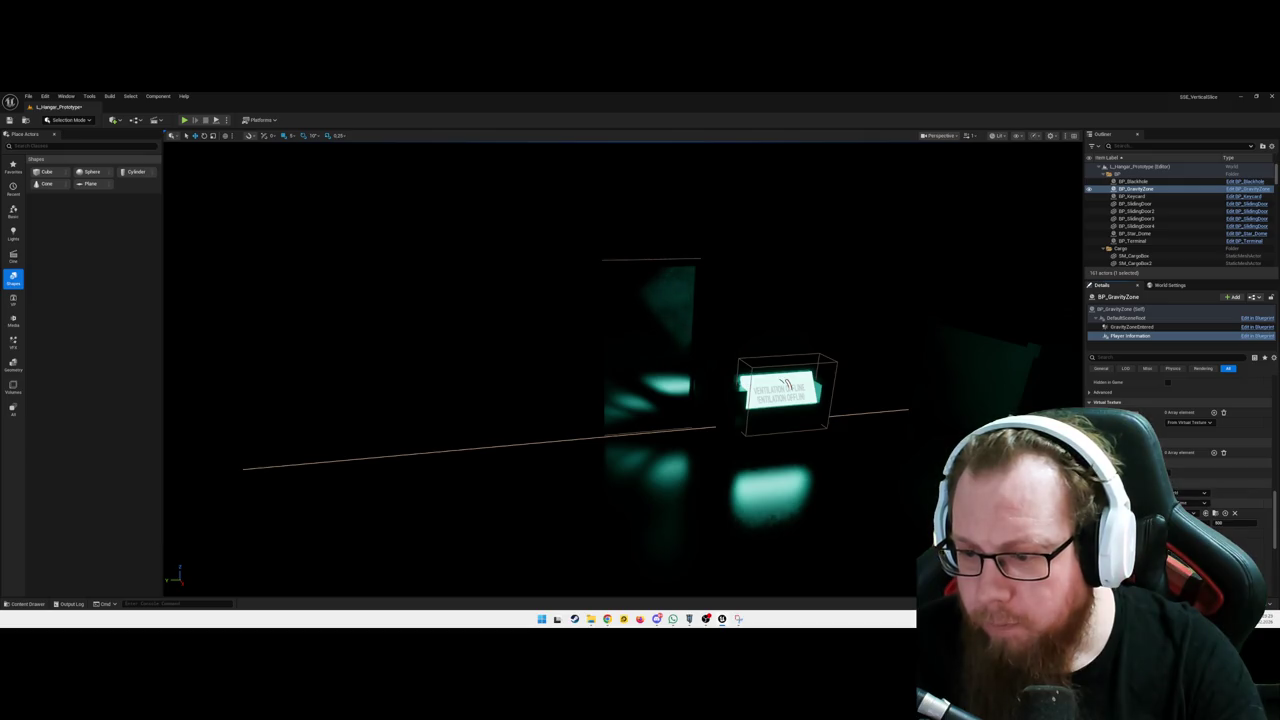
left_click(1188, 492)
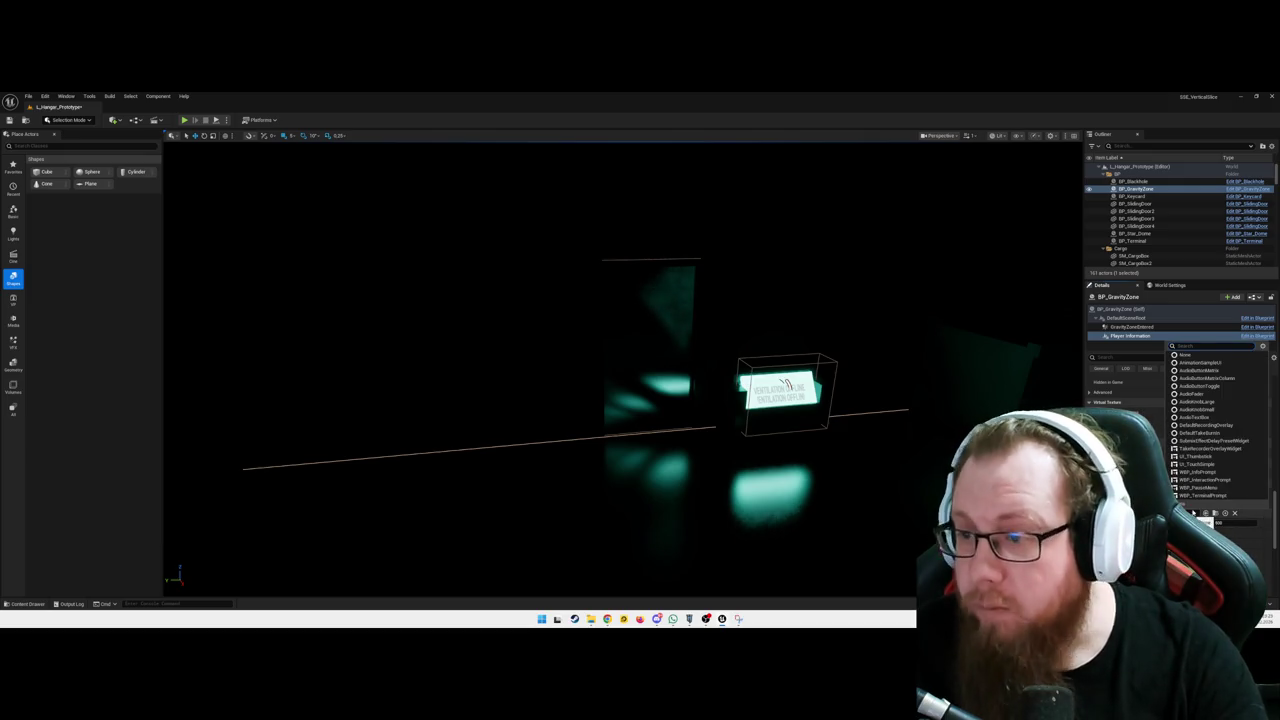
type("wbp")
key("Escape")
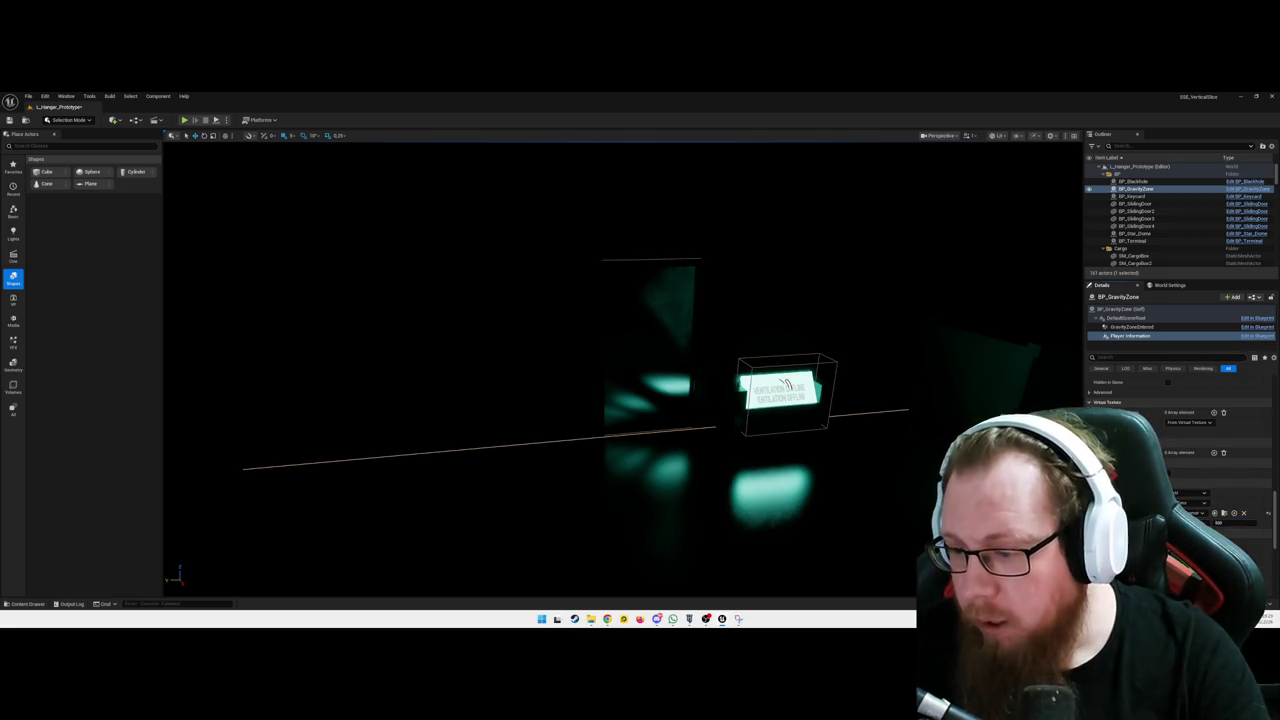
Raise the Text Block actor higher in the level and open a component display setting dropdown
mouse_move(766, 467)
left_mouse_down()
mouse_move(750, 464)
mouse_move(766, 467)
left_mouse_up()
mouse_move(688, 466)
left_mouse_down()
mouse_move(728, 349)
mouse_move(715, 378)
left_mouse_up()
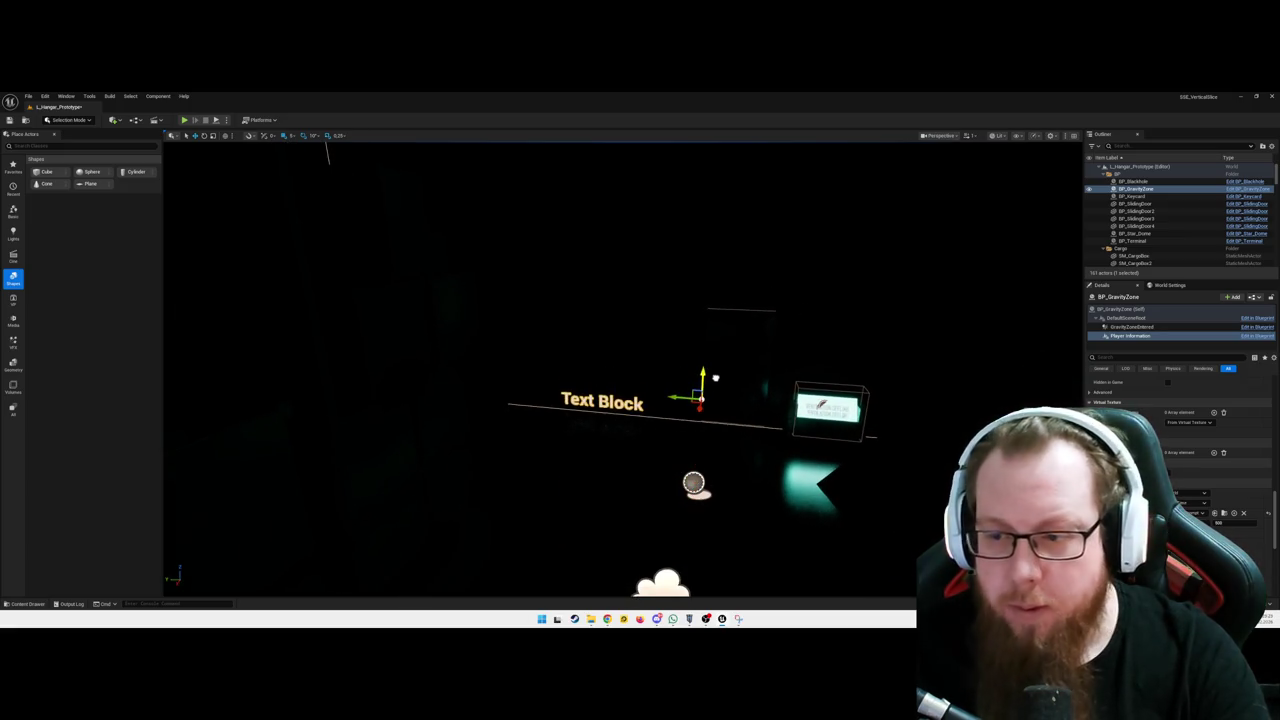
left_click(1188, 493)
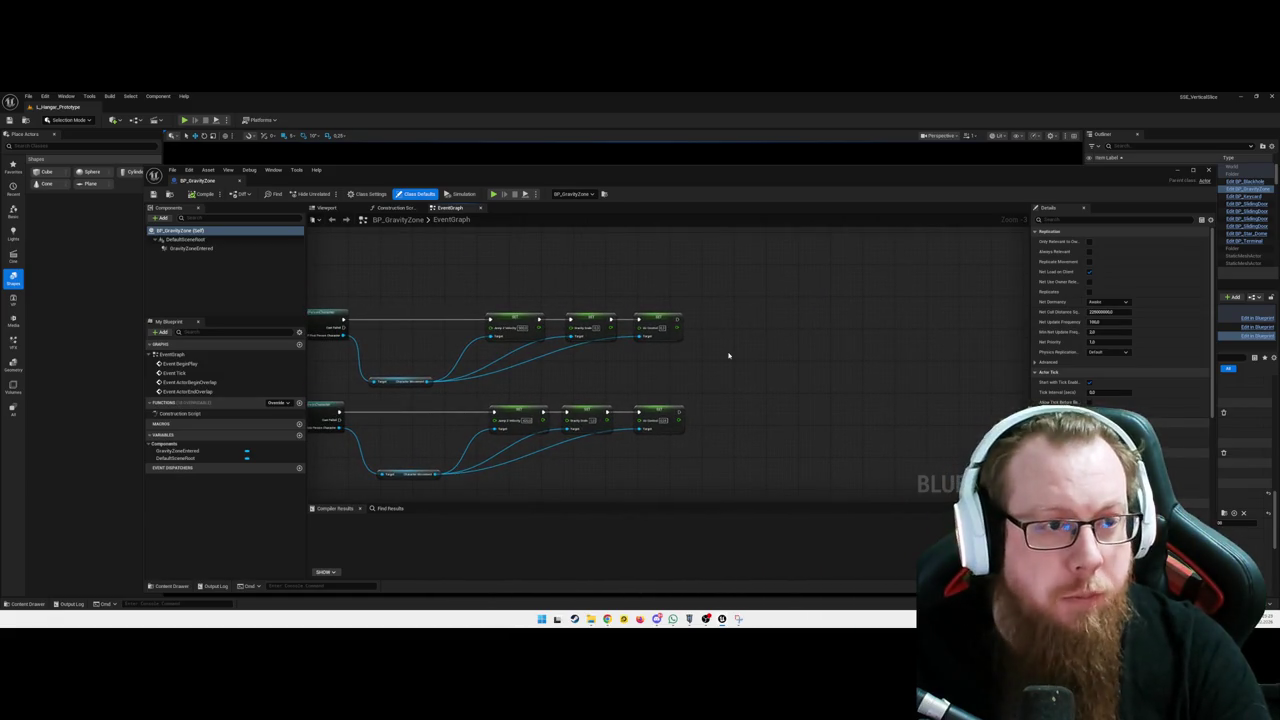
Add a Get Player Screen Widget Geometry node to BP_GravityZone's Event Graph and start a new variable
left_click(197, 267)
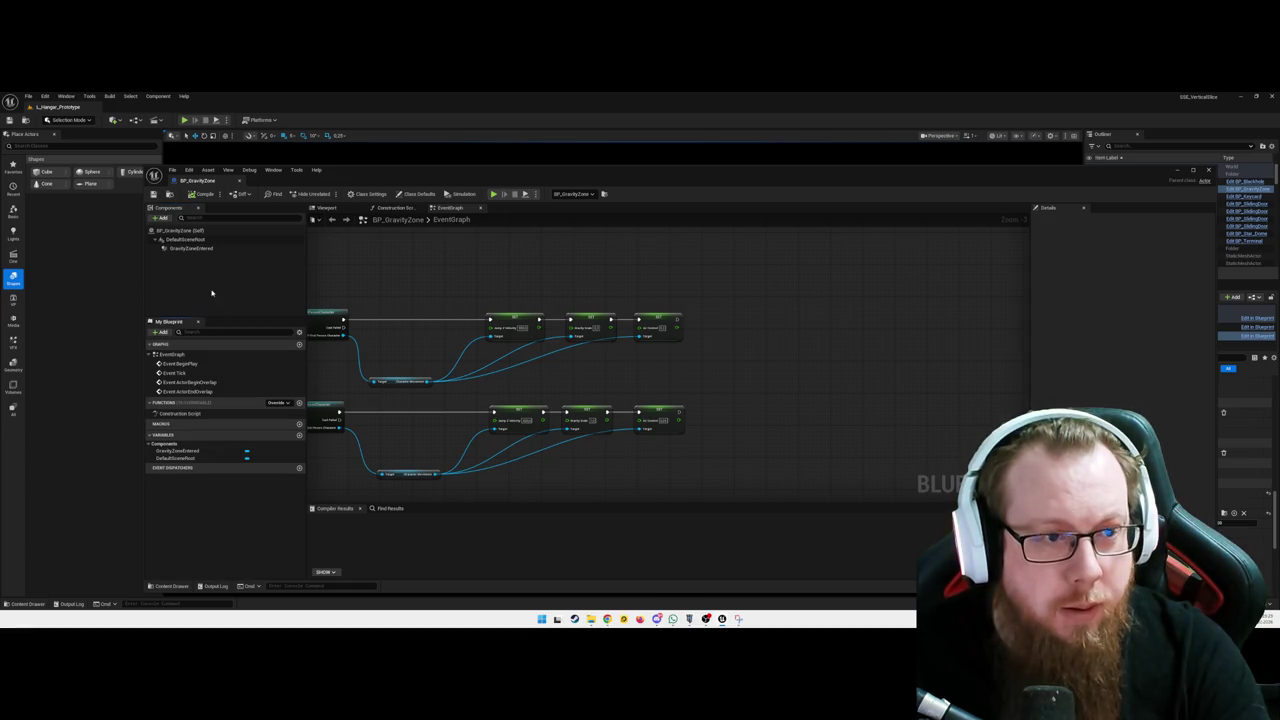
left_click_drag(798, 201, 785, 197)
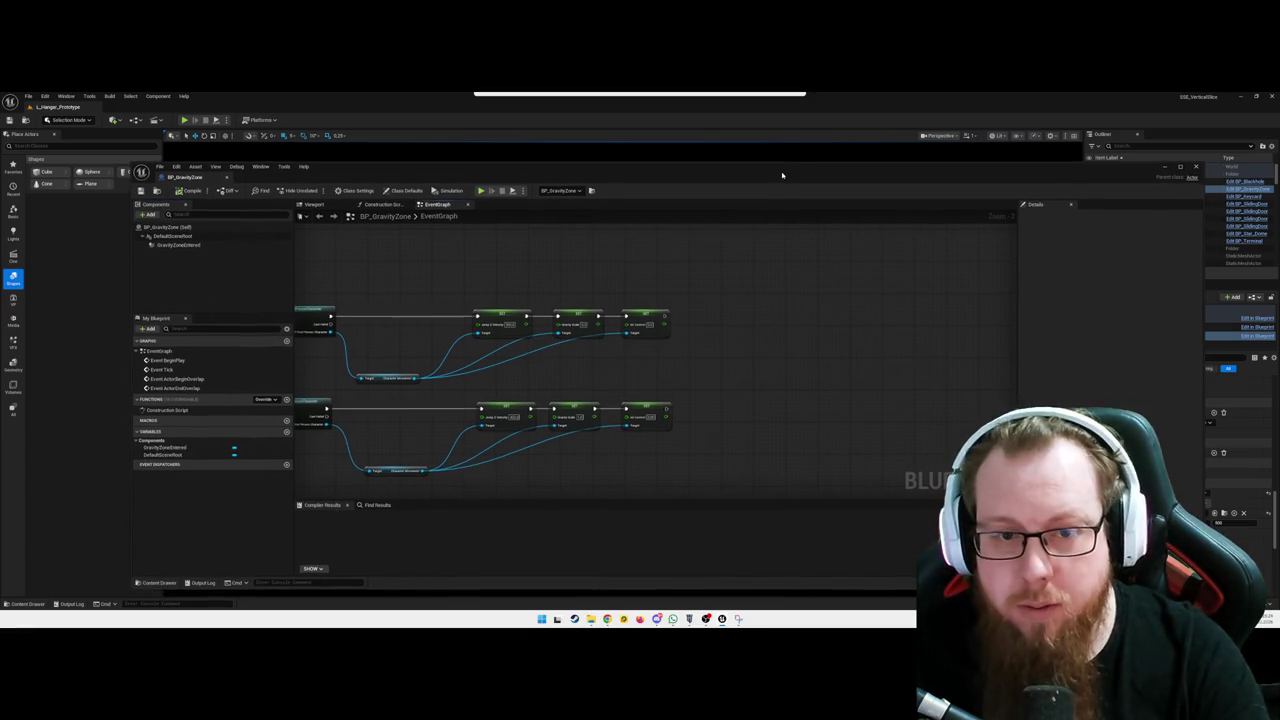
right_click(720, 350)
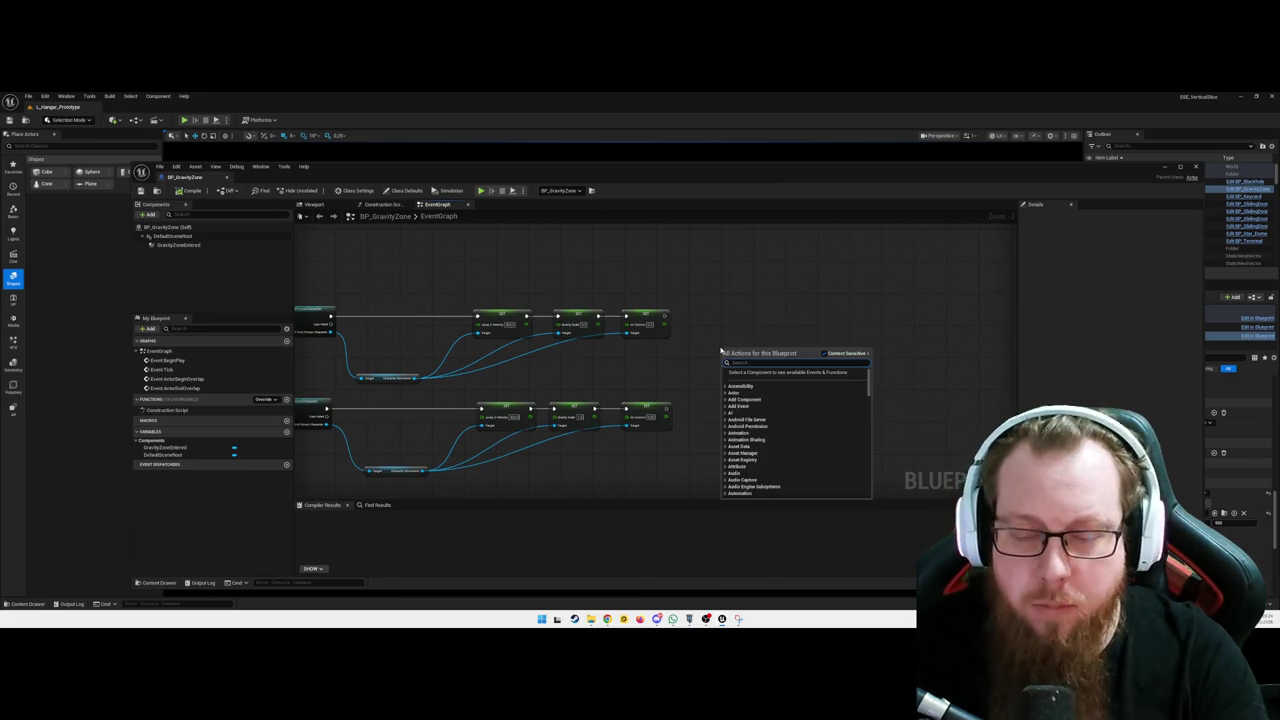
type("get player")
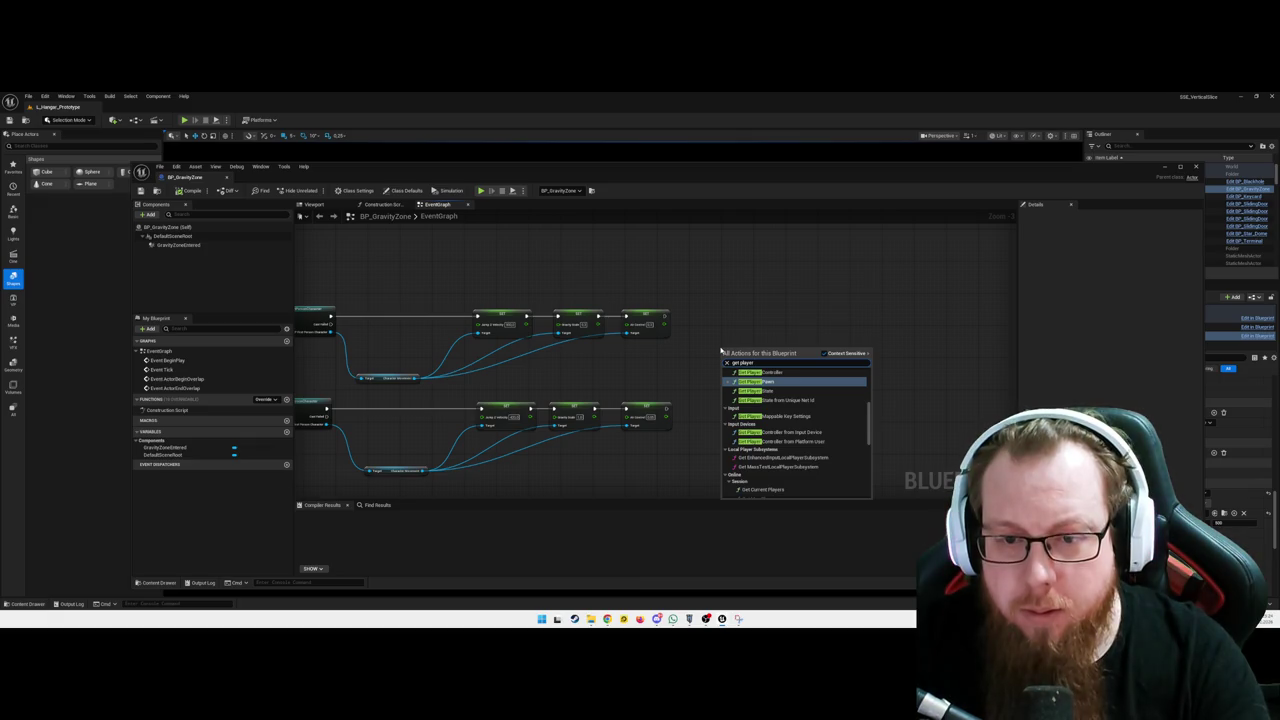
type(" wid")
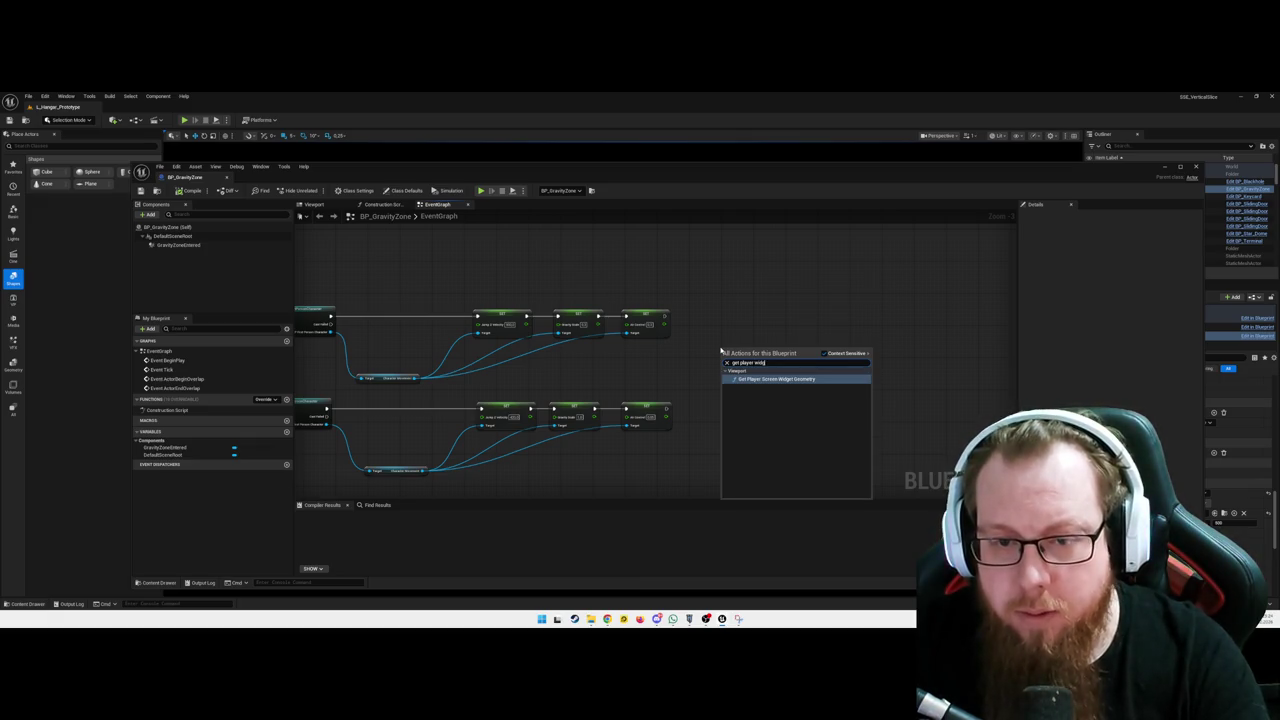
key("Return")
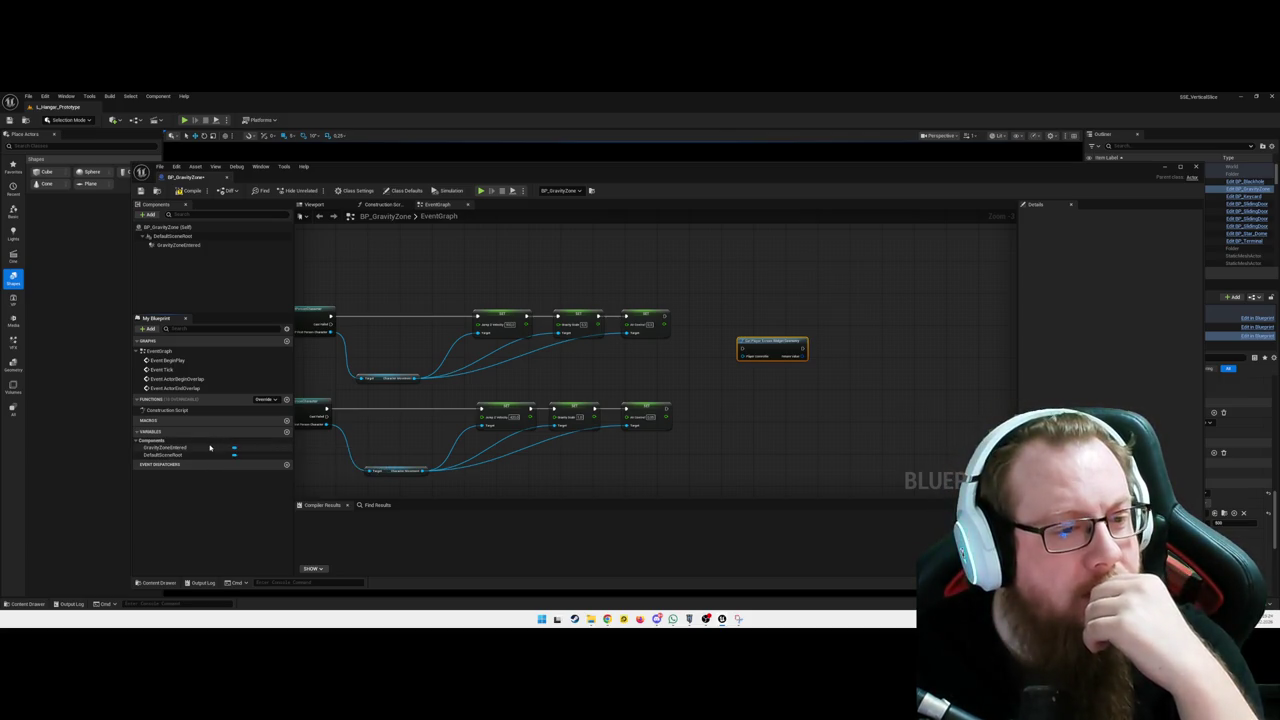
left_click(287, 433)
type("PlayerInZone")
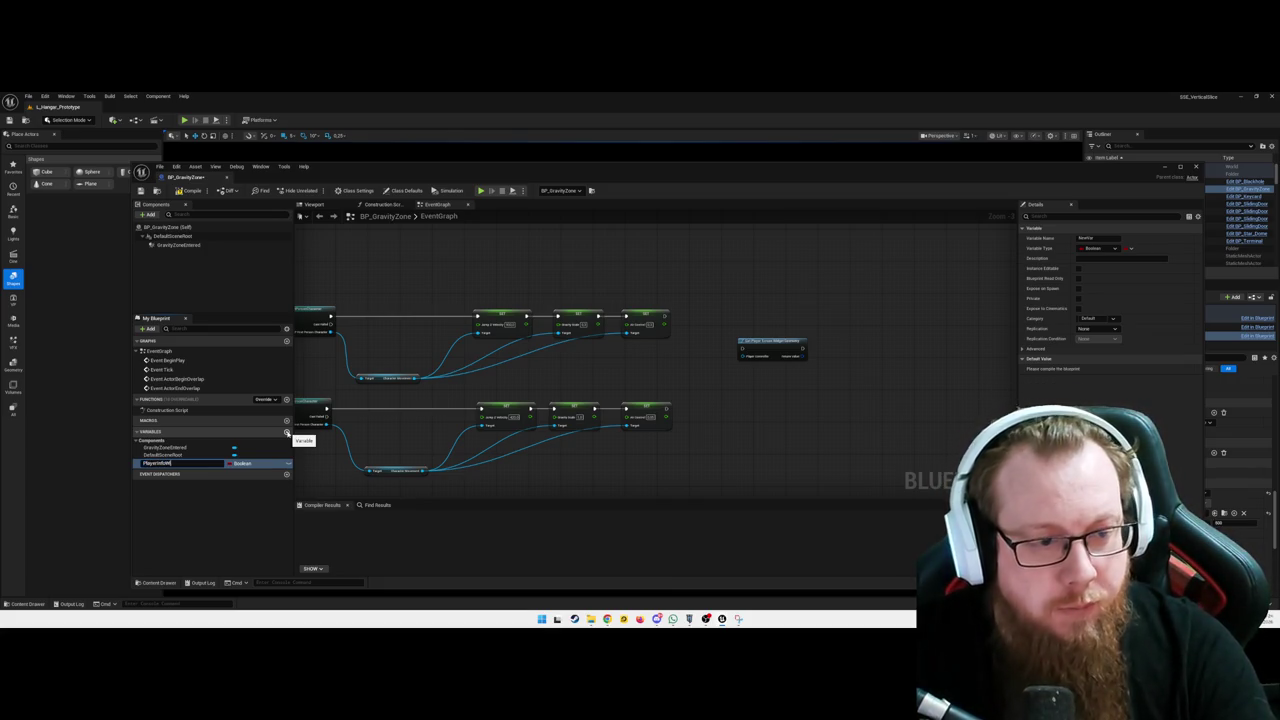
Make PlayerInfoWidget an instance-editable WBP Info Prompt reference and compile BP_GravityZone
key("Return")
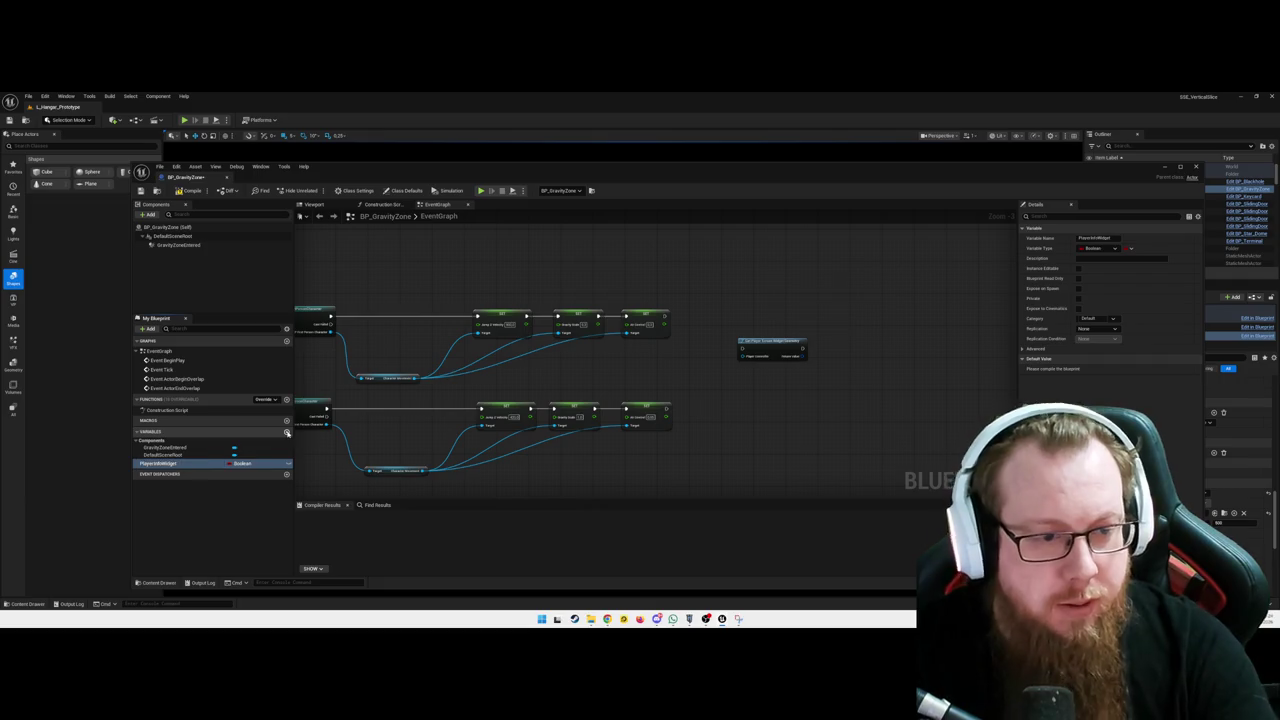
left_click(243, 464)
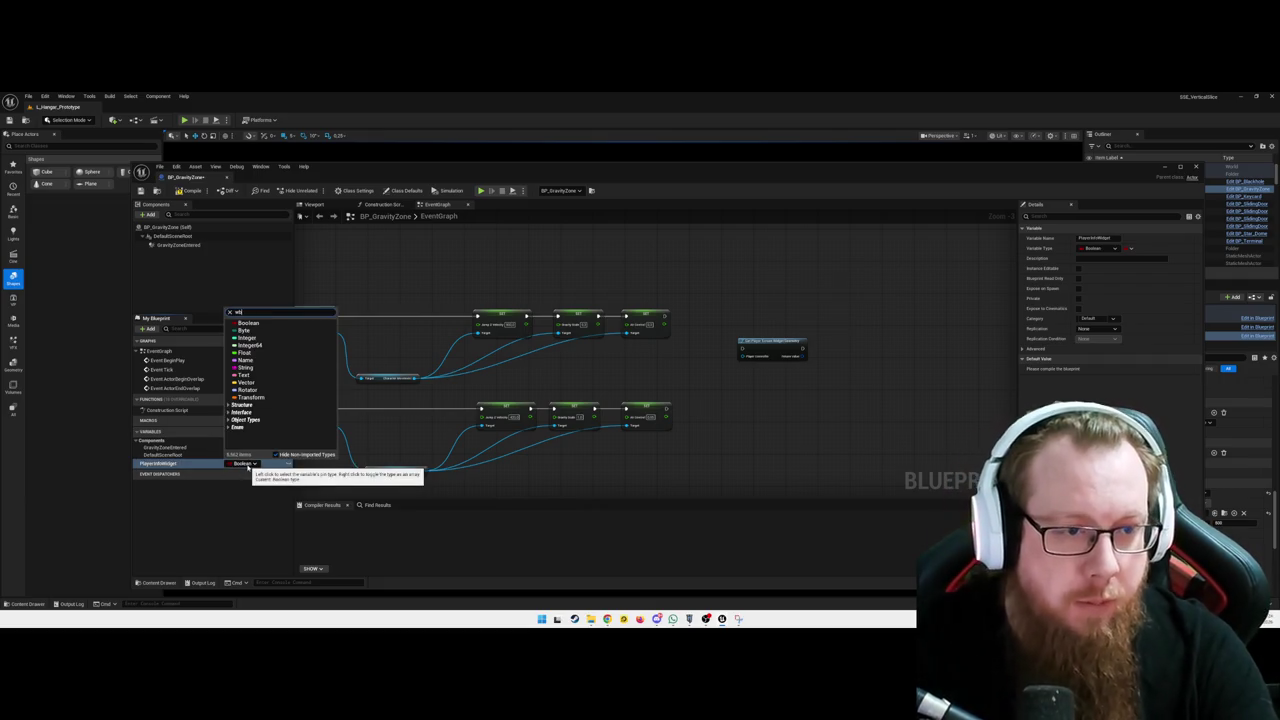
type("wbp_")
mouse_move(285, 331)
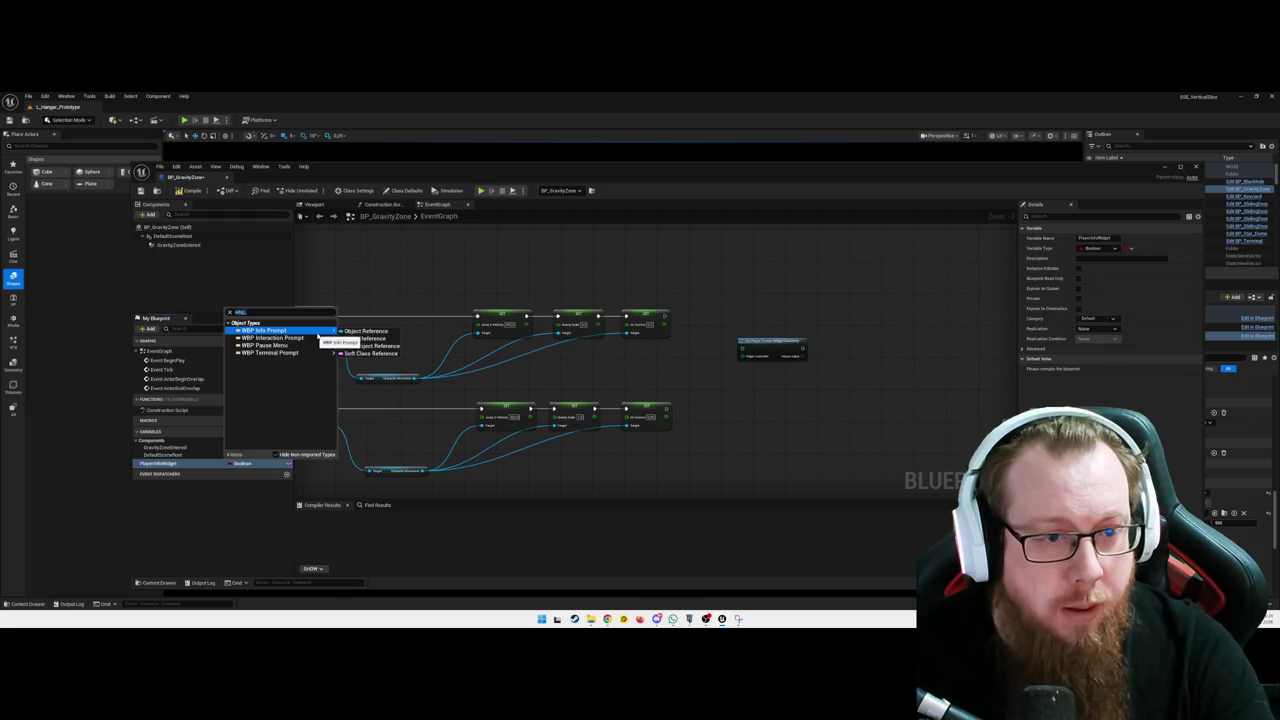
left_click(378, 335)
left_click(179, 464)
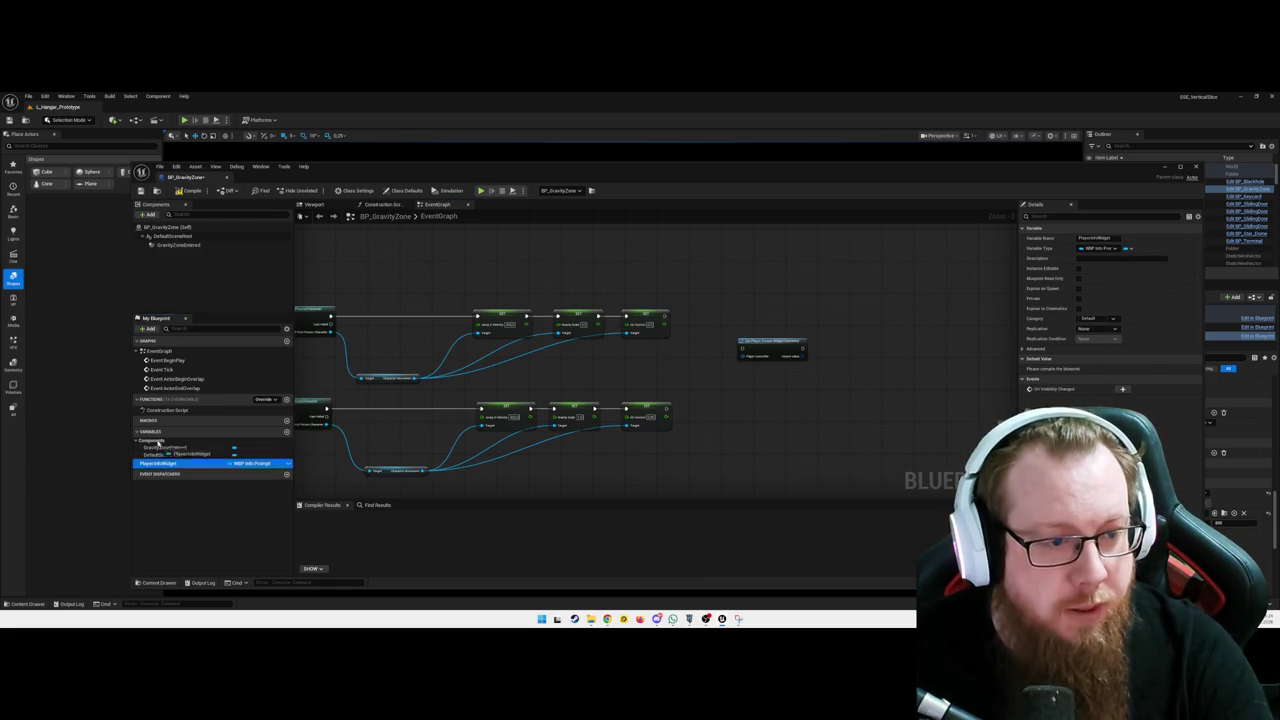
left_click(1078, 268)
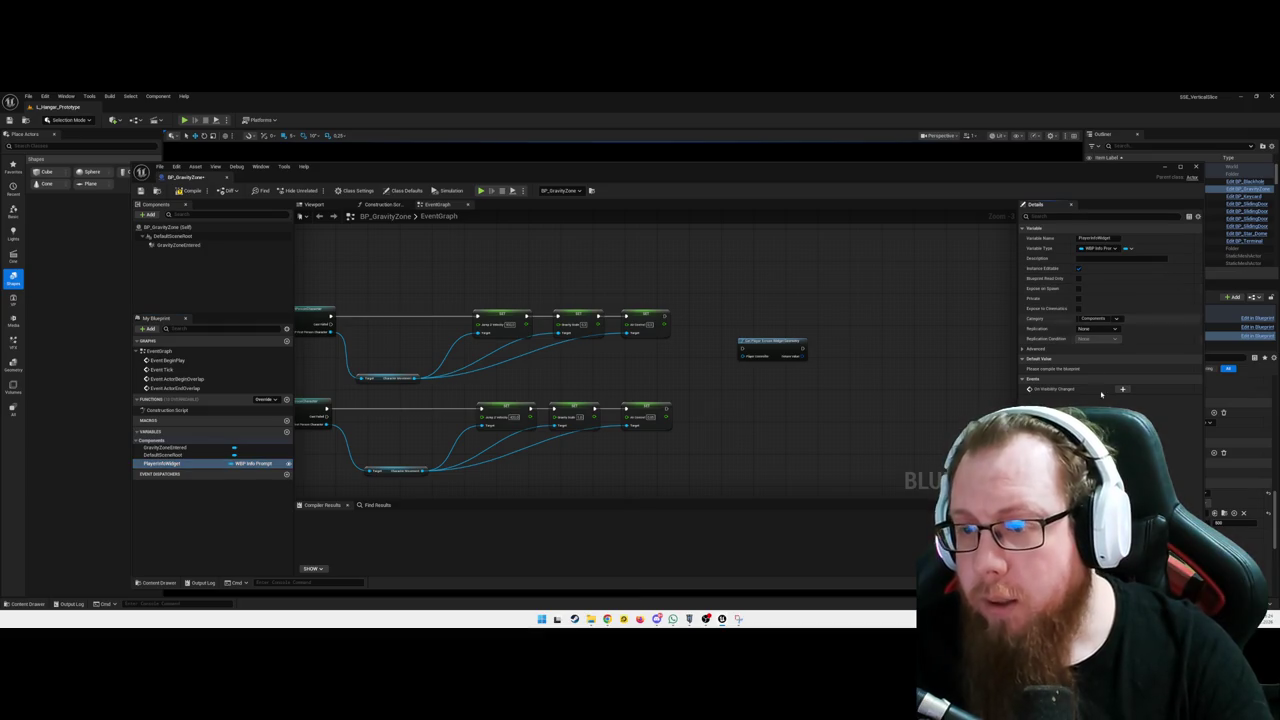
left_click(185, 190)
left_click(1165, 166)
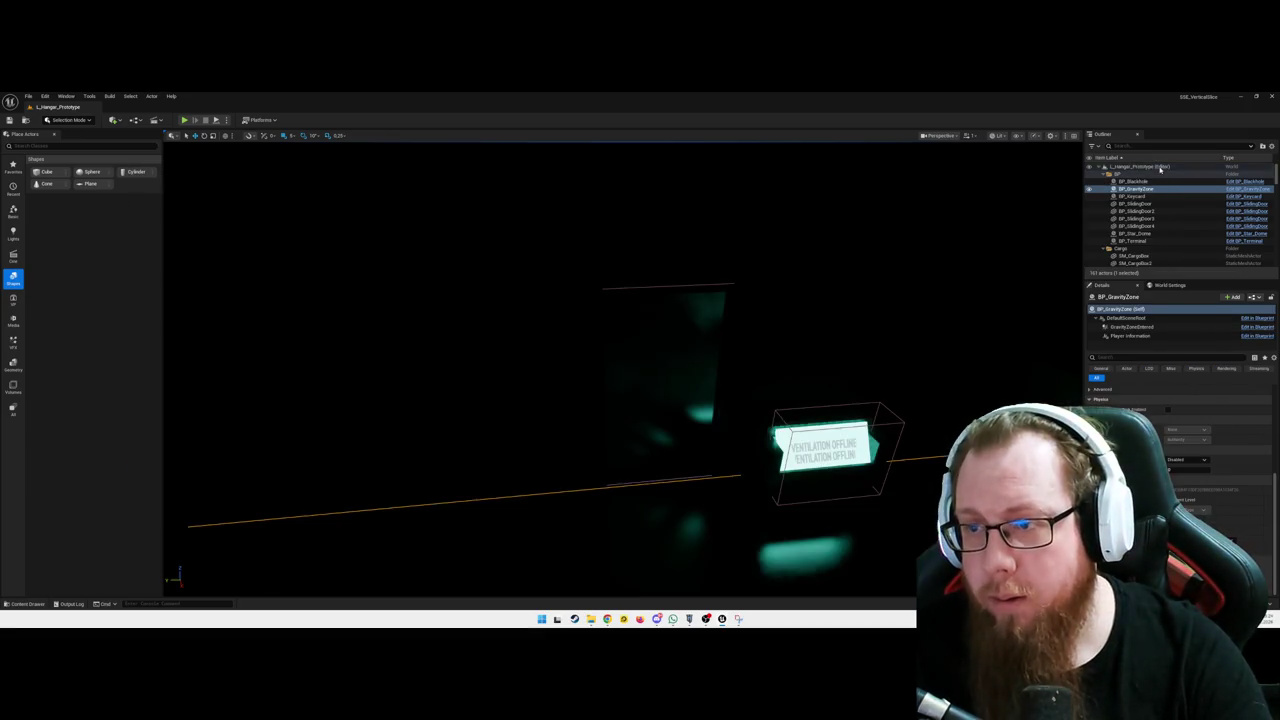
Select BP_GravityZone in the Outliner and inspect its Player Information widget component
left_click(1135, 188)
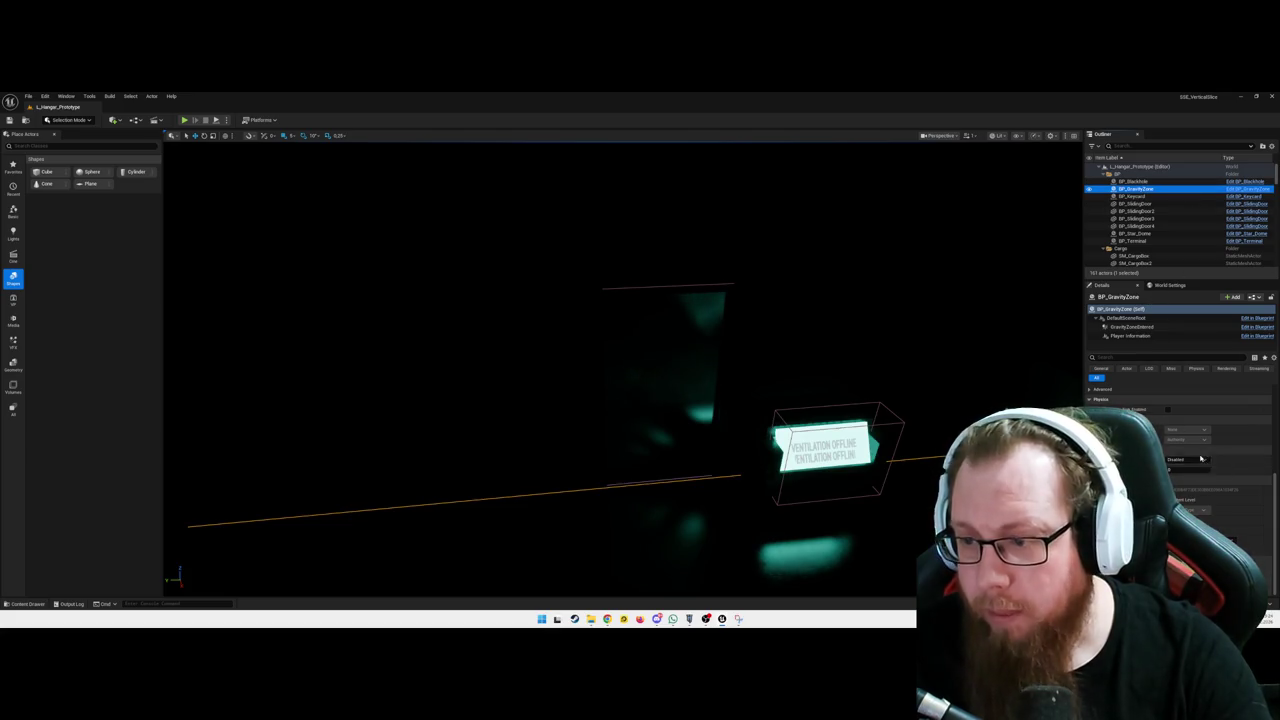
scroll(1201, 458, "down", 3)
scroll(1201, 458, "up", 3)
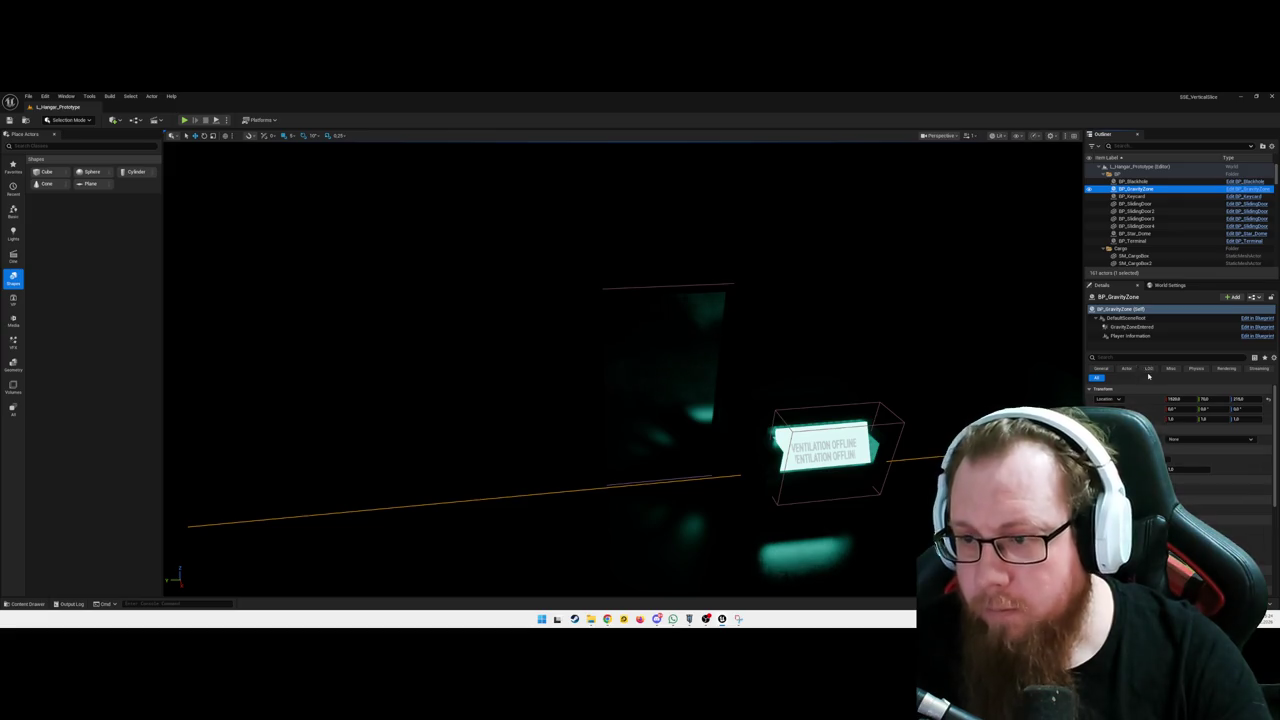
left_click(1130, 335)
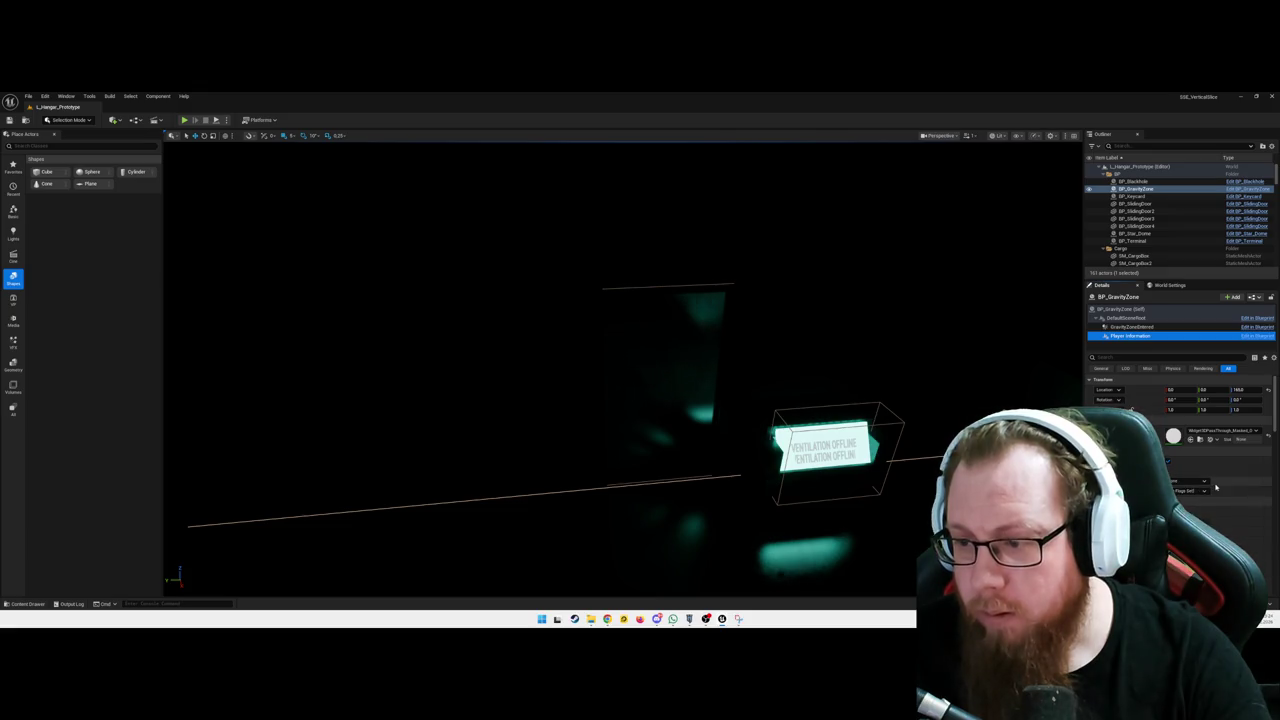
scroll(1216, 487, "down", 5)
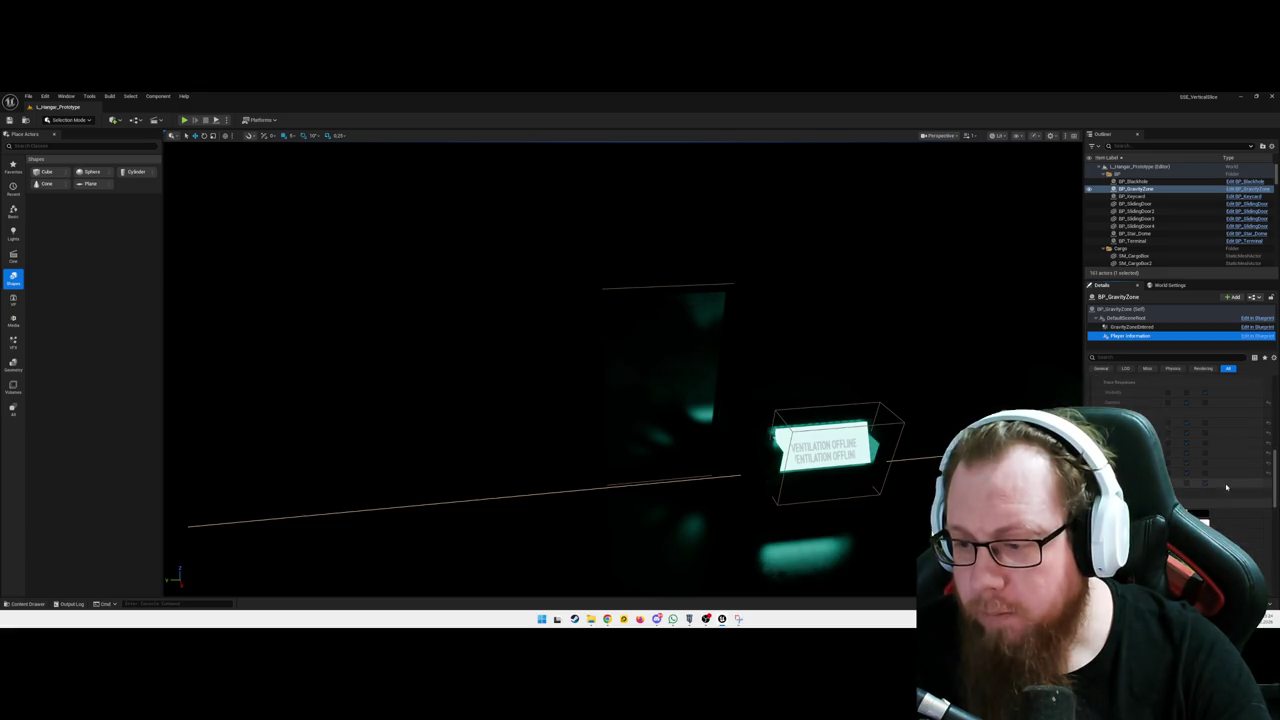
scroll(1219, 484, "up", 5)
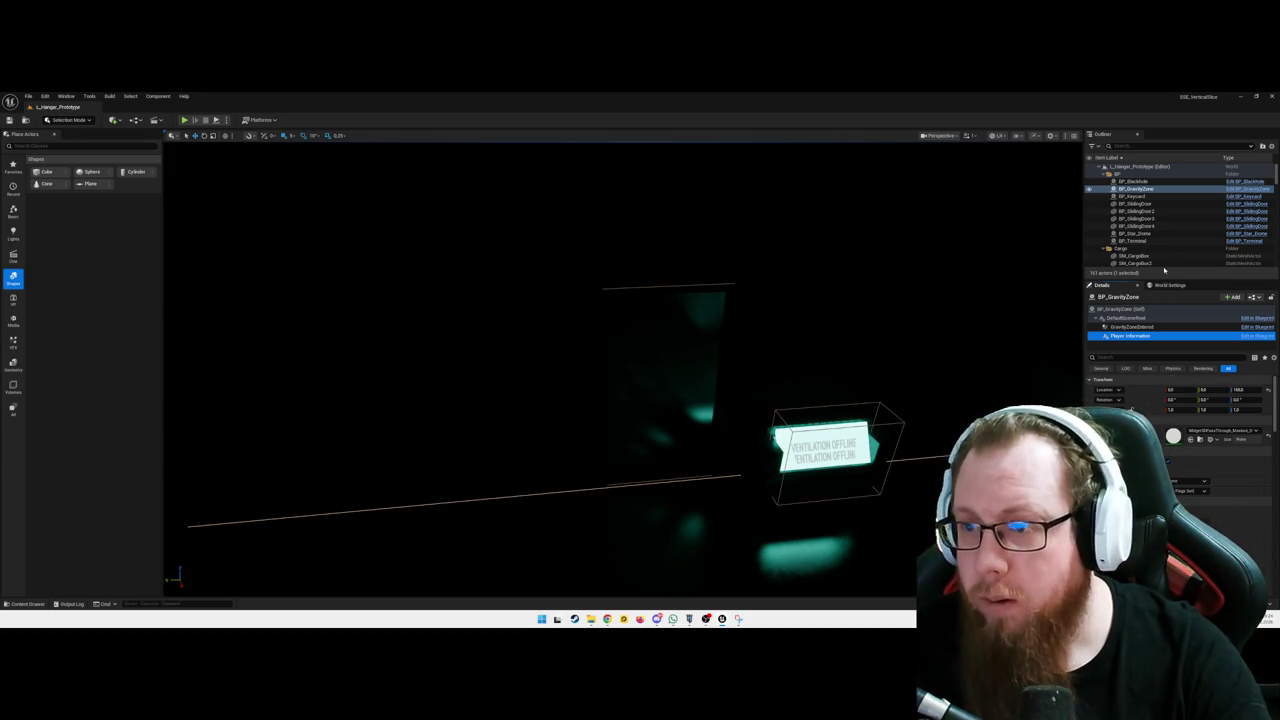
left_click(1266, 189)
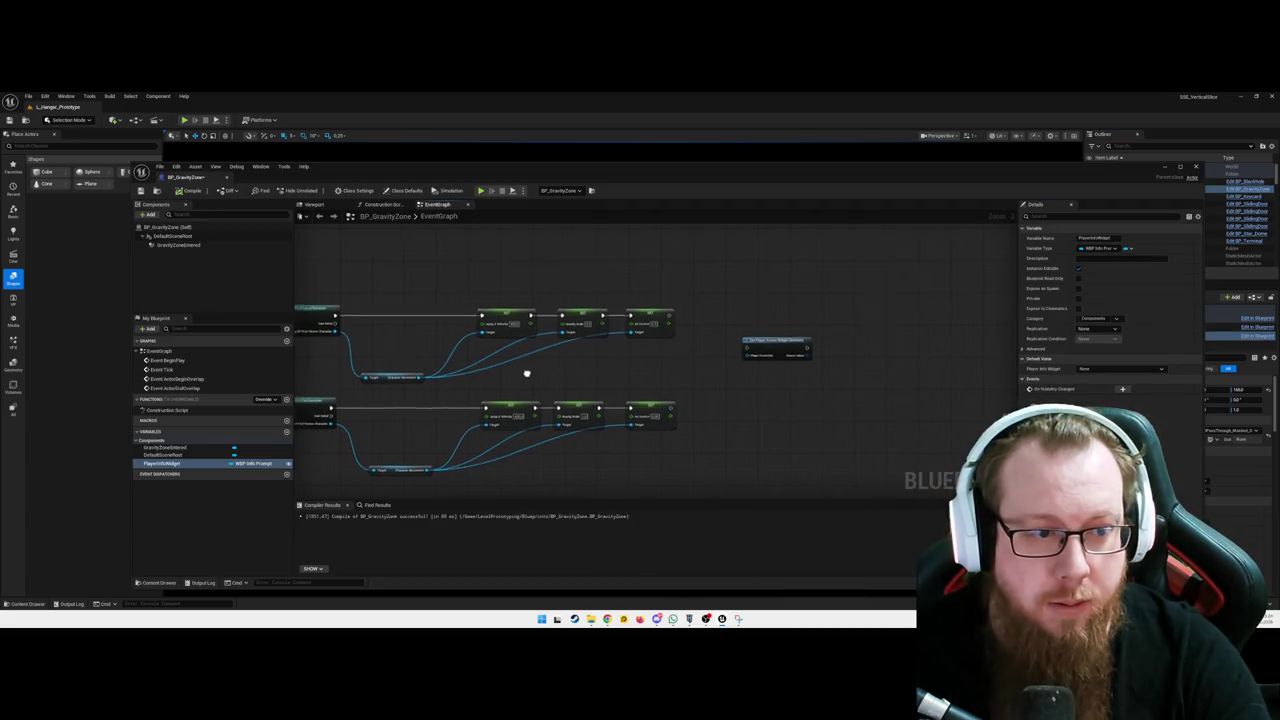
Place a Get PlayerInfoWidget node in the graph, rearrange the nodes, and delete the unneeded one
left_click_drag(160, 464, 677, 400)
left_click(704, 411)
left_click_drag(739, 348, 768, 355)
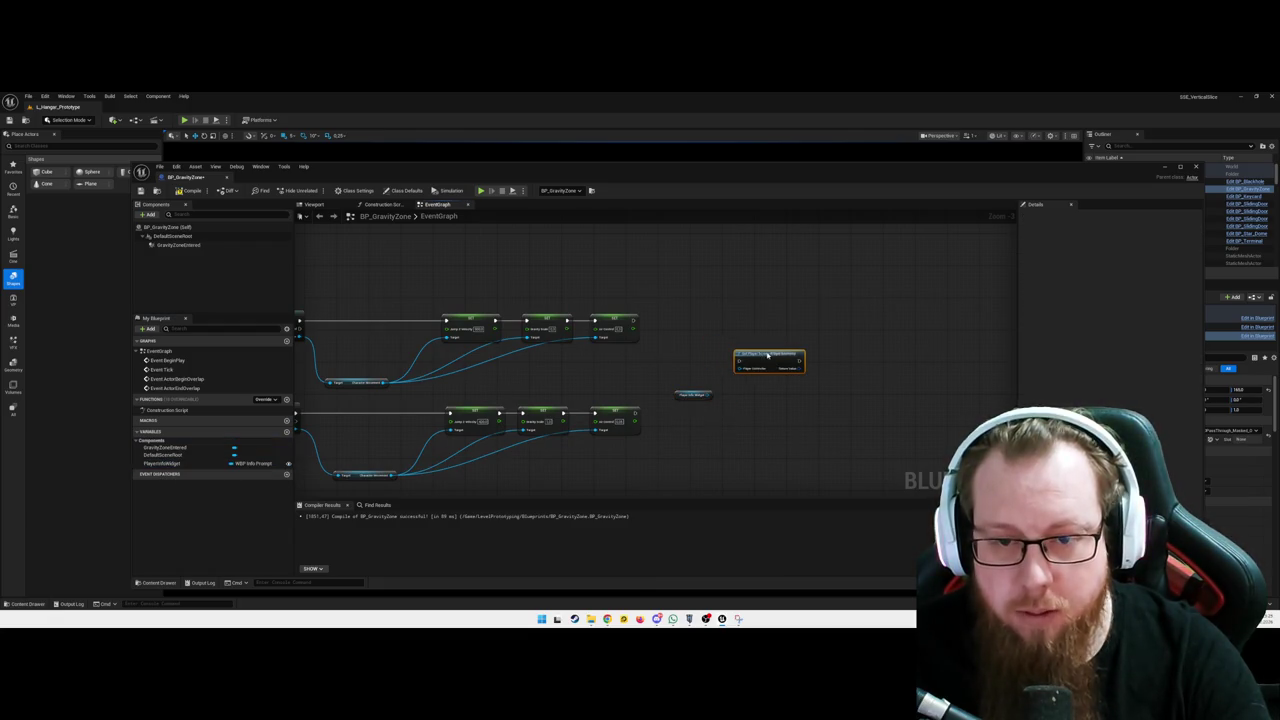
mouse_move(688, 396)
left_mouse_down()
mouse_move(668, 367)
mouse_move(730, 370)
mouse_move(758, 358)
mouse_move(750, 350)
left_mouse_up()
key("Delete")
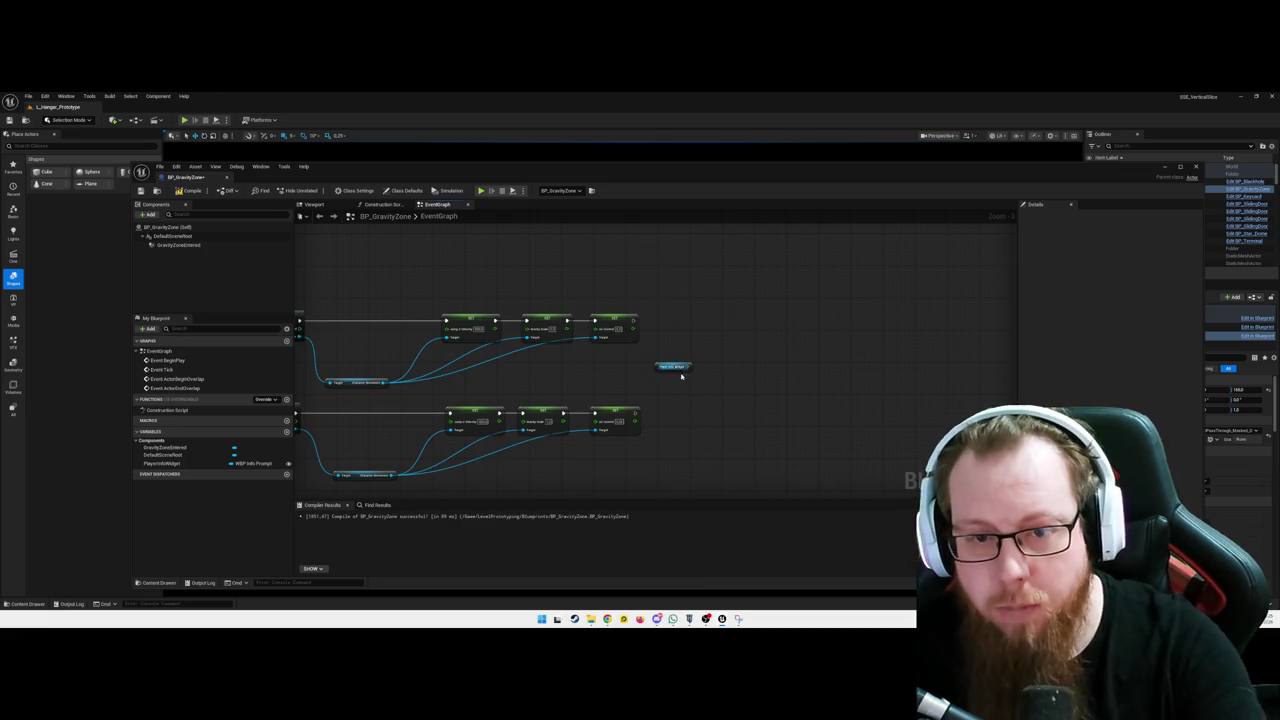
From the PlayerInfoWidget reference, search actions and add a Set Desired Focus Widget node
left_click_drag(688, 368, 722, 370)
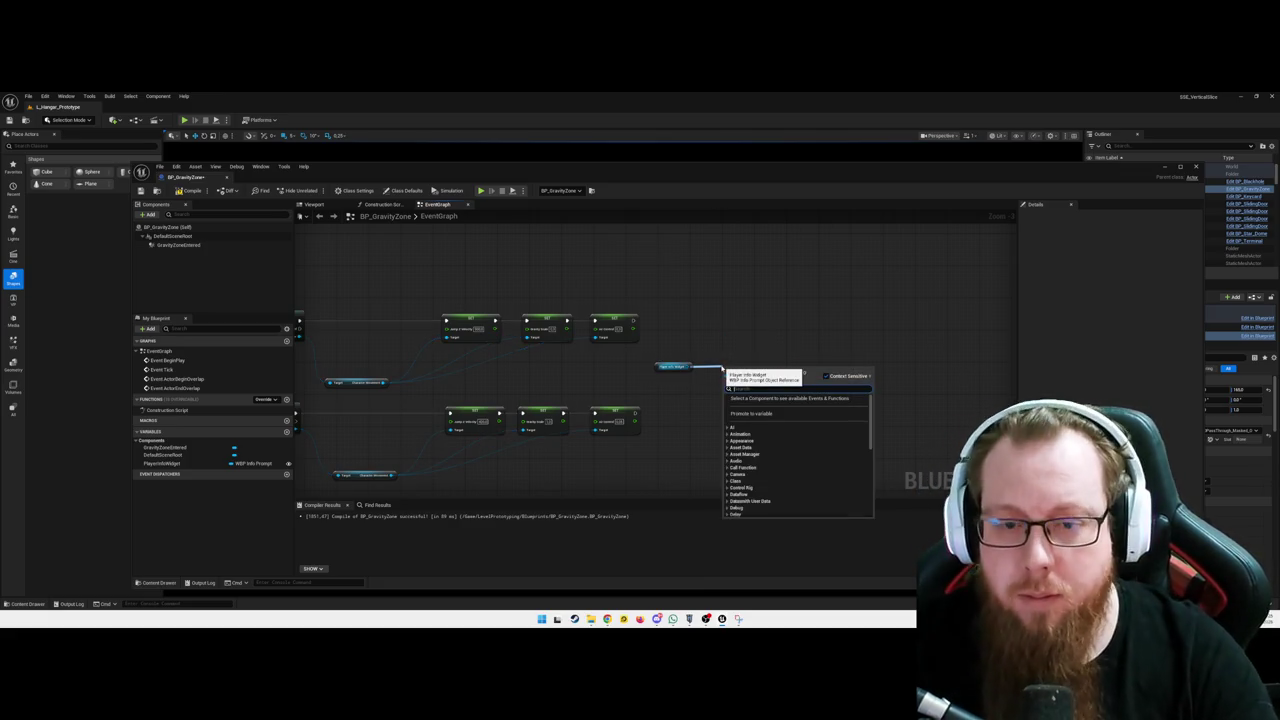
type("get")
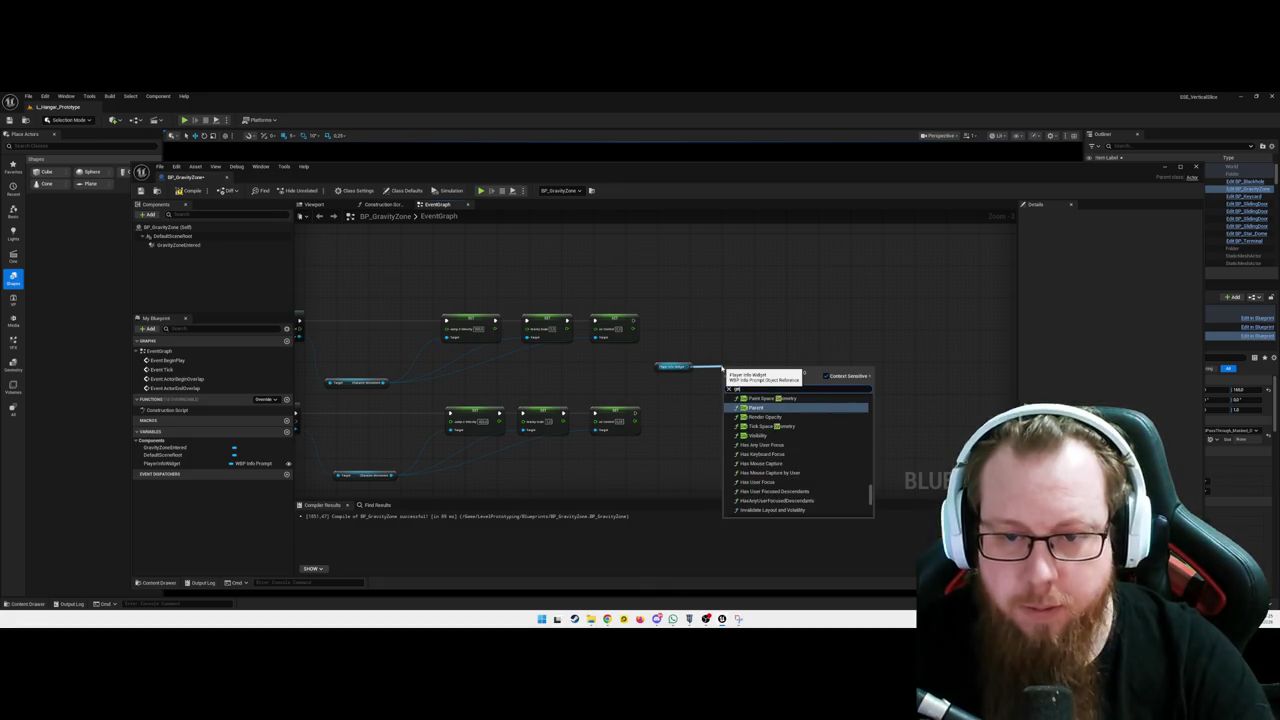
left_click(745, 321)
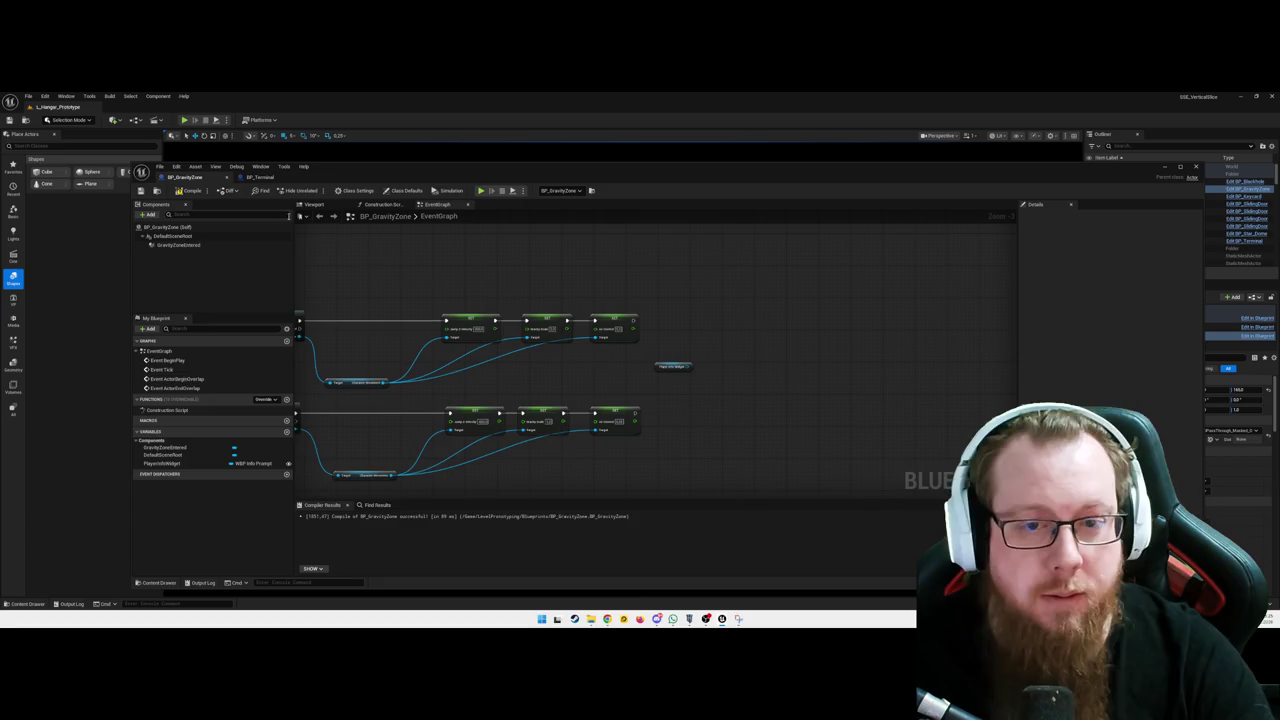
left_click_drag(688, 369, 721, 372)
type("get widget")
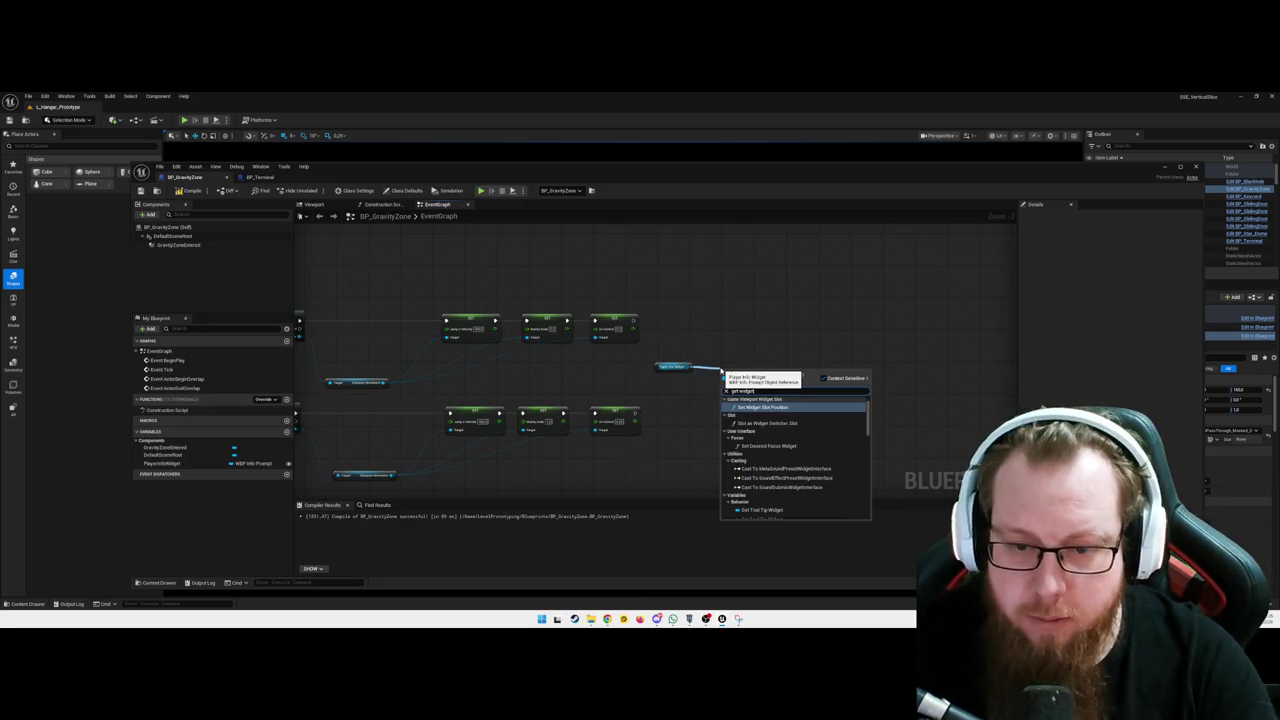
scroll(790, 491, "down", 4)
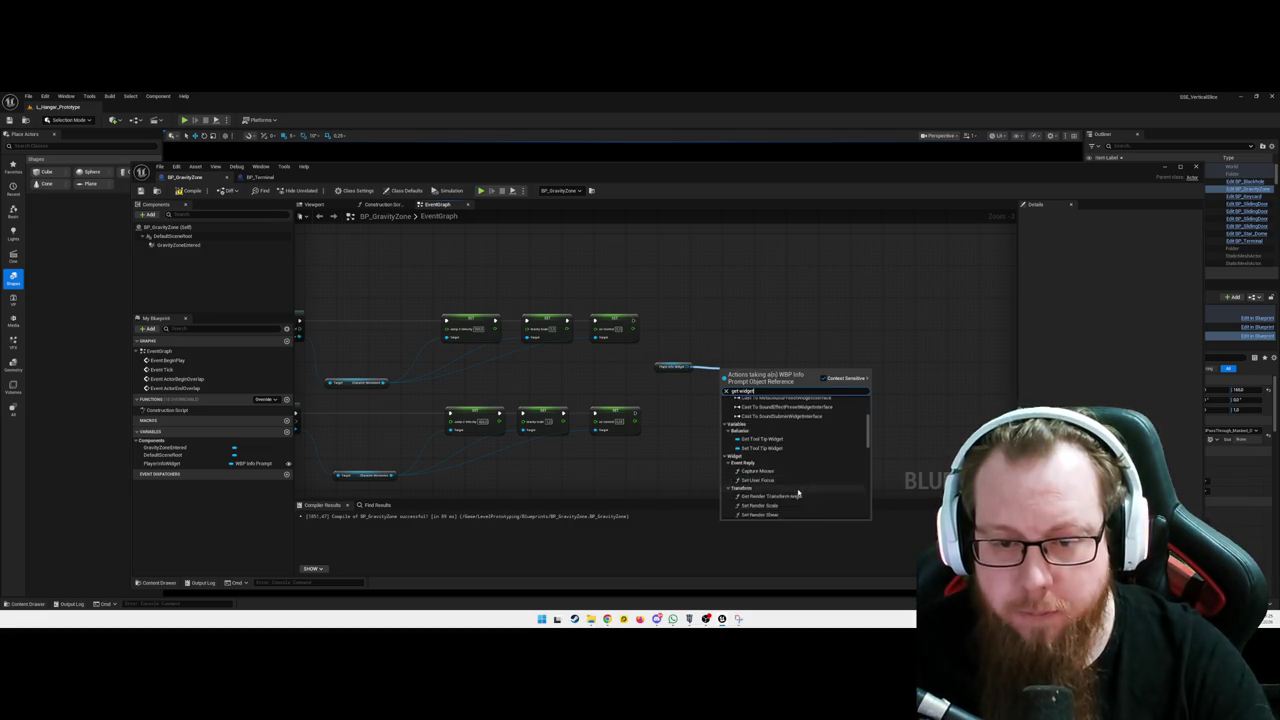
key("BackSpace")
key("BackSpace")
key("BackSpace")
type("user focus")
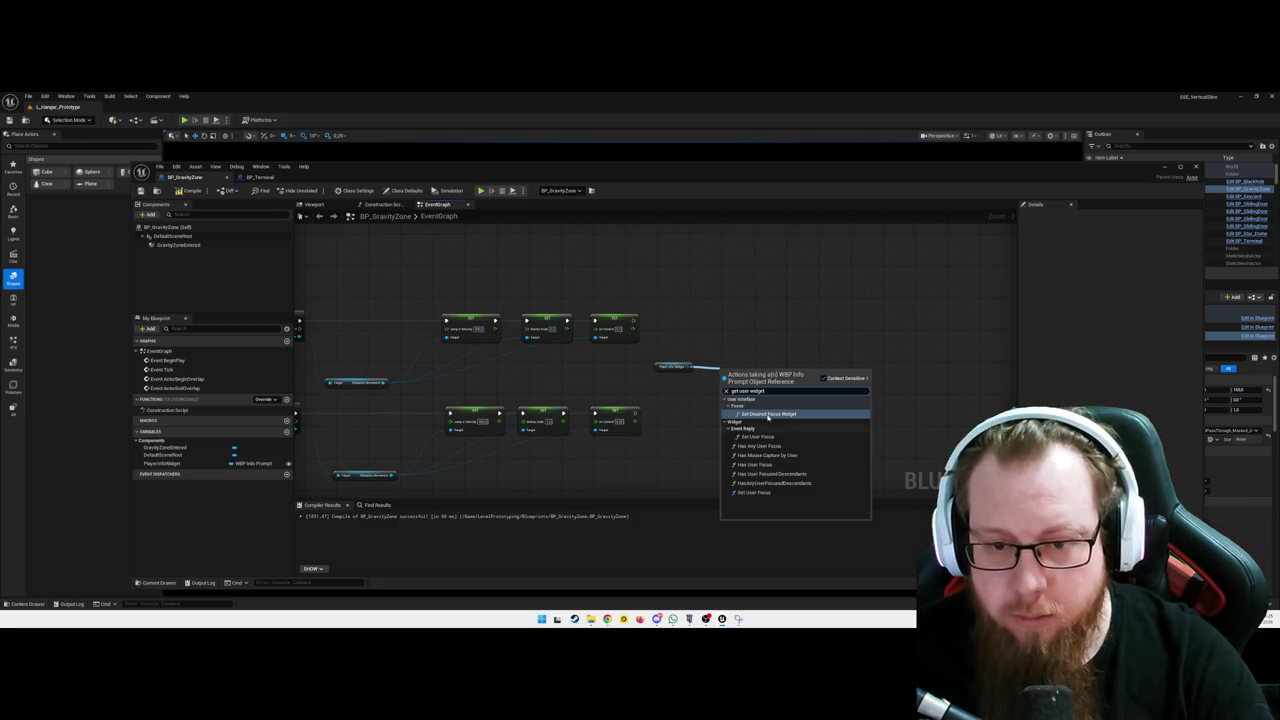
key("Return")
Delete the Set Desired Focus Widget node and cancel a 'get user widget' node search
left_click_drag(754, 368, 750, 320)
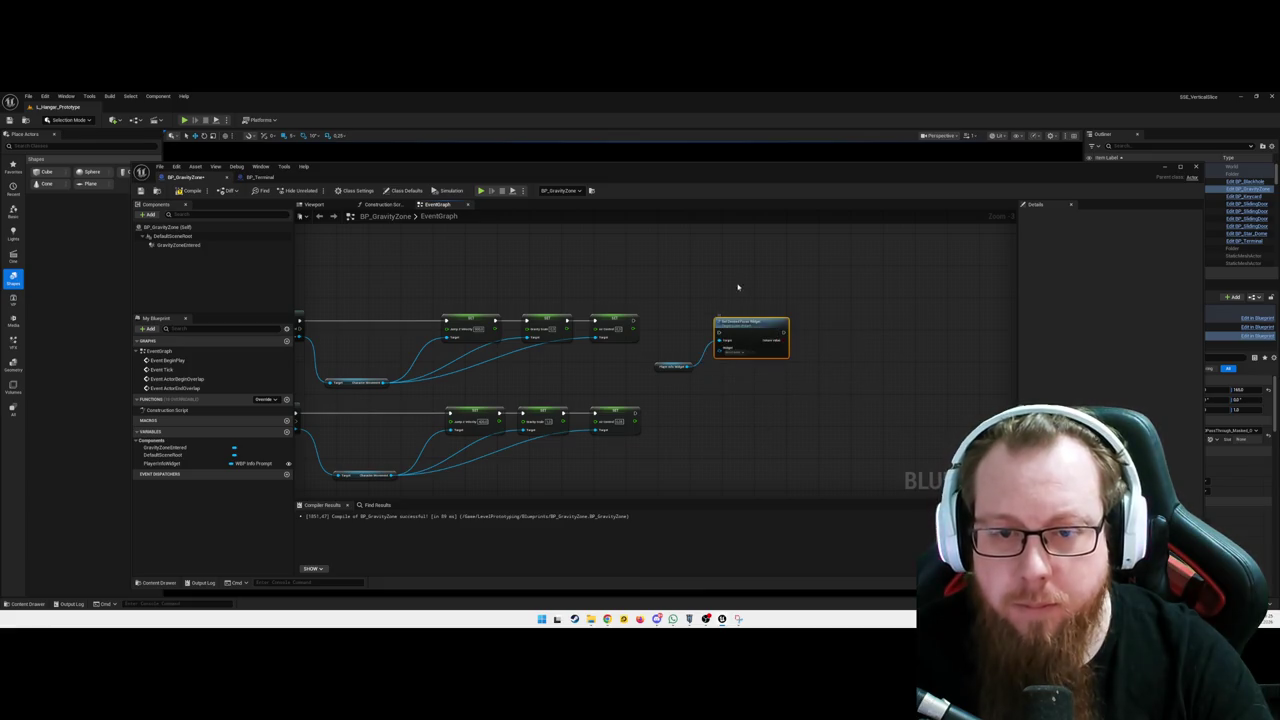
key("Delete")
right_click(738, 342)
type("get user widget")
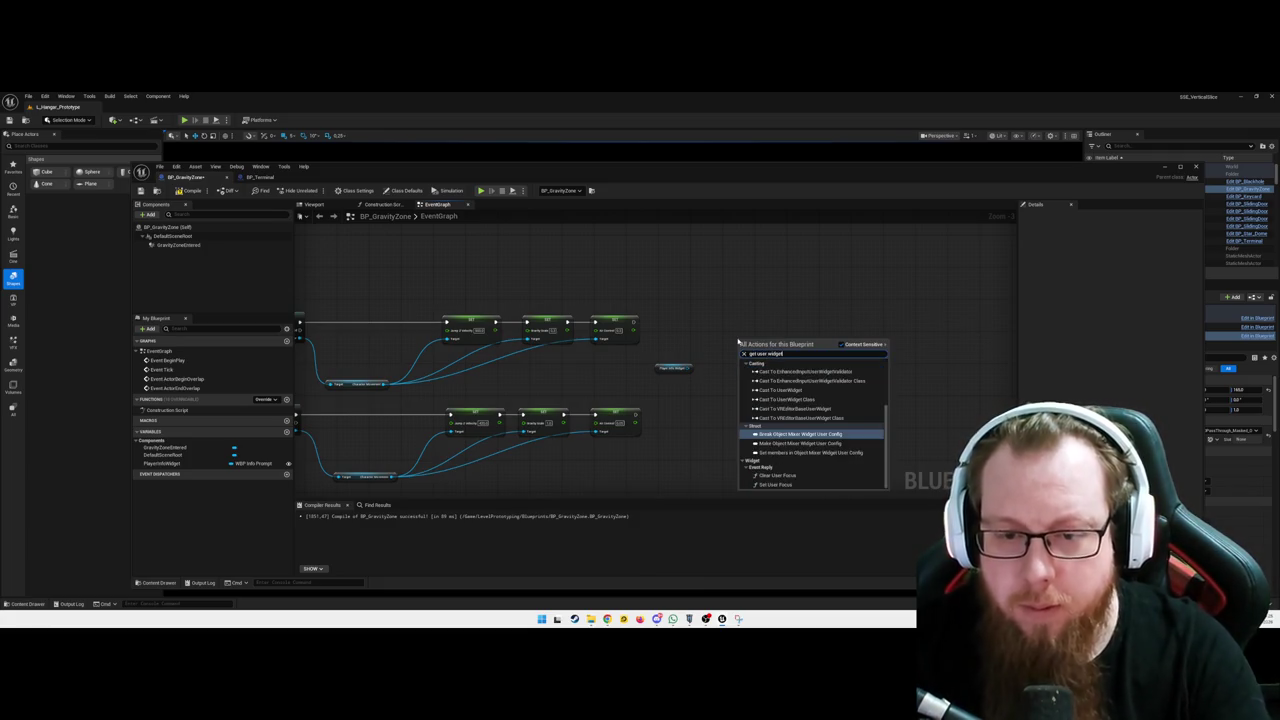
key("Escape")
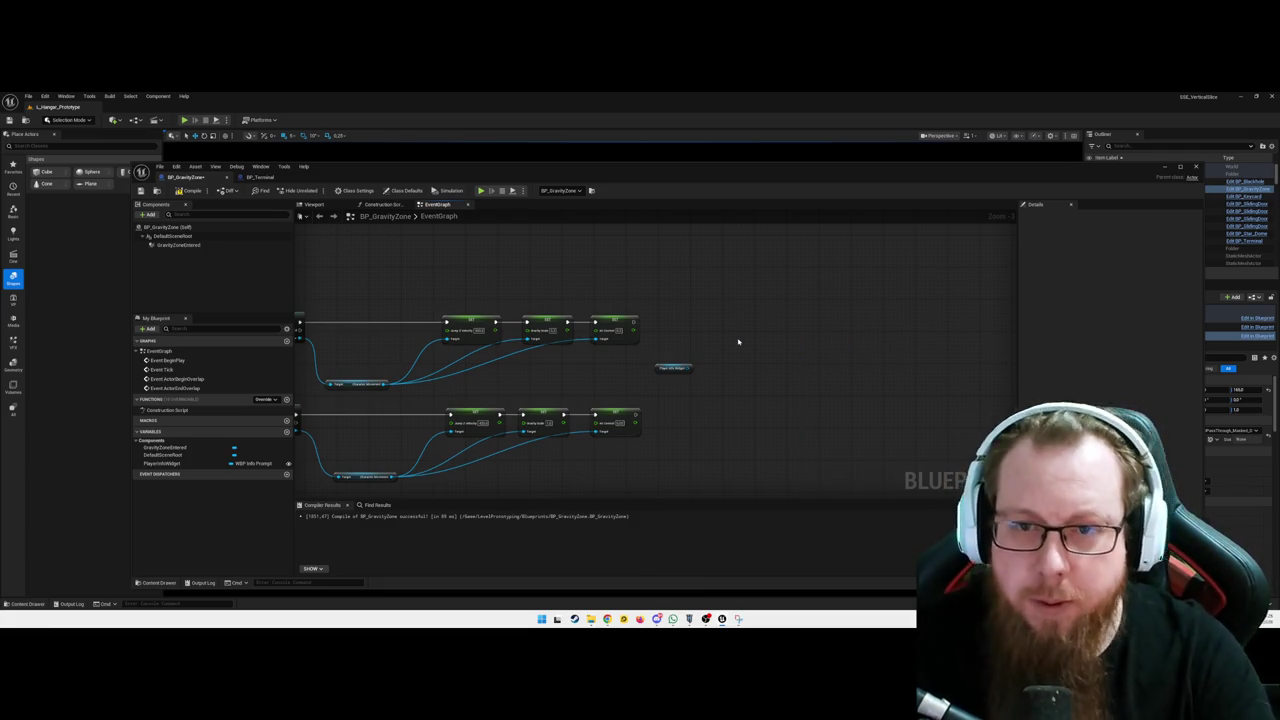
left_click(261, 178)
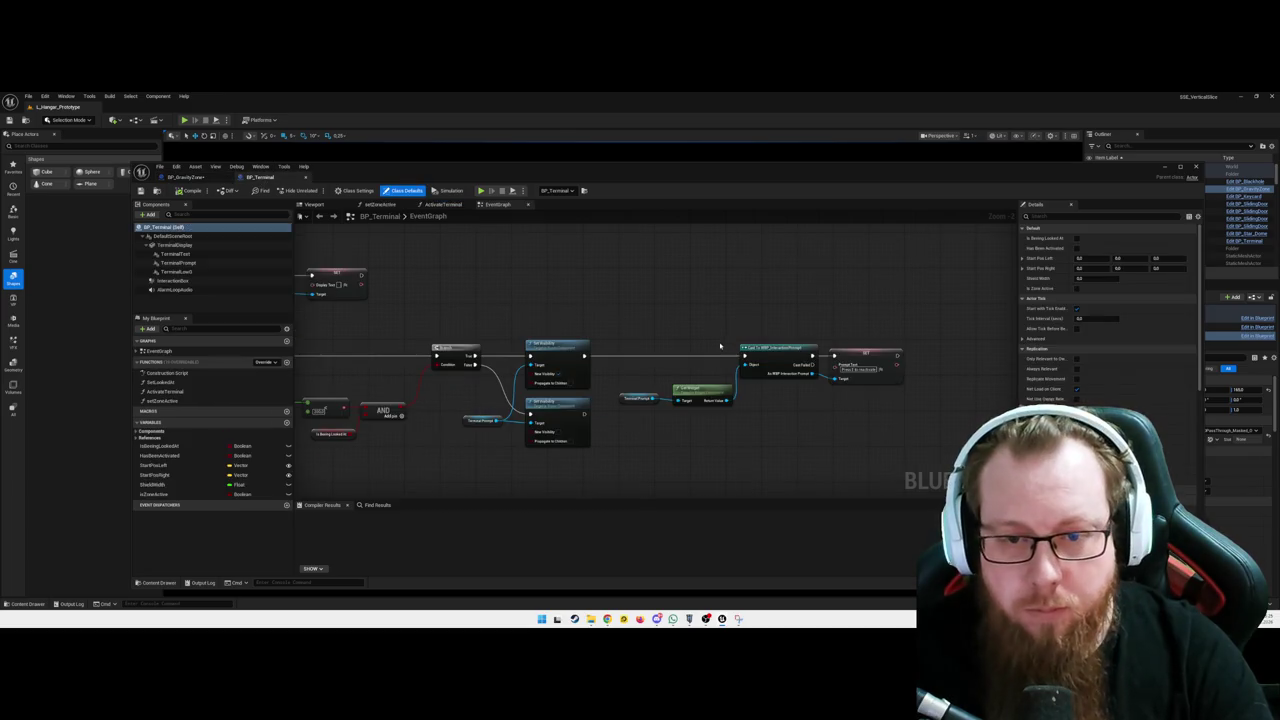
left_click(715, 391)
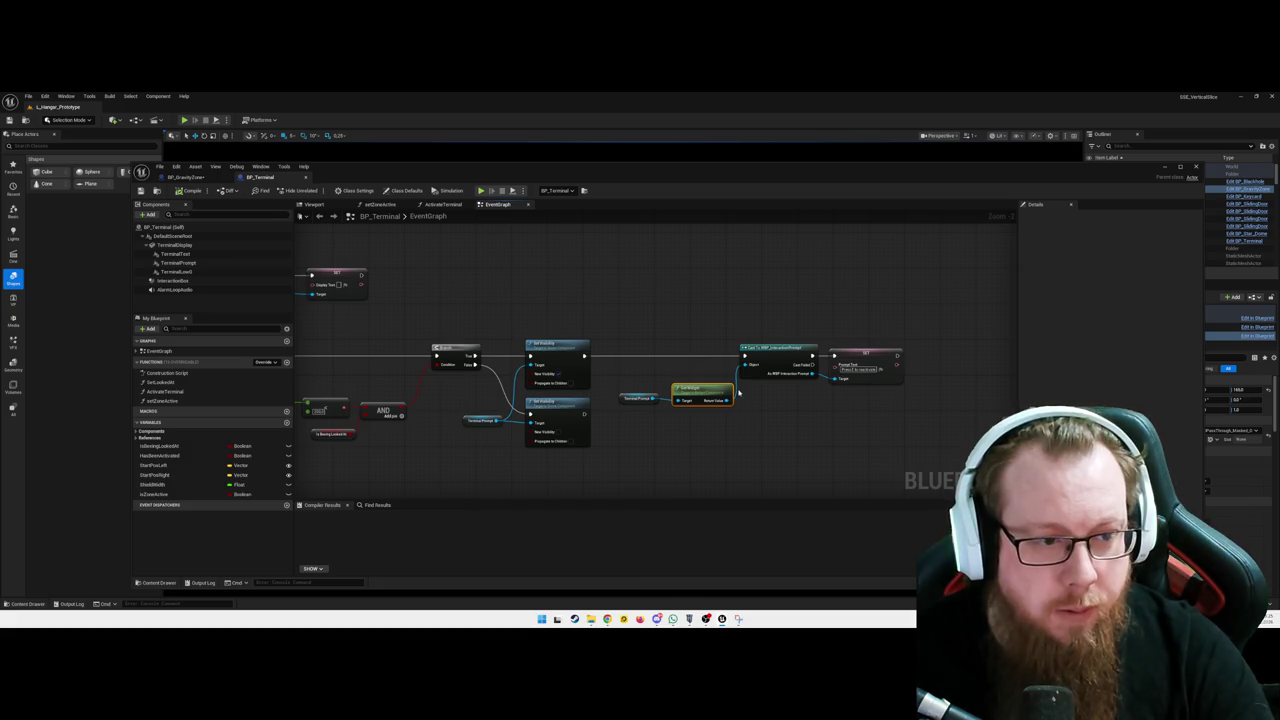
left_click(200, 431)
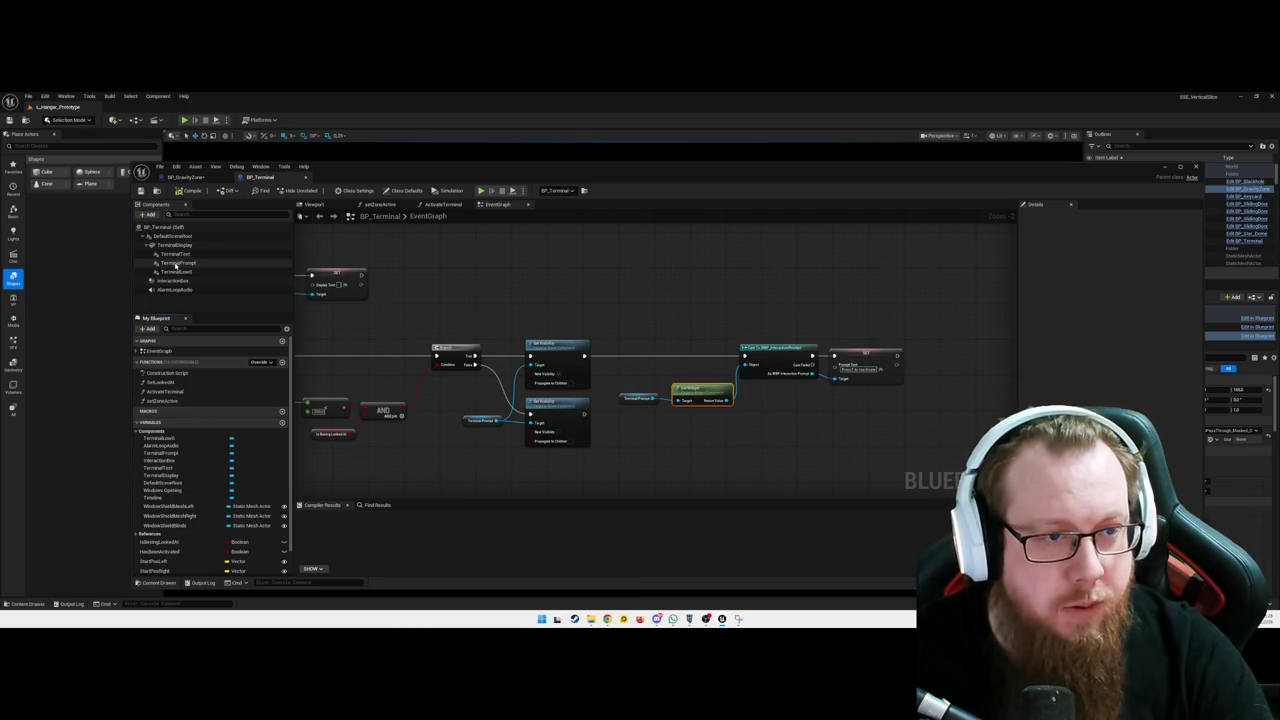
left_click(190, 177)
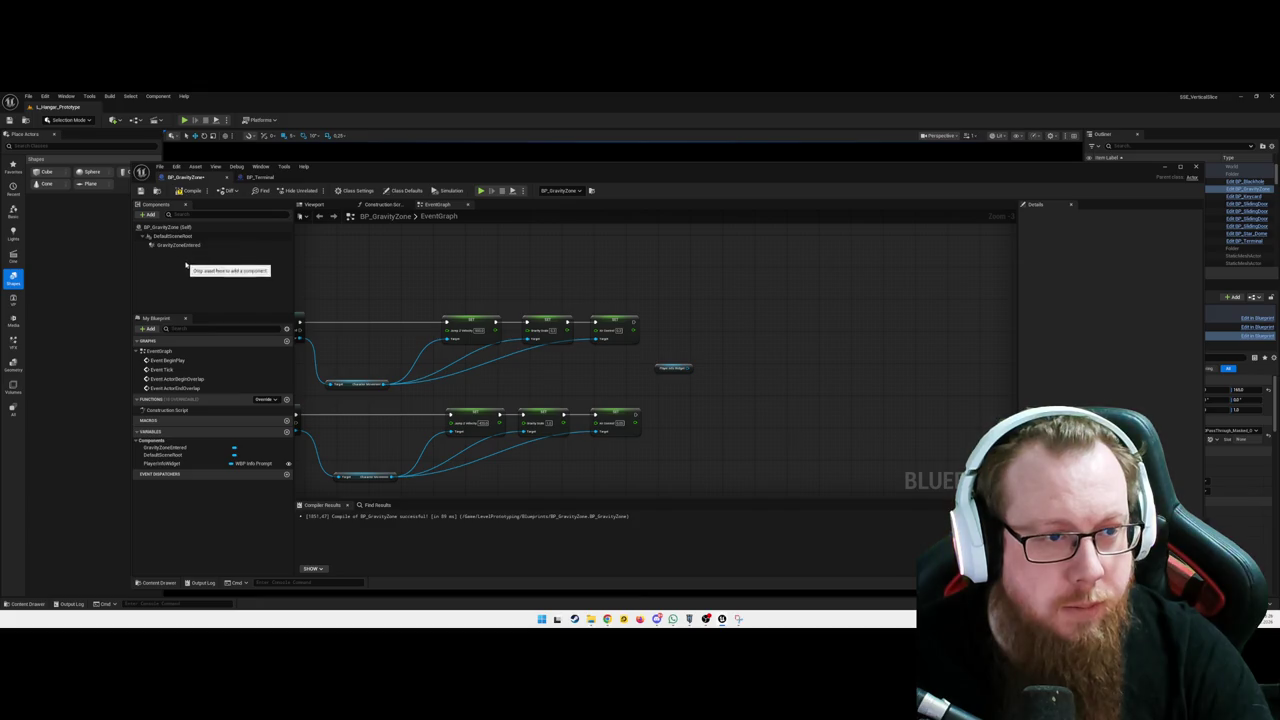
Add a Widget component to BP_GravityZone and rename it PlayerInfo
left_click(150, 215)
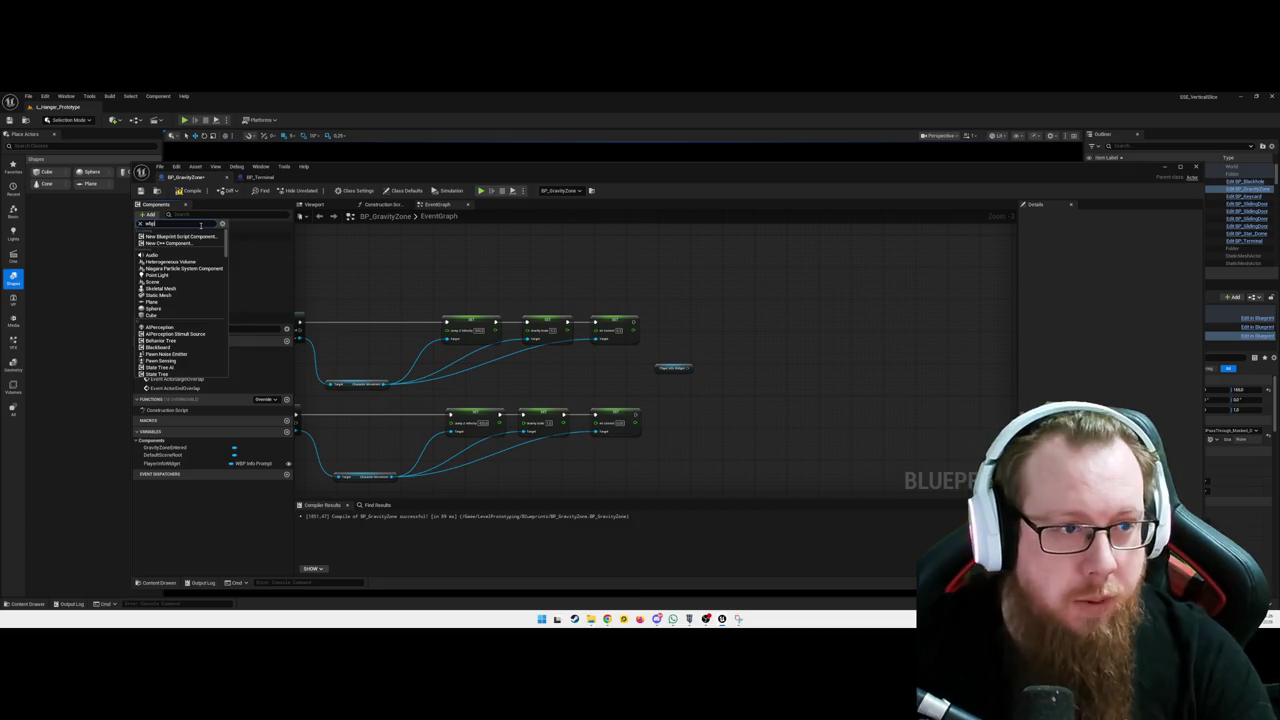
type("wbp")
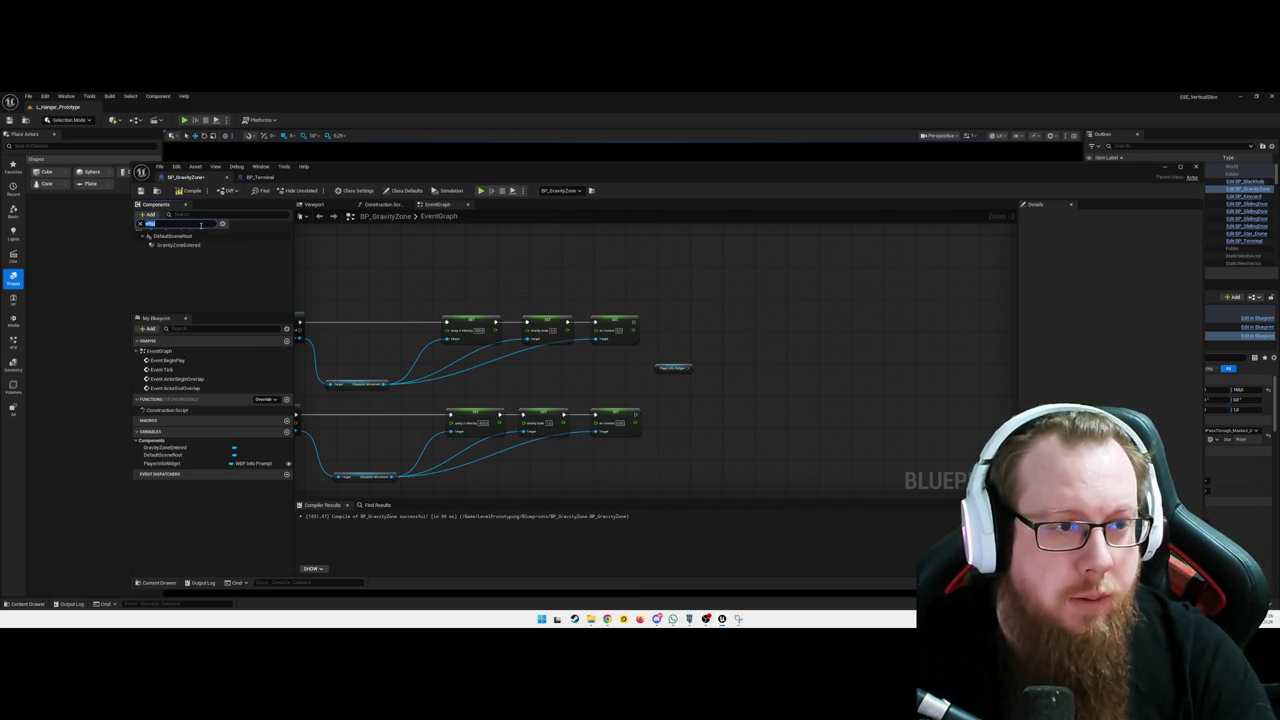
type("idget")
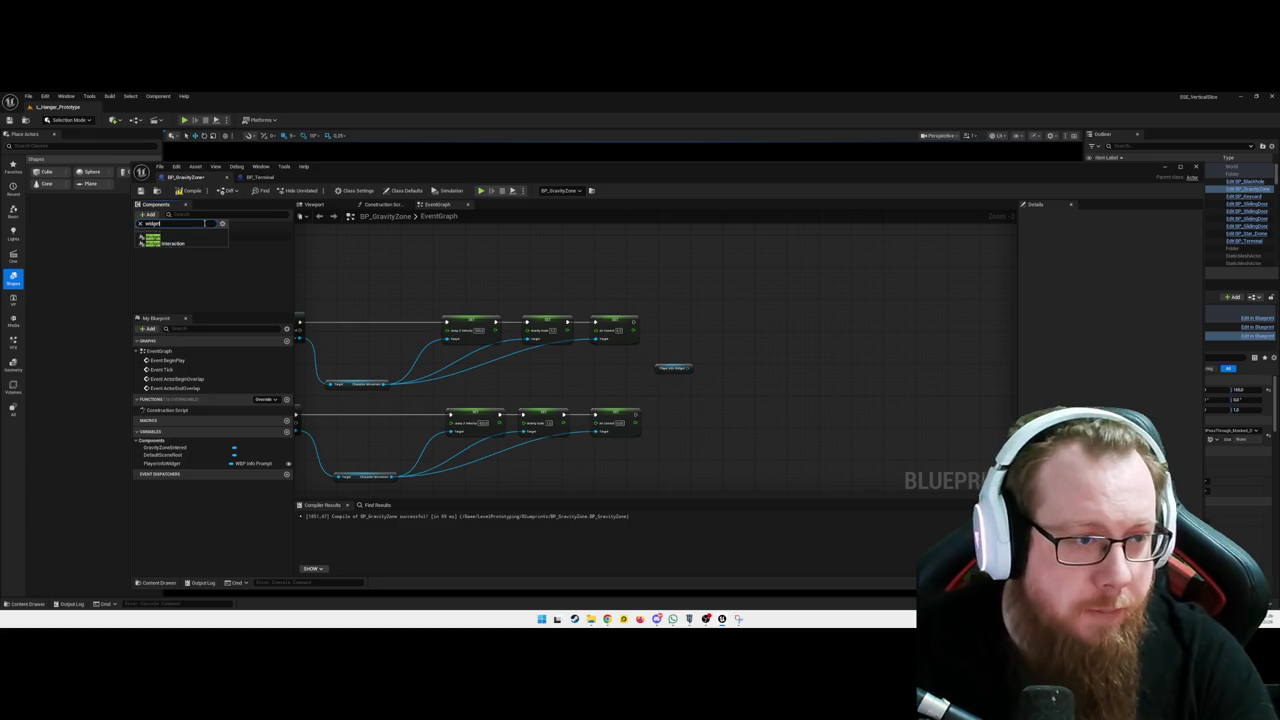
left_click(175, 238)
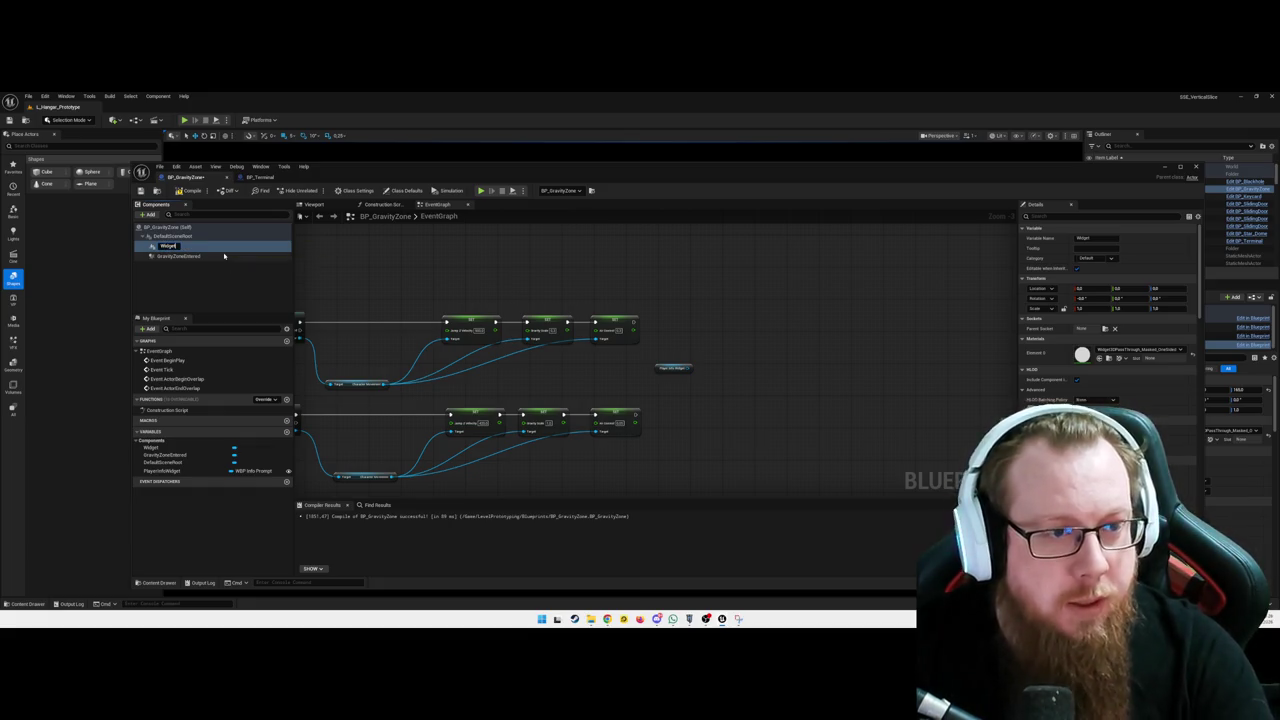
key("Escape")
type("PlayerInfoW")
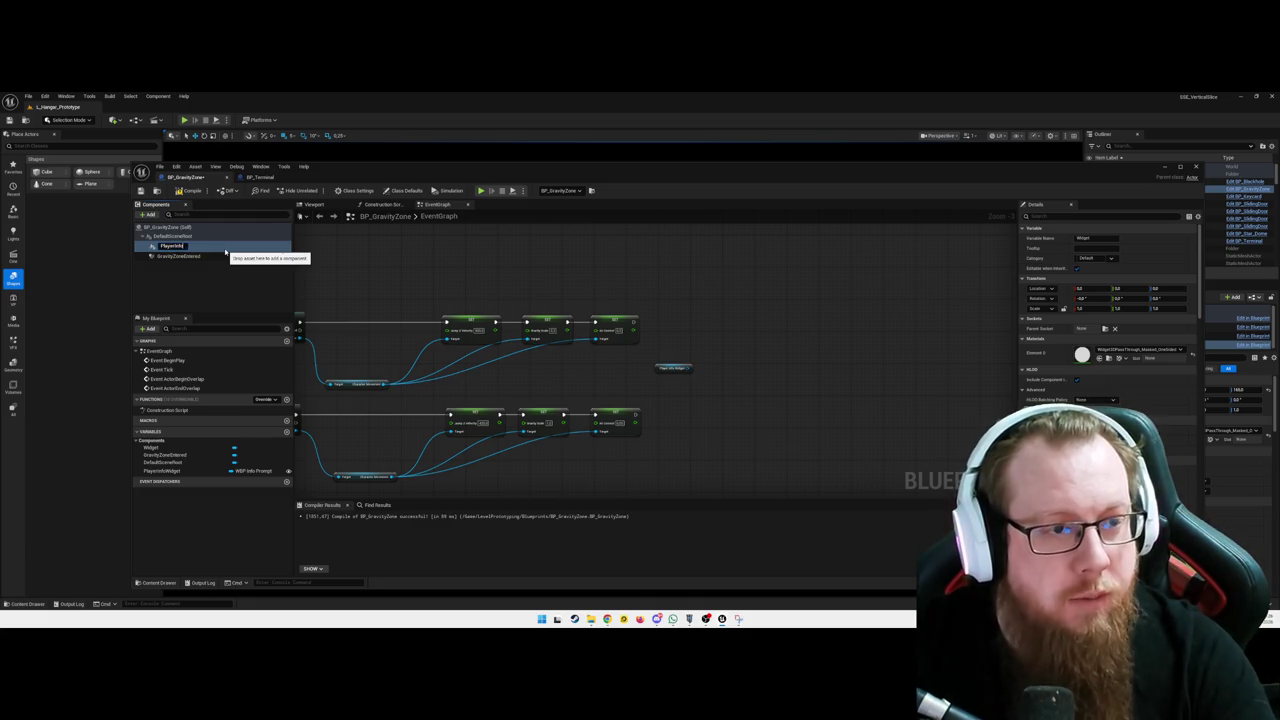
key("Return")
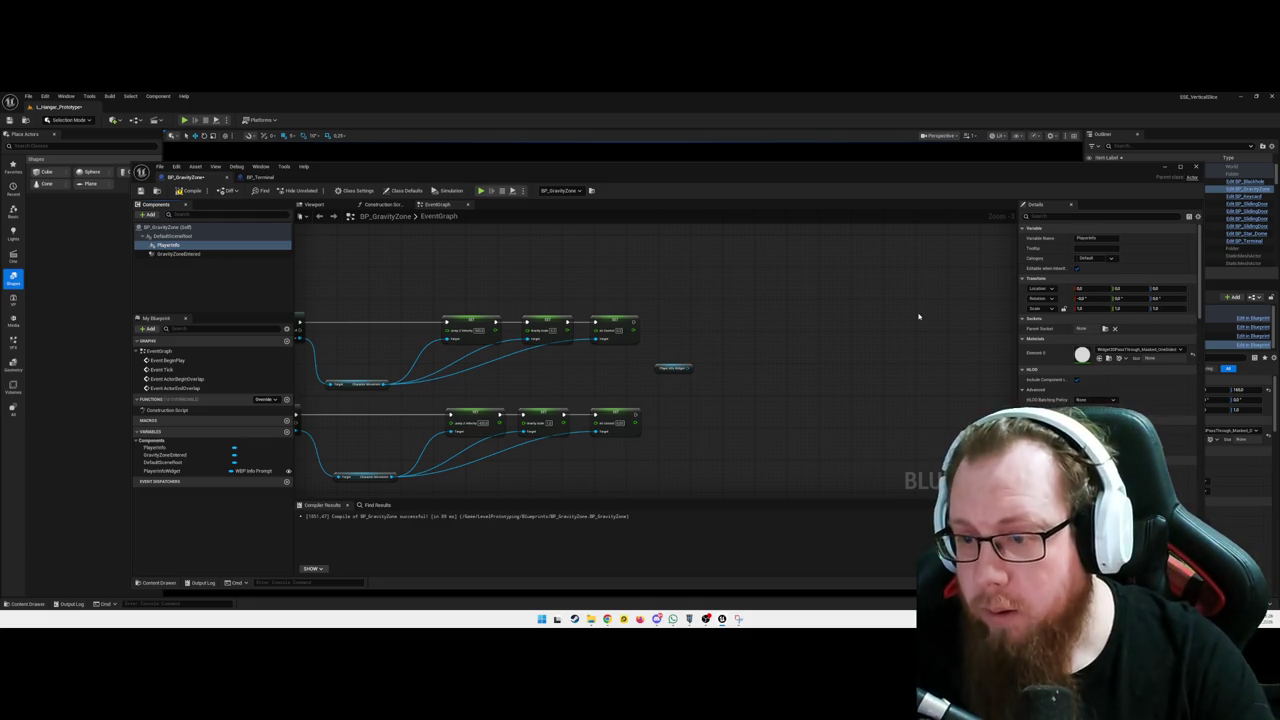
Review the PlayerInfo component's Details without changing settings, then clear the component selection
scroll(1190, 283, "down", 3)
scroll(1108, 300, "down", 10)
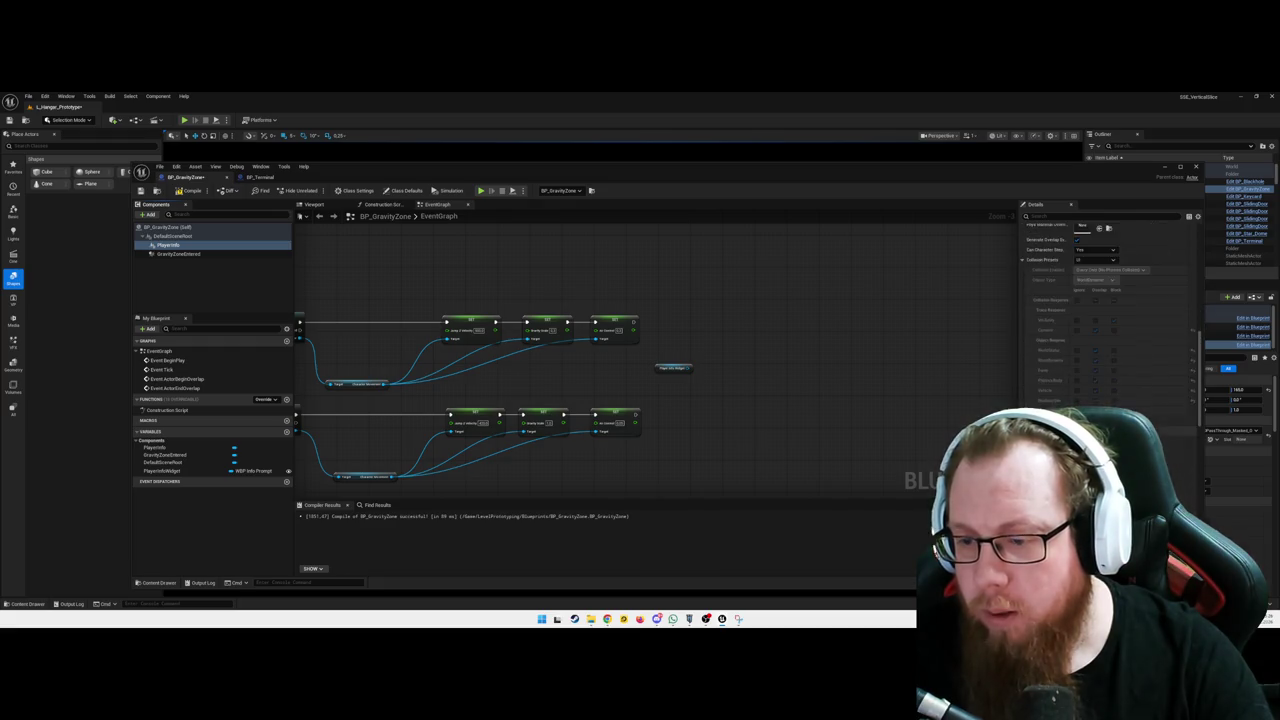
scroll(1108, 300, "down", 4)
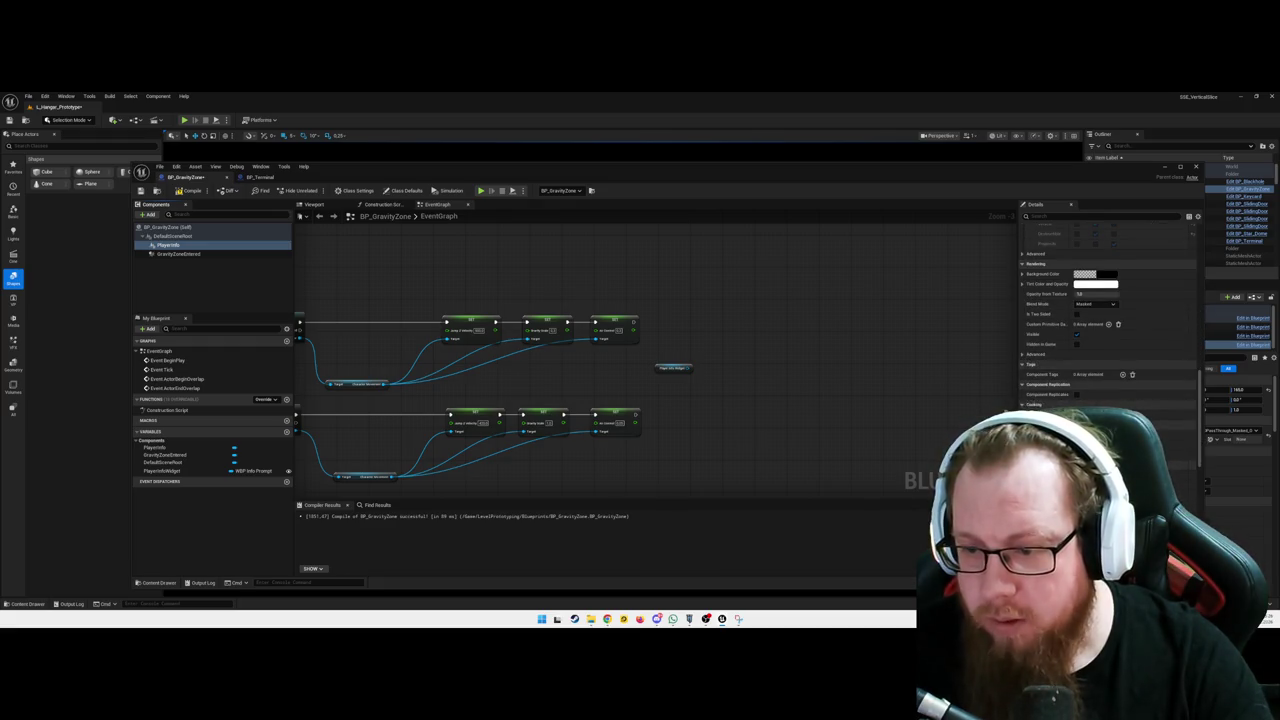
left_click(1097, 303)
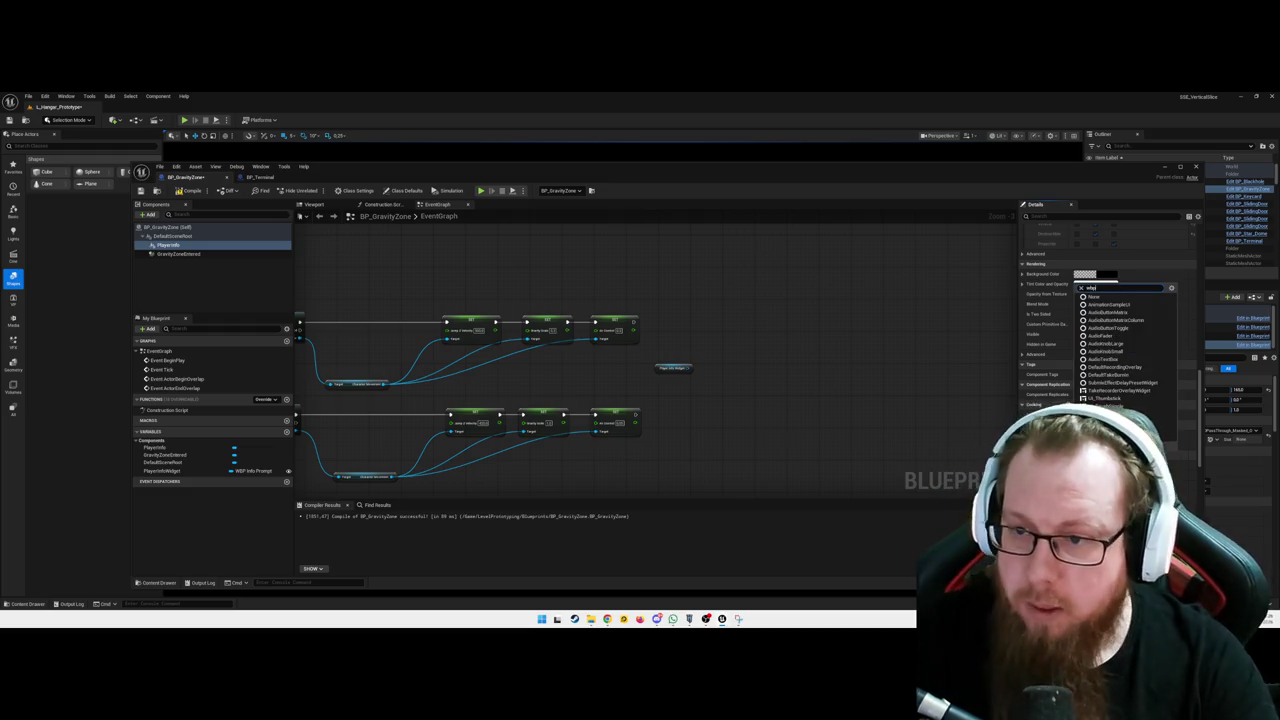
key("Escape")
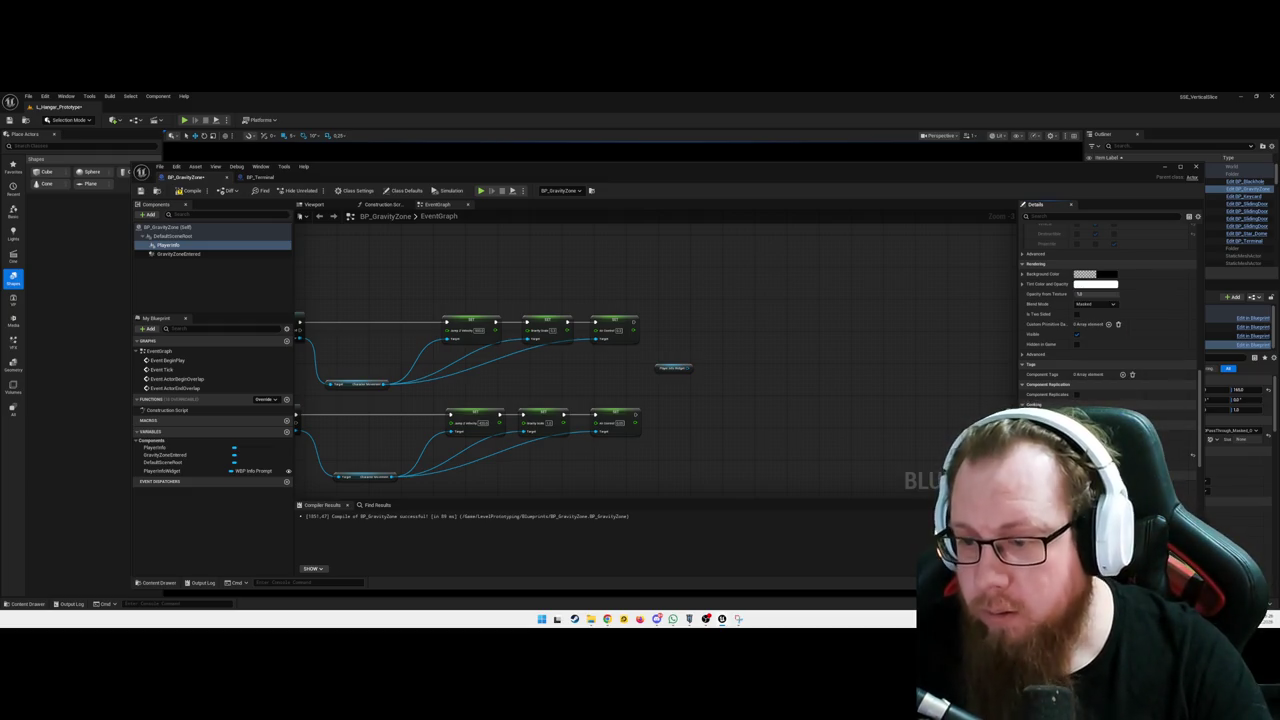
left_click_drag(748, 390, 729, 386)
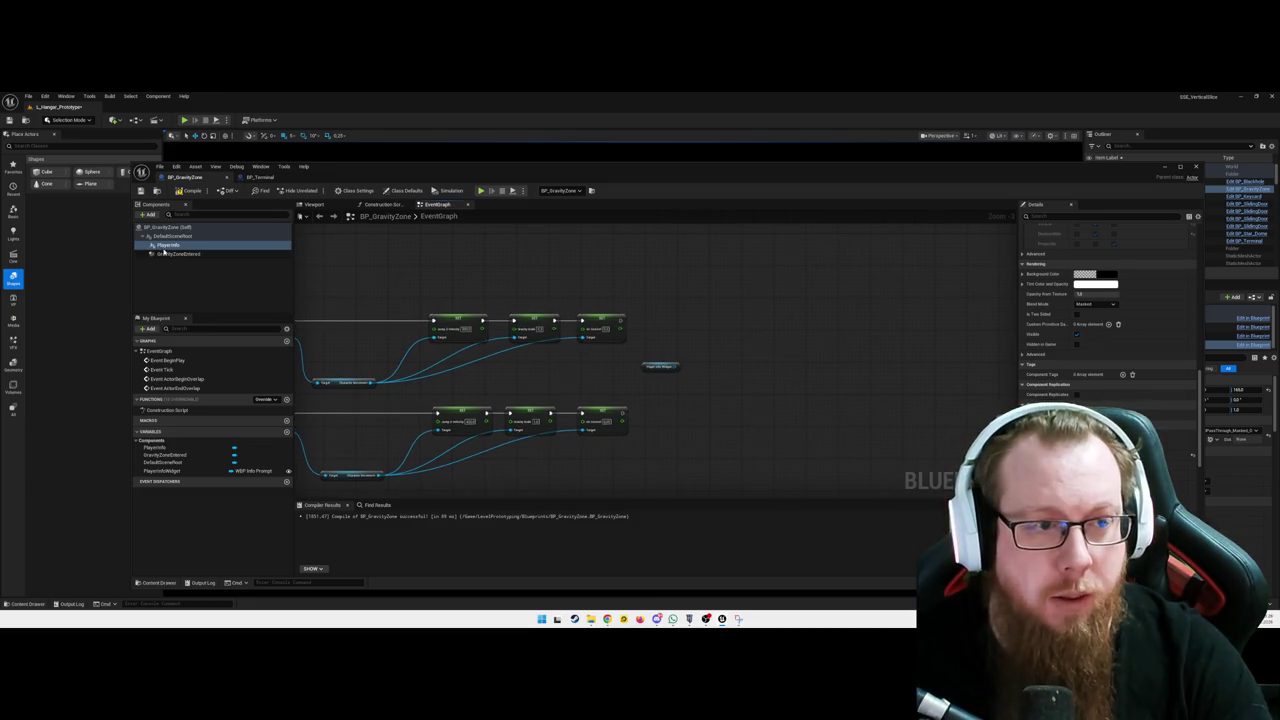
left_click(693, 358)
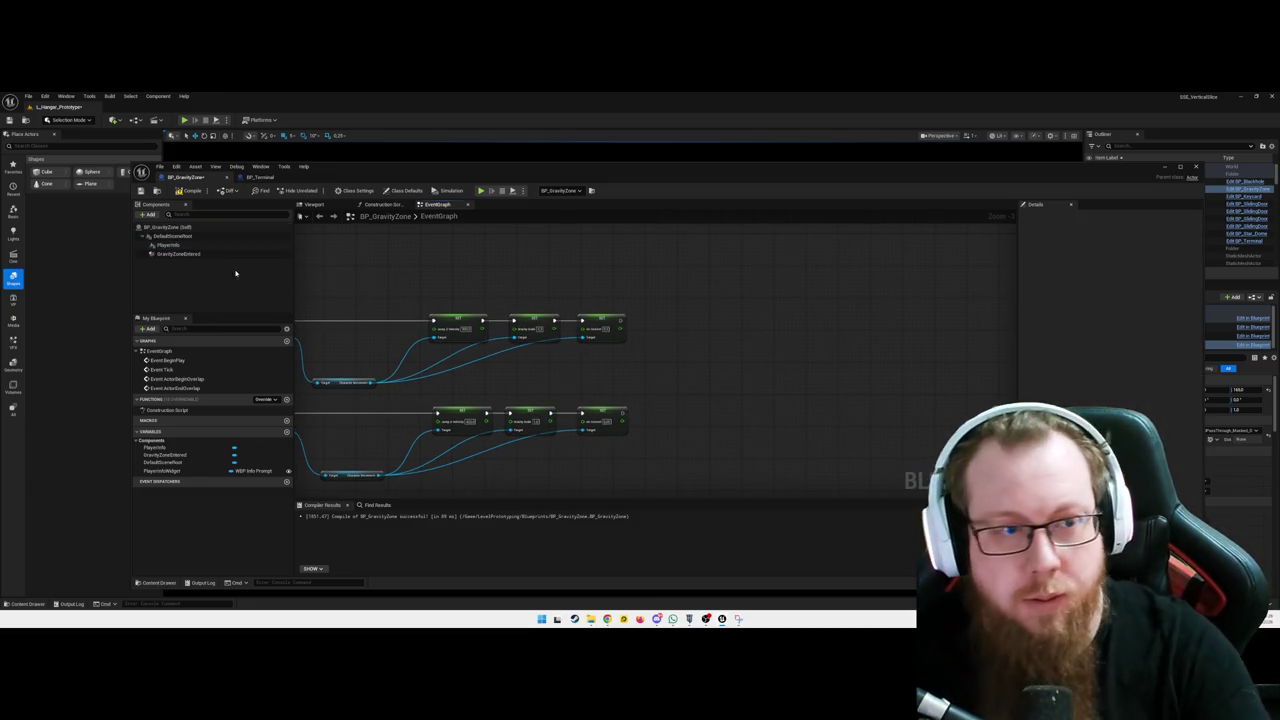
Place a PlayerInfo reference and add Get User Widget Object from it
left_click_drag(162, 246, 600, 350)
left_click_drag(685, 378, 740, 382)
type("wi")
key("BackSpace")
key("BackSpace")
type("get user")
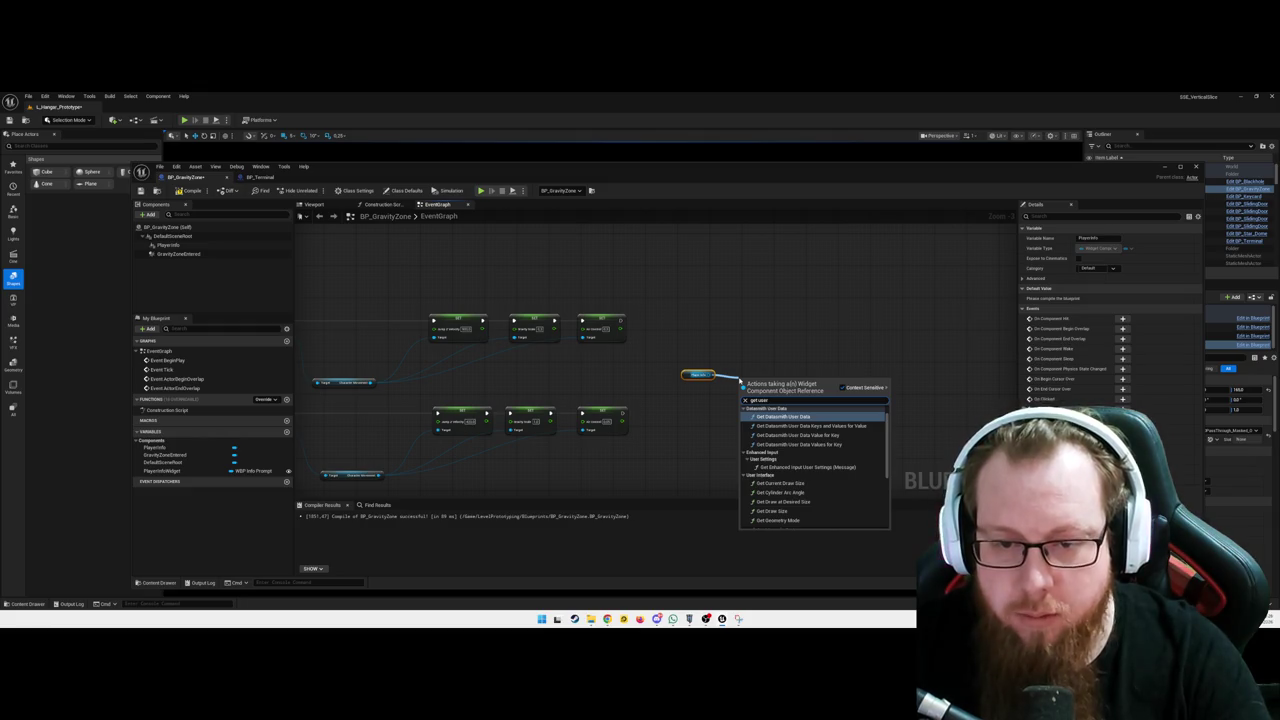
type(" widge")
key("Return")
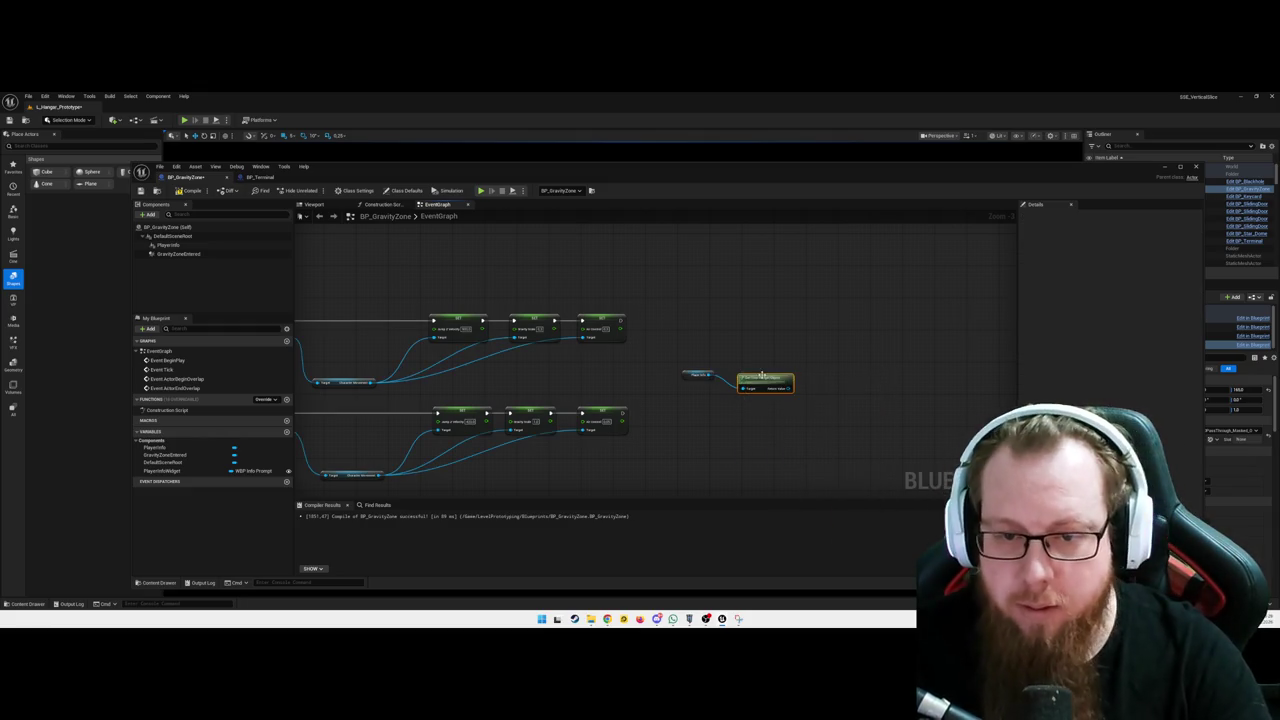
Cast the widget's return value to WBP_InfoPrompt and place the cast beside the getter
left_click_drag(869, 374, 826, 374)
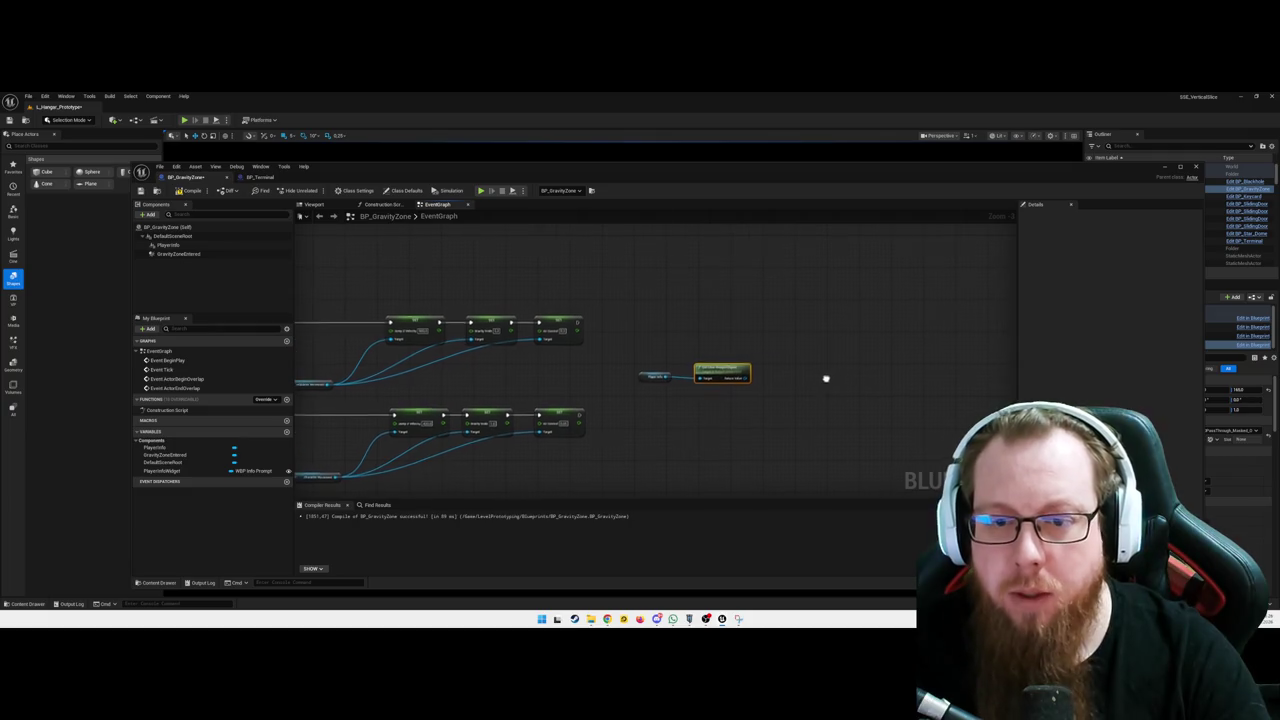
left_click_drag(745, 377, 805, 373)
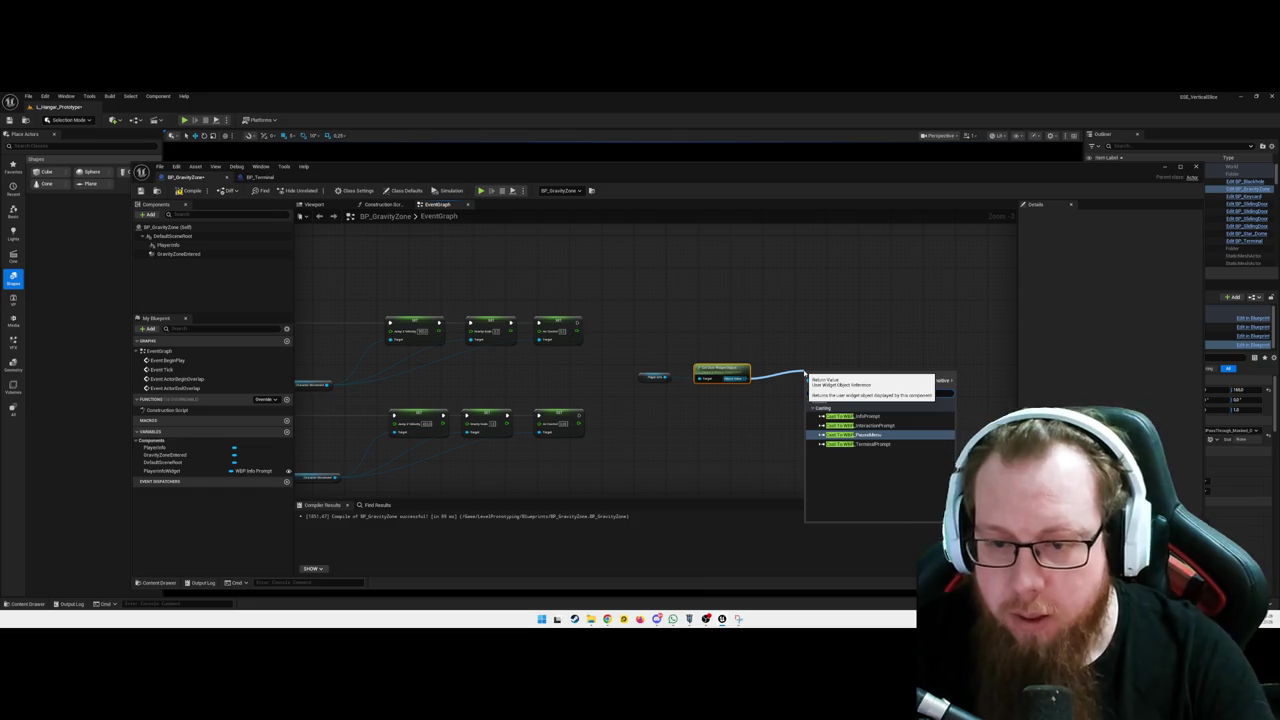
left_click(864, 416)
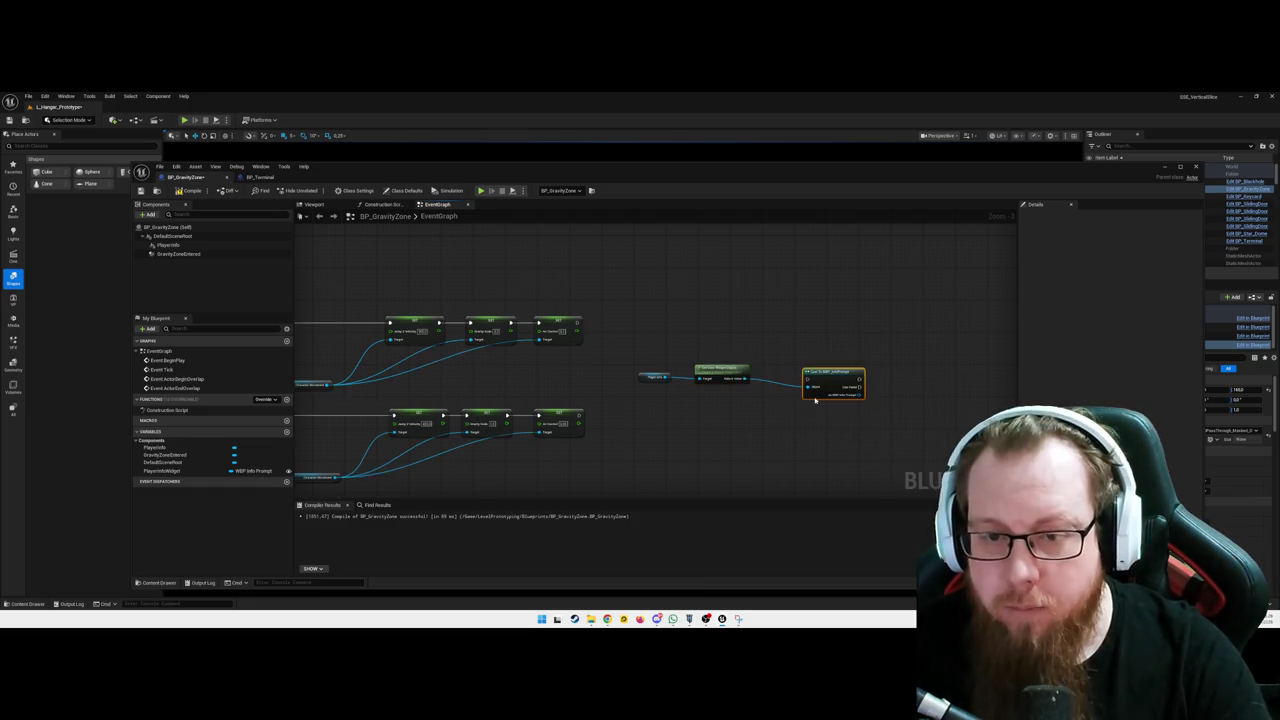
mouse_move(826, 372)
left_mouse_down()
mouse_move(821, 357)
mouse_move(866, 374)
mouse_move(834, 372)
left_mouse_up()
Add a Set Info Prompt Text node after the cast with the text 'Press E to Interact the'
type("set")
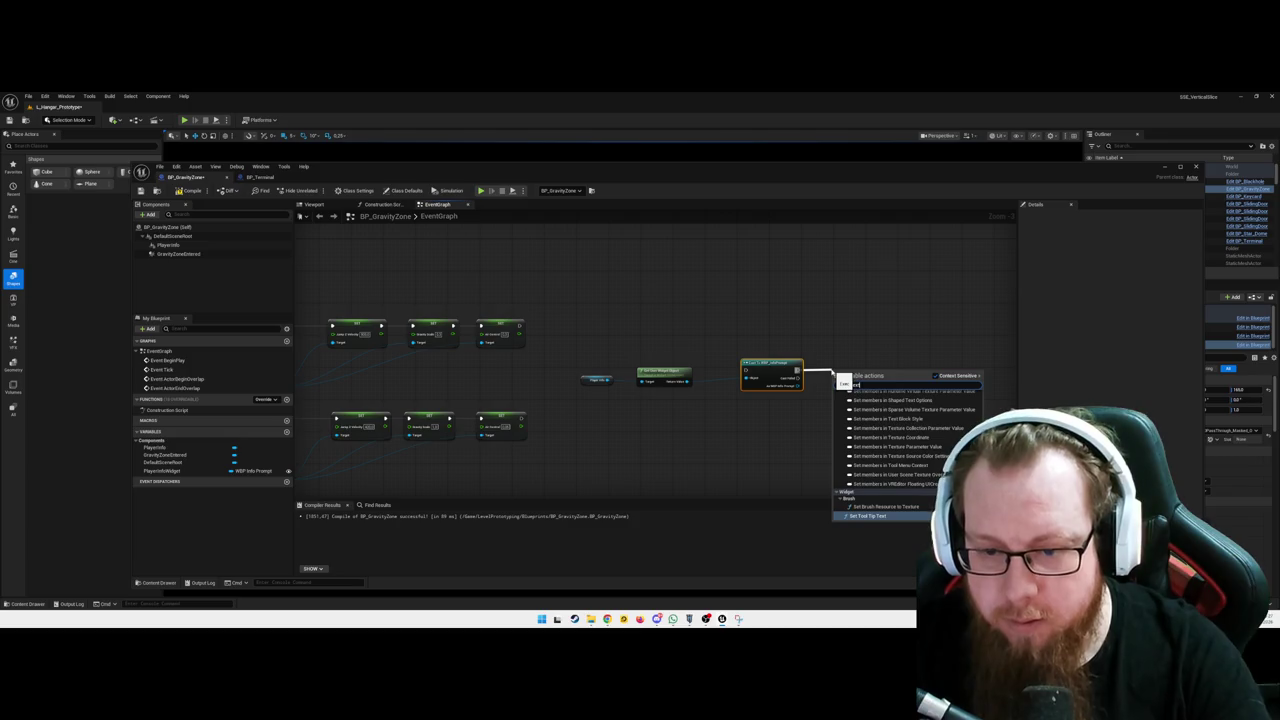
type(" text")
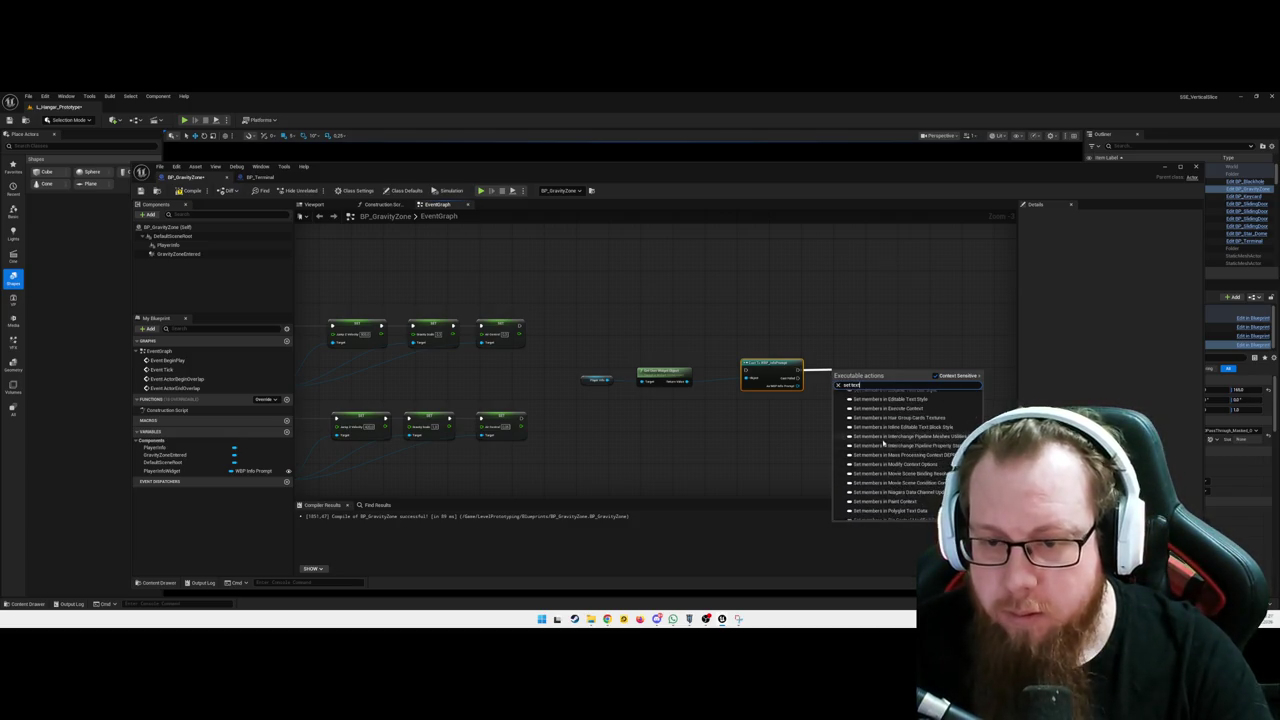
left_click(875, 405)
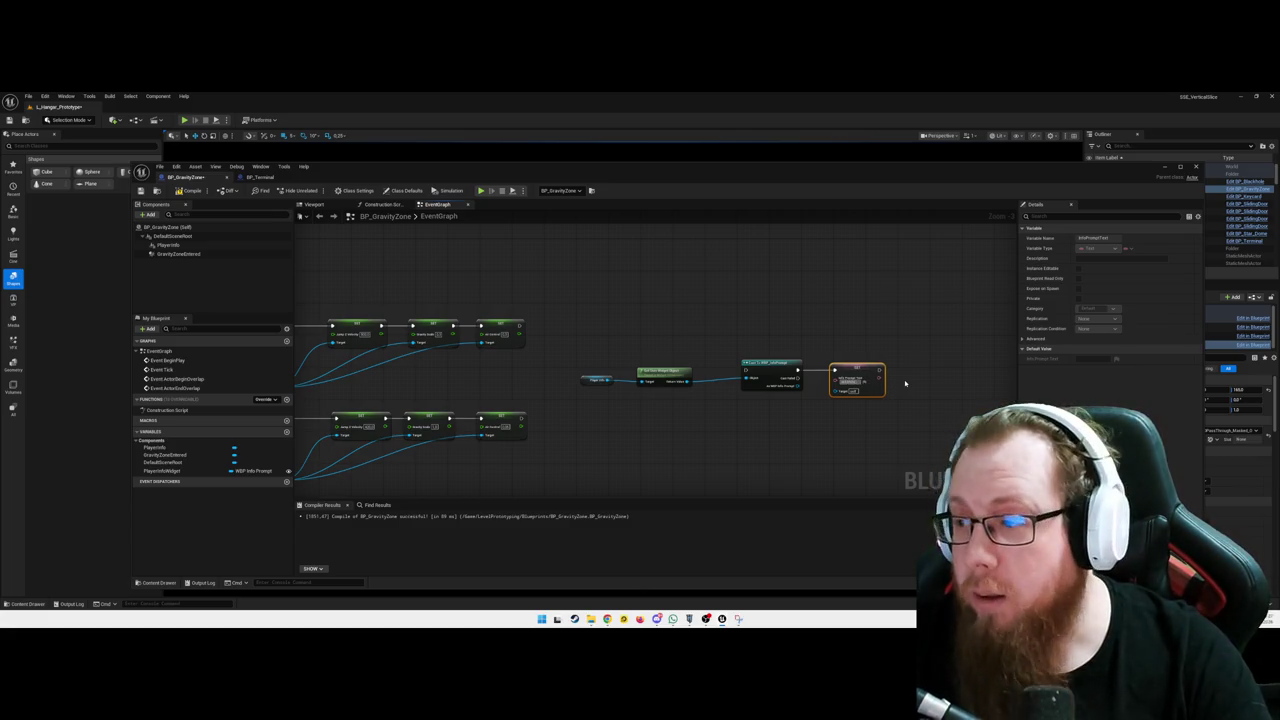
type("Press E to Interact the")
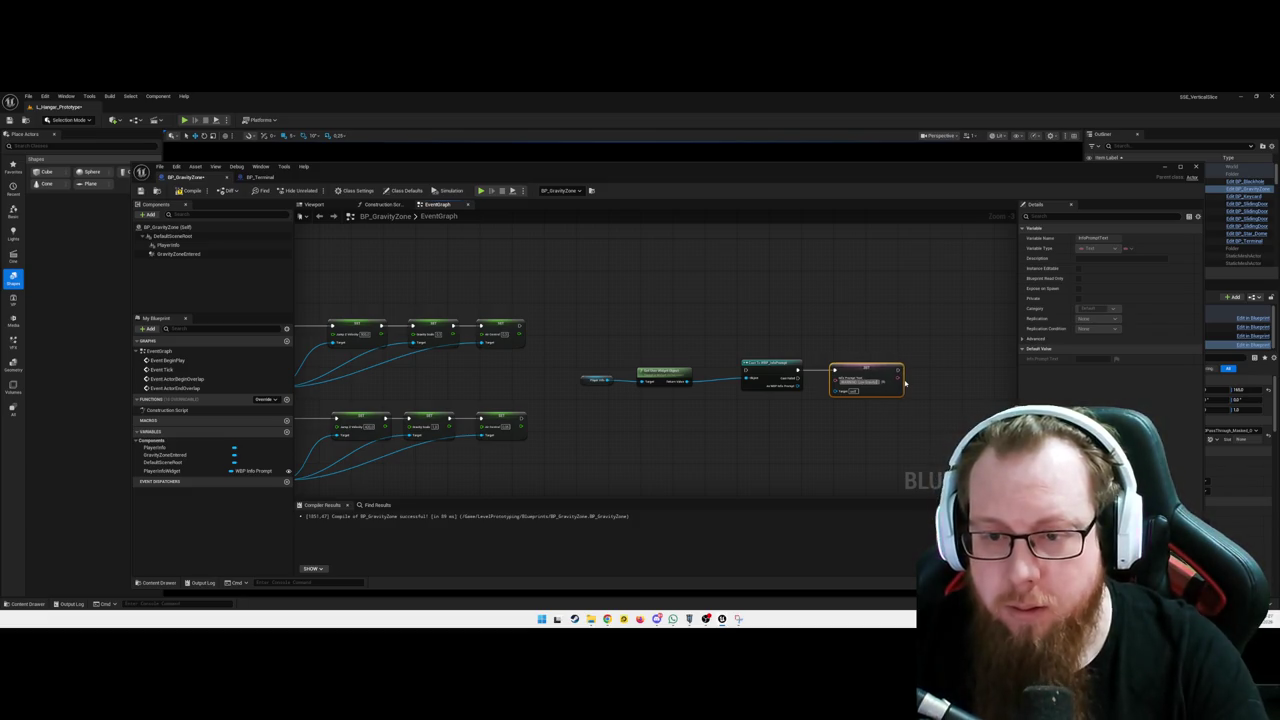
left_click(746, 421)
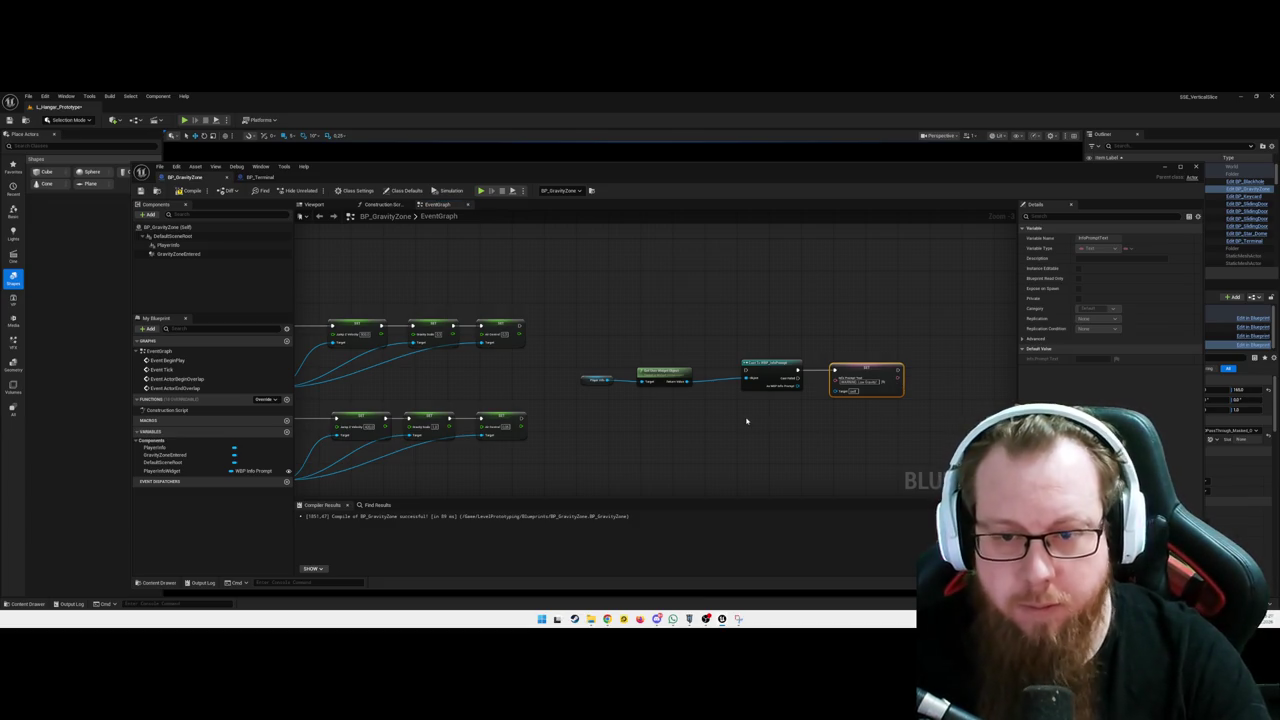
Line up the Create Widget, SET and PlayerInfo nodes with the top overlap row
mouse_move(528, 350)
left_mouse_down()
mouse_move(571, 363)
mouse_move(803, 360)
mouse_move(646, 366)
mouse_move(737, 337)
mouse_move(880, 372)
mouse_move(831, 317)
mouse_move(760, 300)
left_mouse_up()
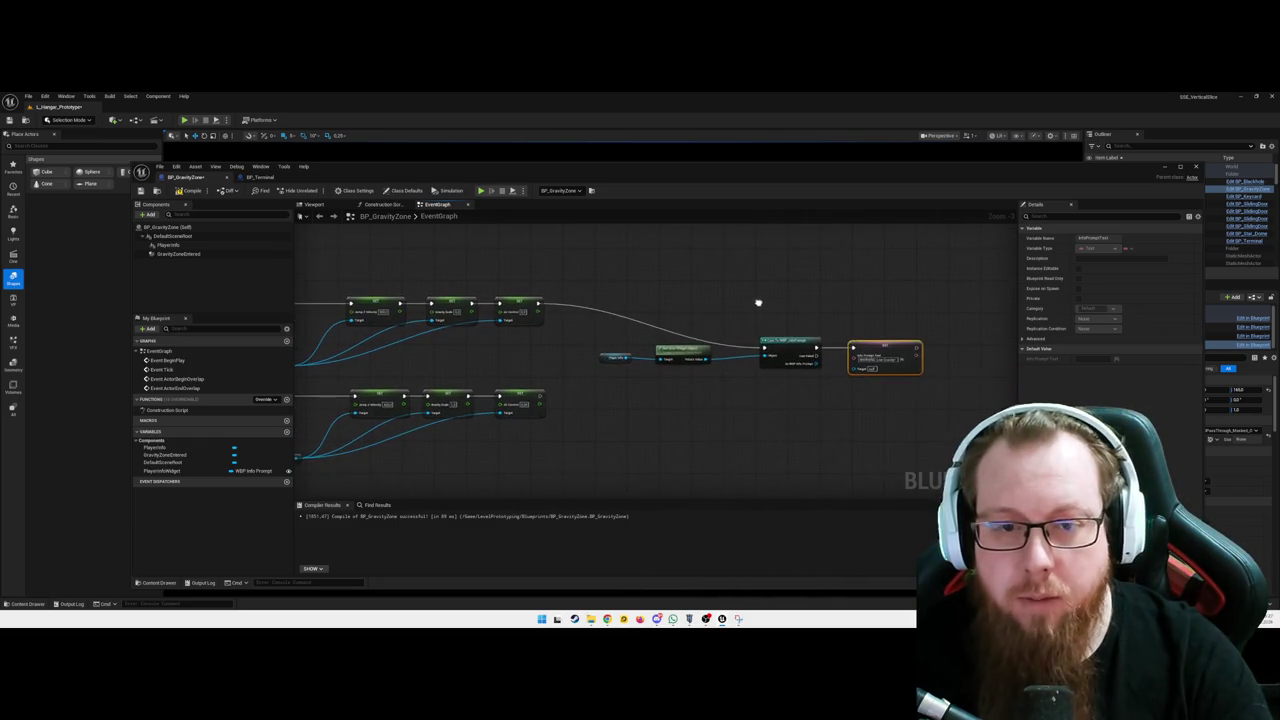
left_click_drag(792, 344, 779, 300)
mouse_move(887, 356)
left_mouse_down()
mouse_move(882, 299)
mouse_move(882, 310)
left_mouse_up()
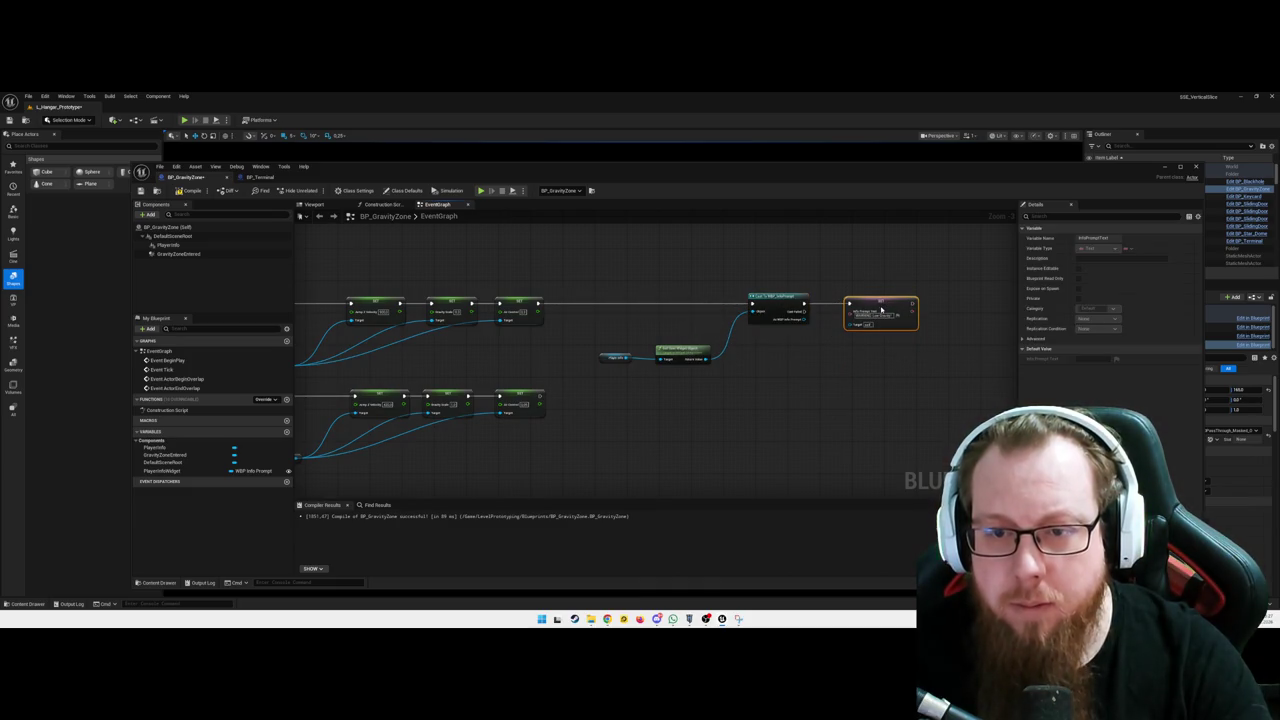
left_click_drag(680, 349, 680, 314)
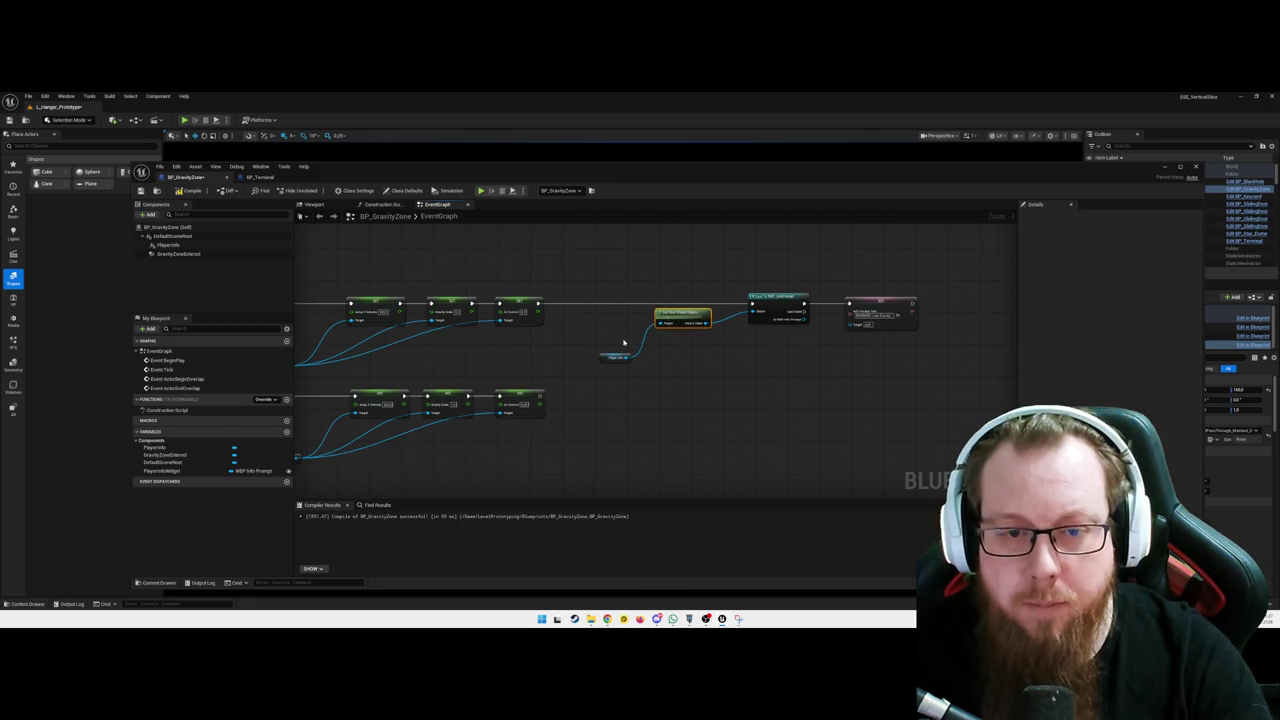
left_click_drag(602, 354, 597, 324)
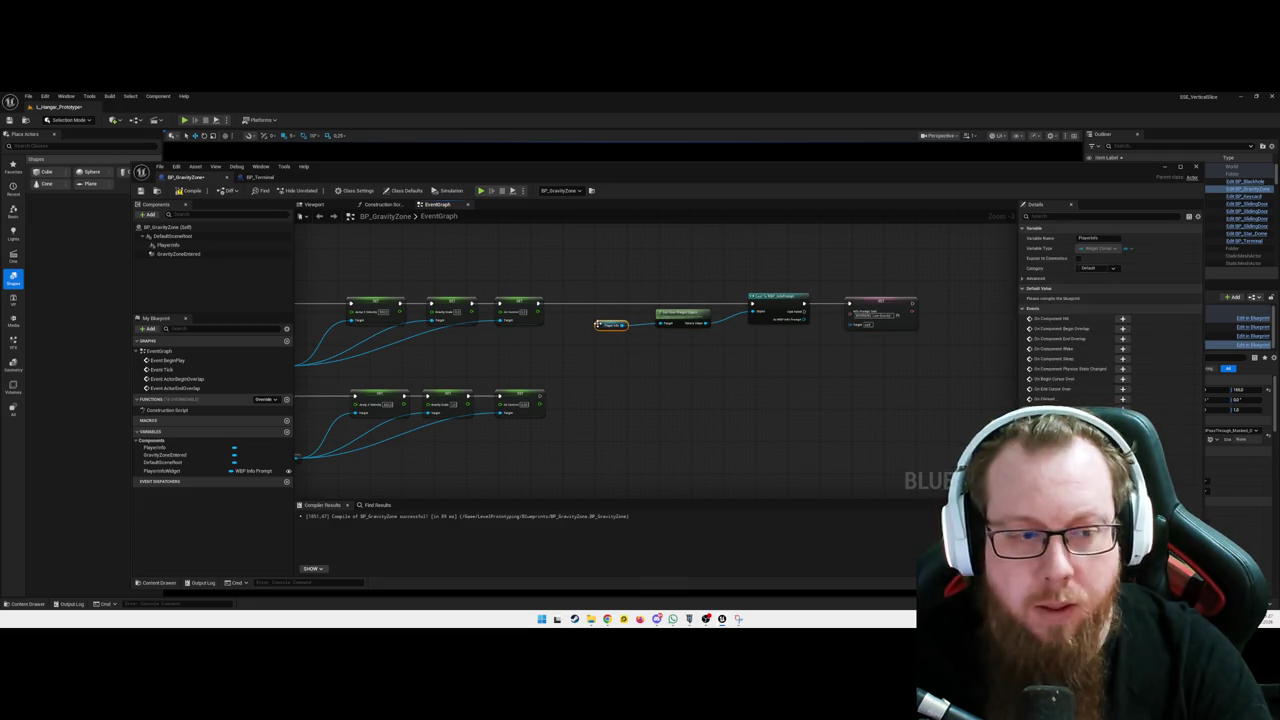
Delete the unused PlayerInfoWidget variable from My Blueprint and compile BP_GravityZone
right_click(685, 402)
left_click(626, 405)
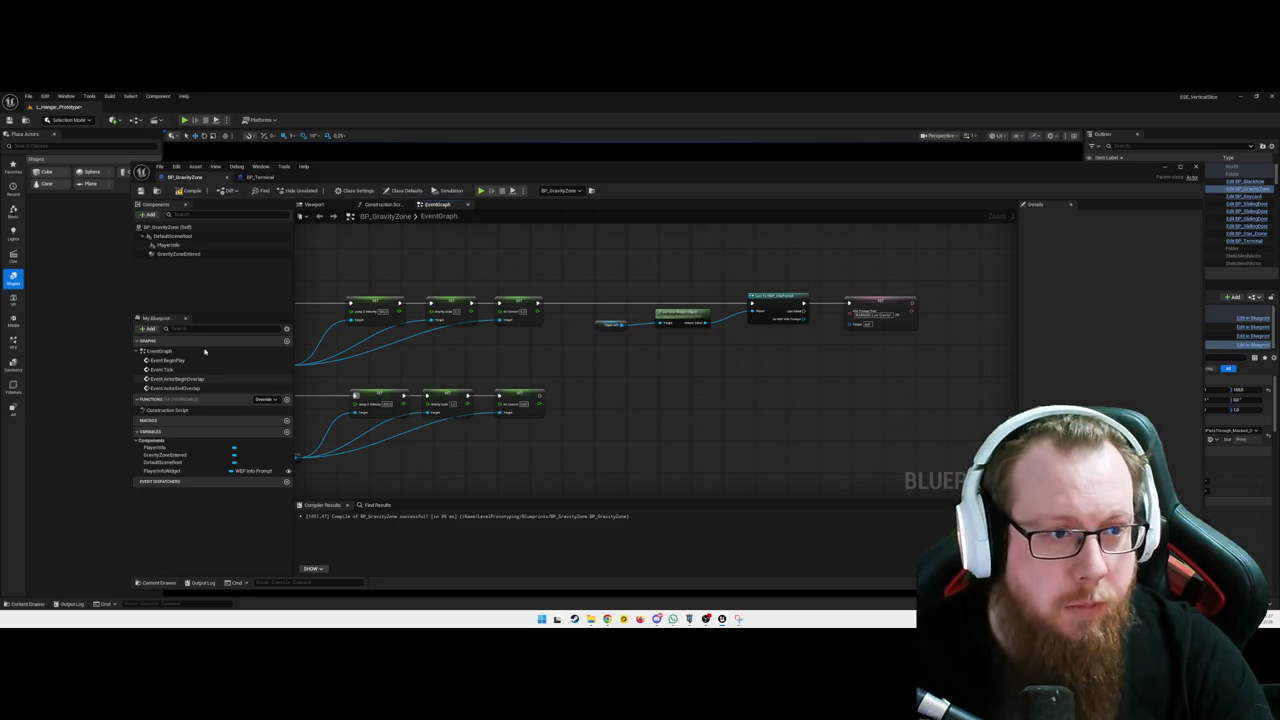
left_click(168, 469)
right_click(168, 469)
left_click(185, 487)
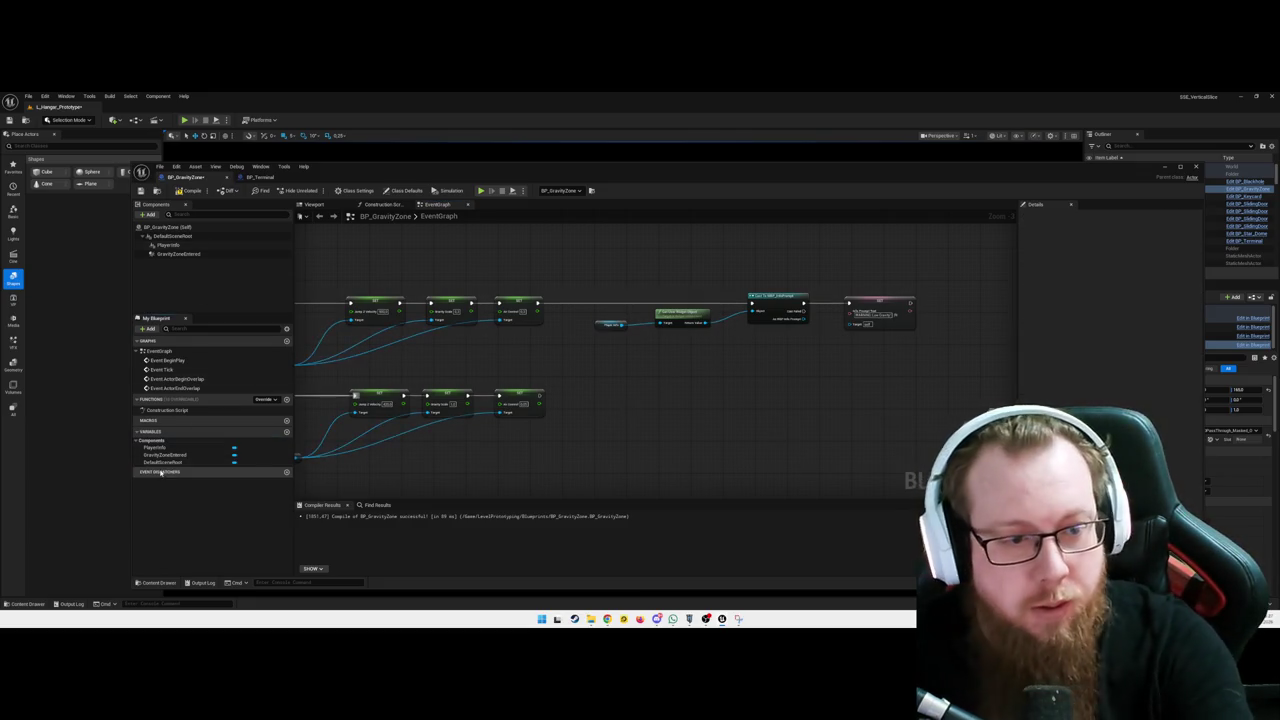
left_click(188, 191)
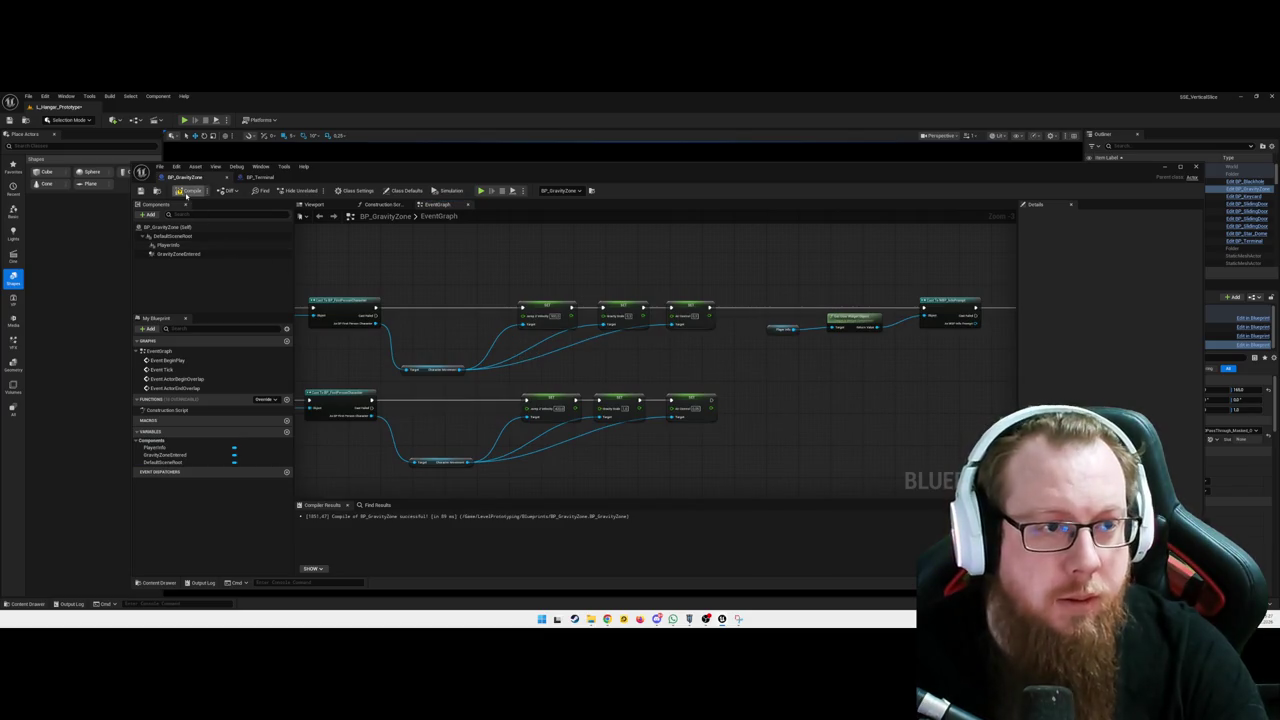
Wire the cast output into the Set node's Target, recompile cleanly, and minimise the Blueprint editor
left_click_drag(860, 410, 604, 408)
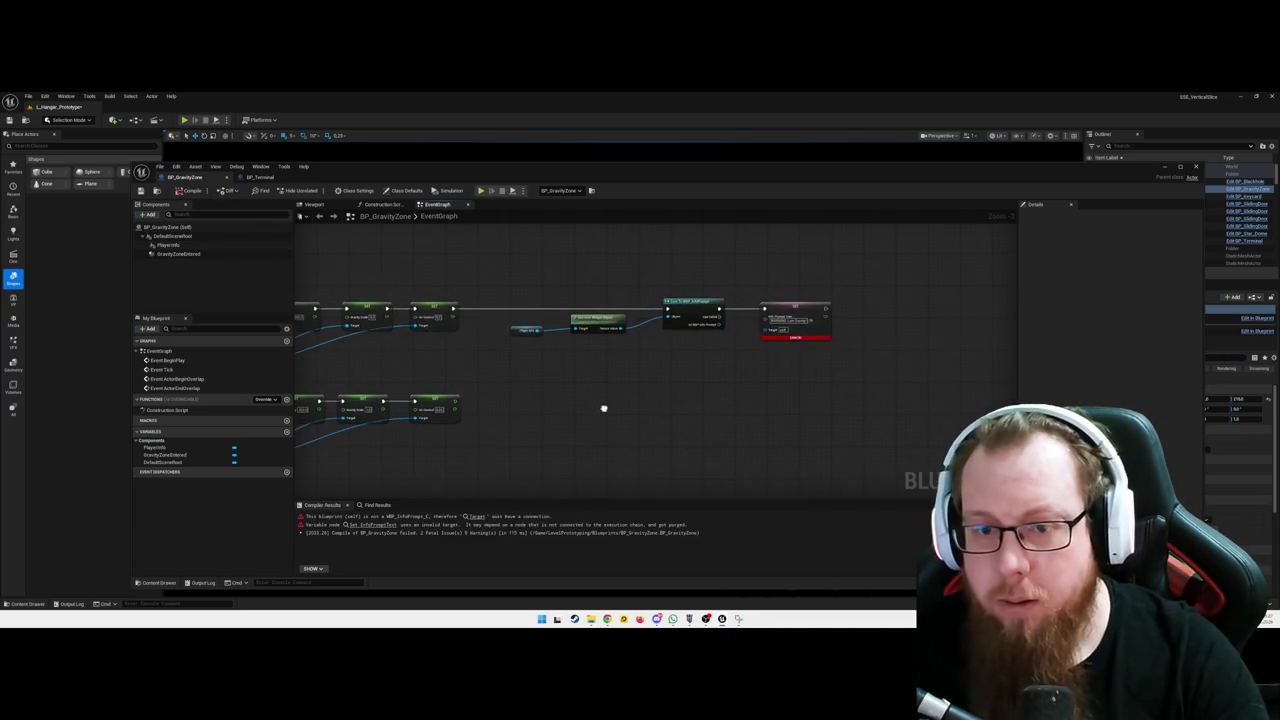
left_click_drag(710, 318, 766, 330)
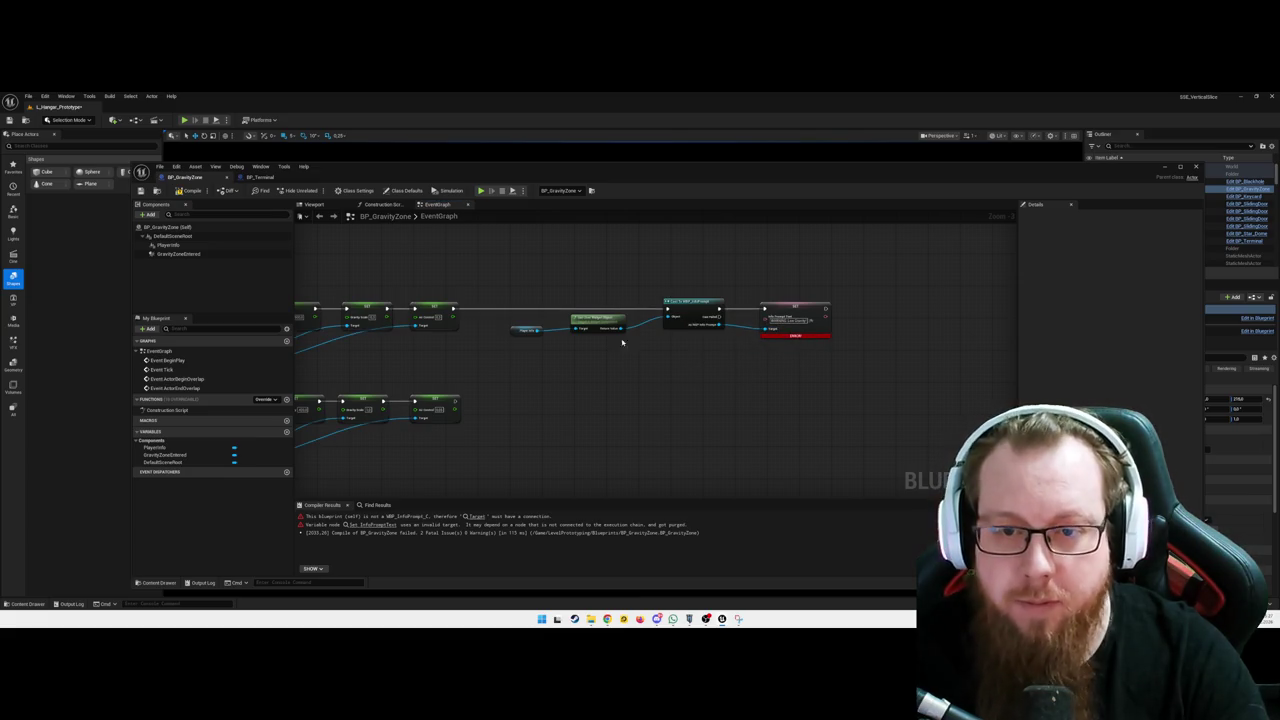
left_click(188, 191)
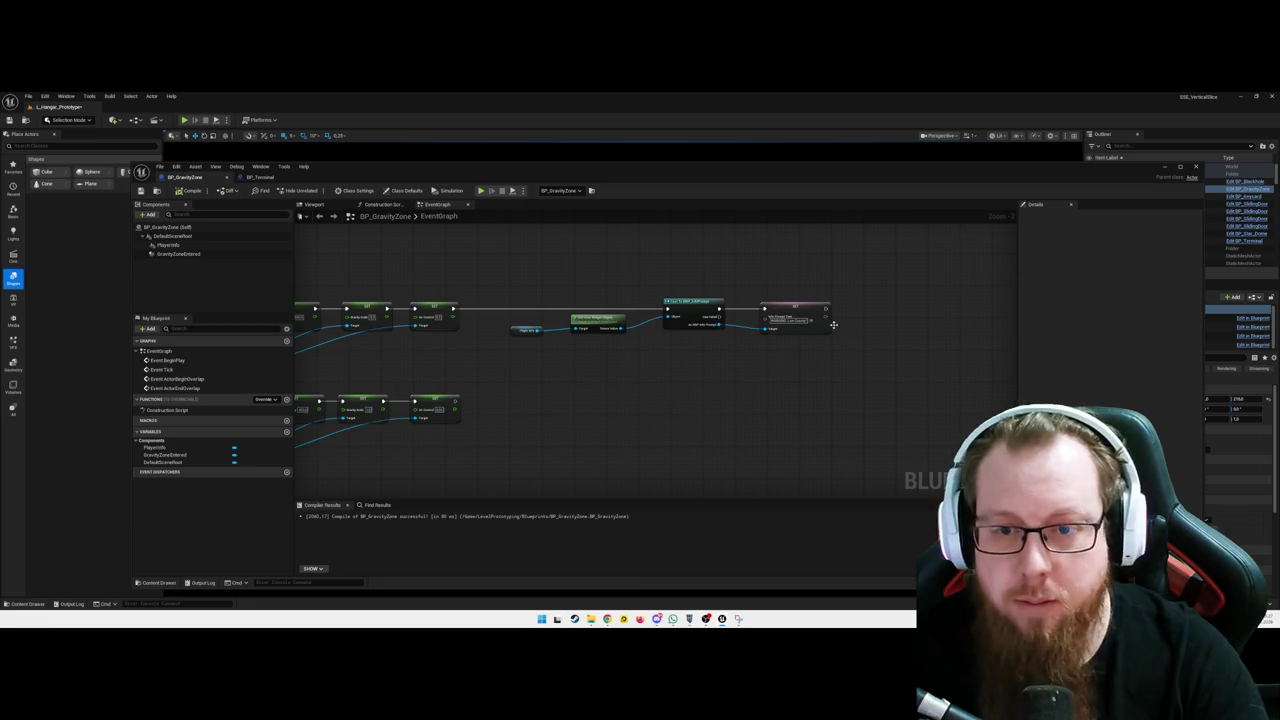
left_click(1165, 168)
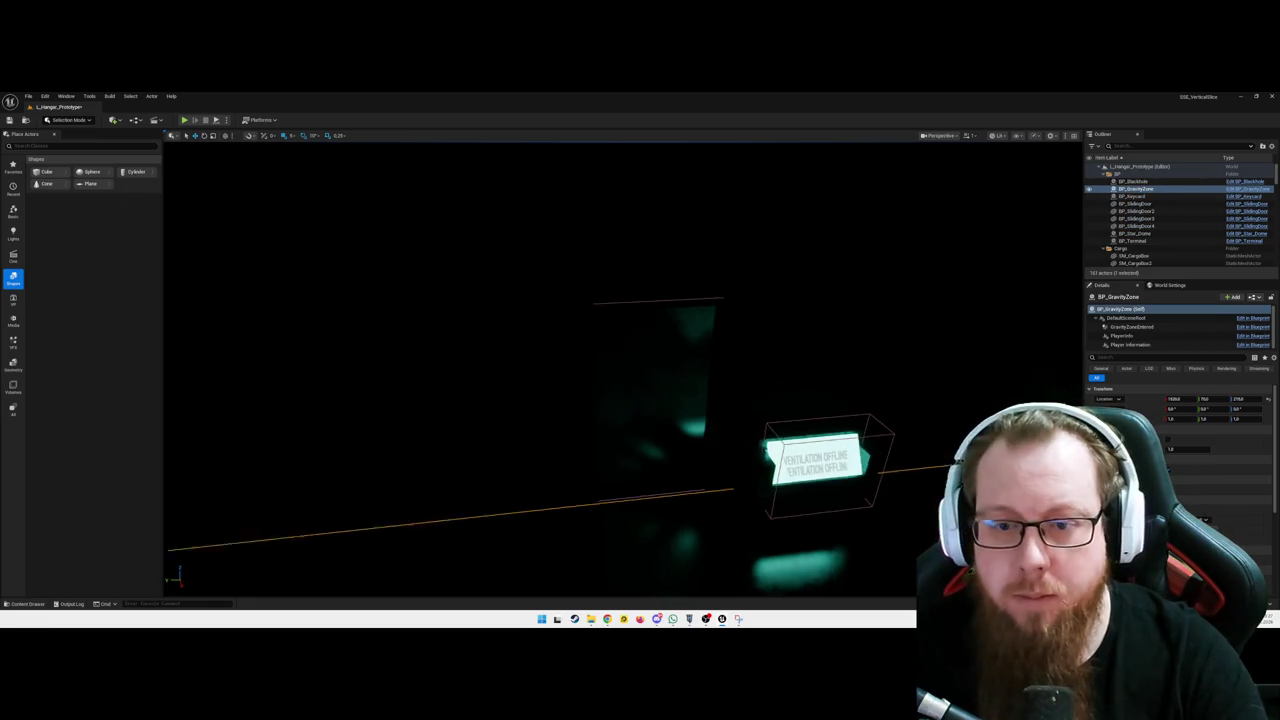
key("alt+p")
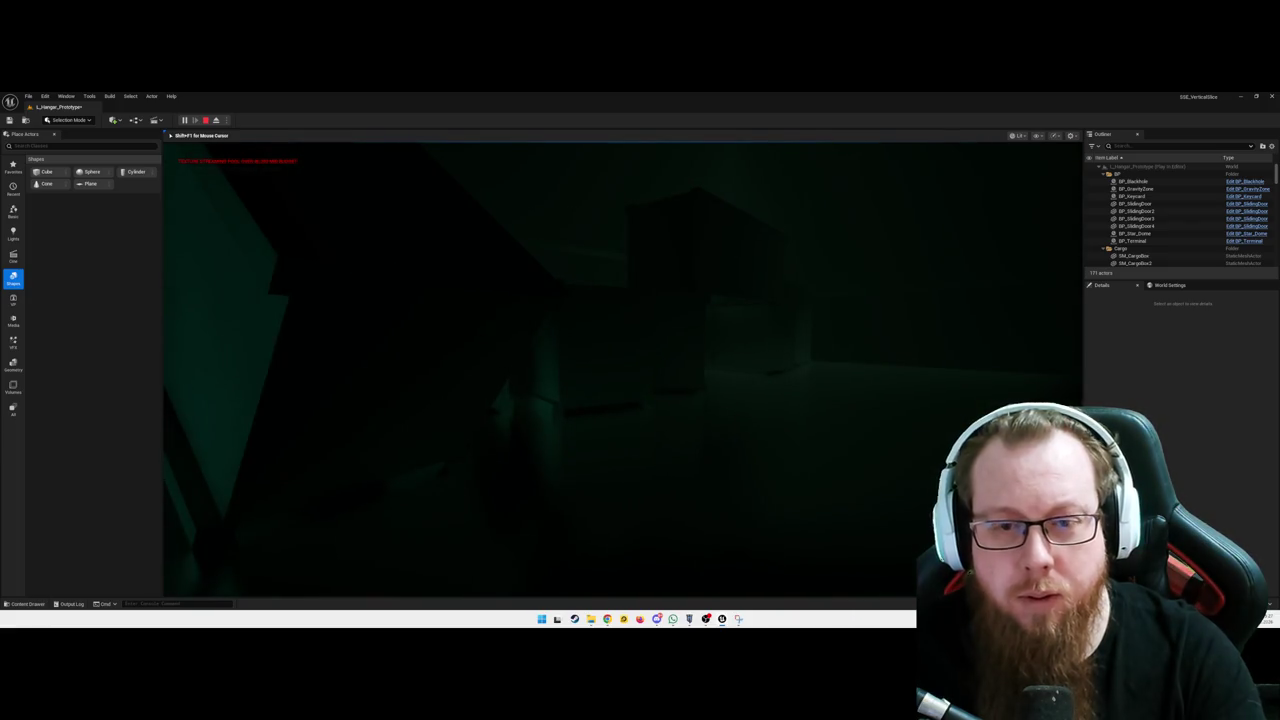
key("Escape")
left_click(641, 414)
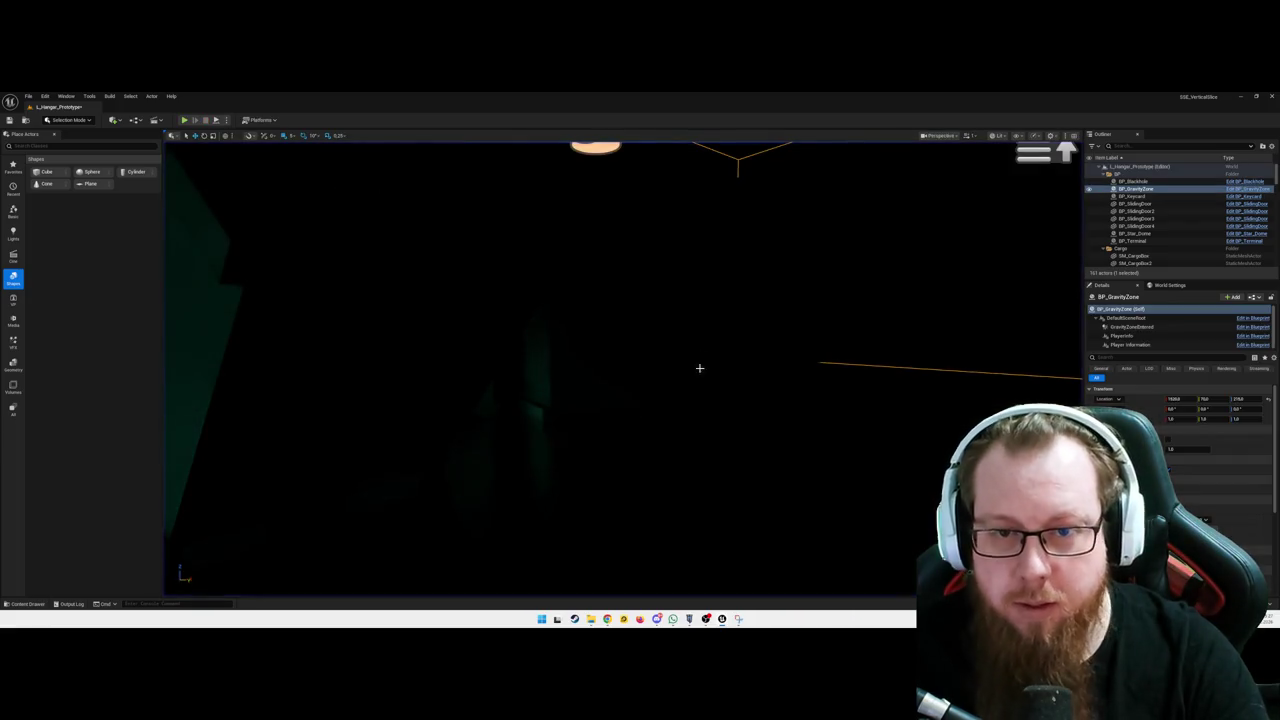
key("ctrl+space")
Open BP_GravityZone and insert a Print String reading 'Entered Gravity Zone Zone' after the cast
left_click(150, 505)
double_click(150, 505)
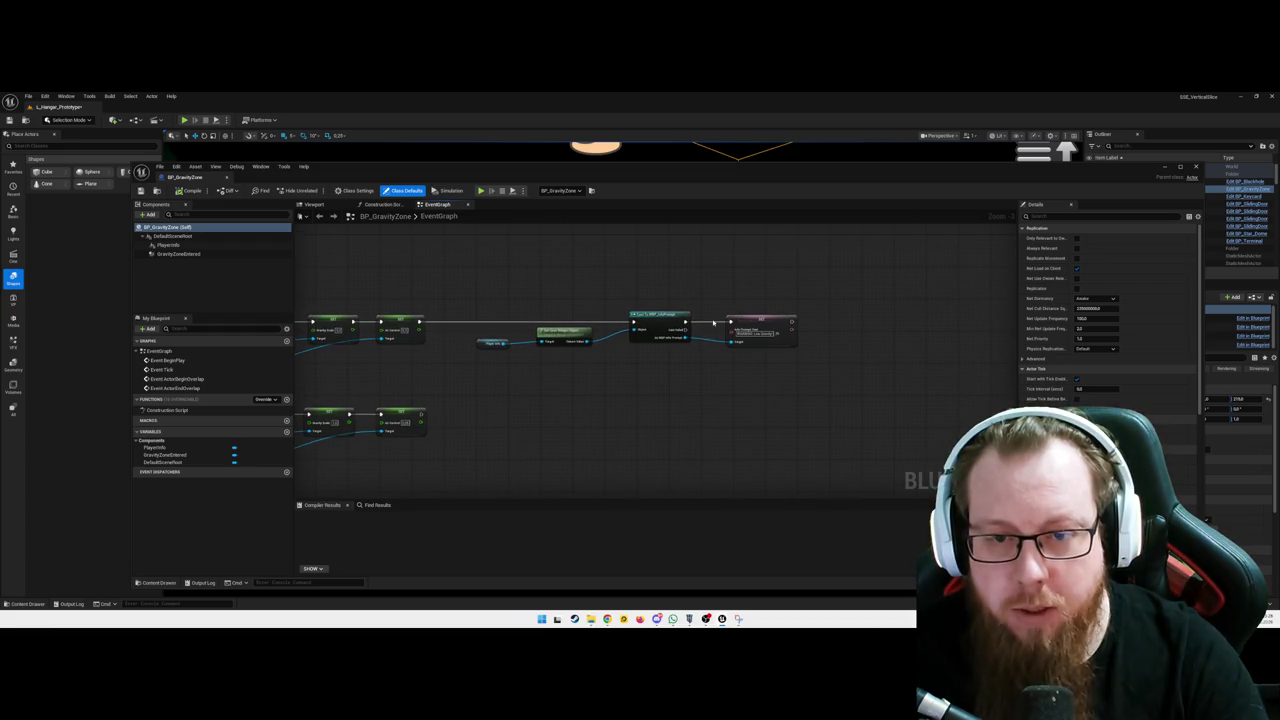
mouse_move(687, 316)
left_mouse_down()
mouse_move(690, 334)
mouse_move(688, 282)
left_mouse_up()
type("print")
key("Return")
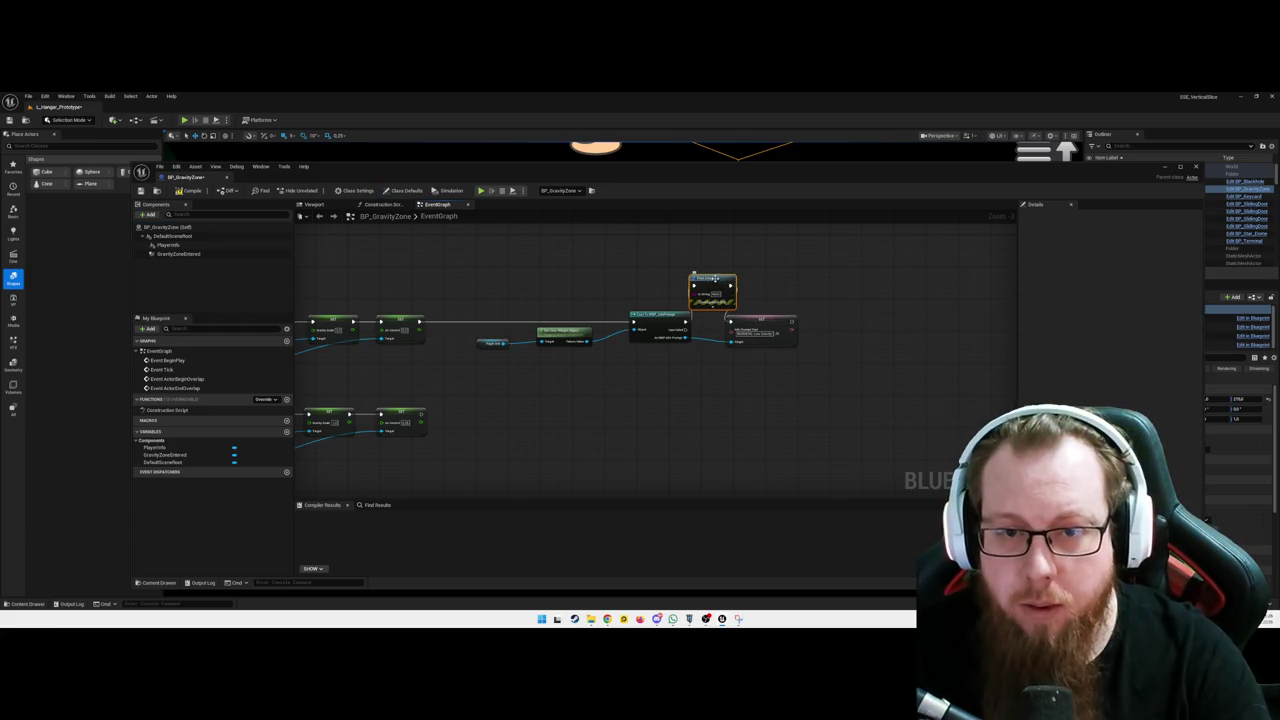
left_click(714, 274)
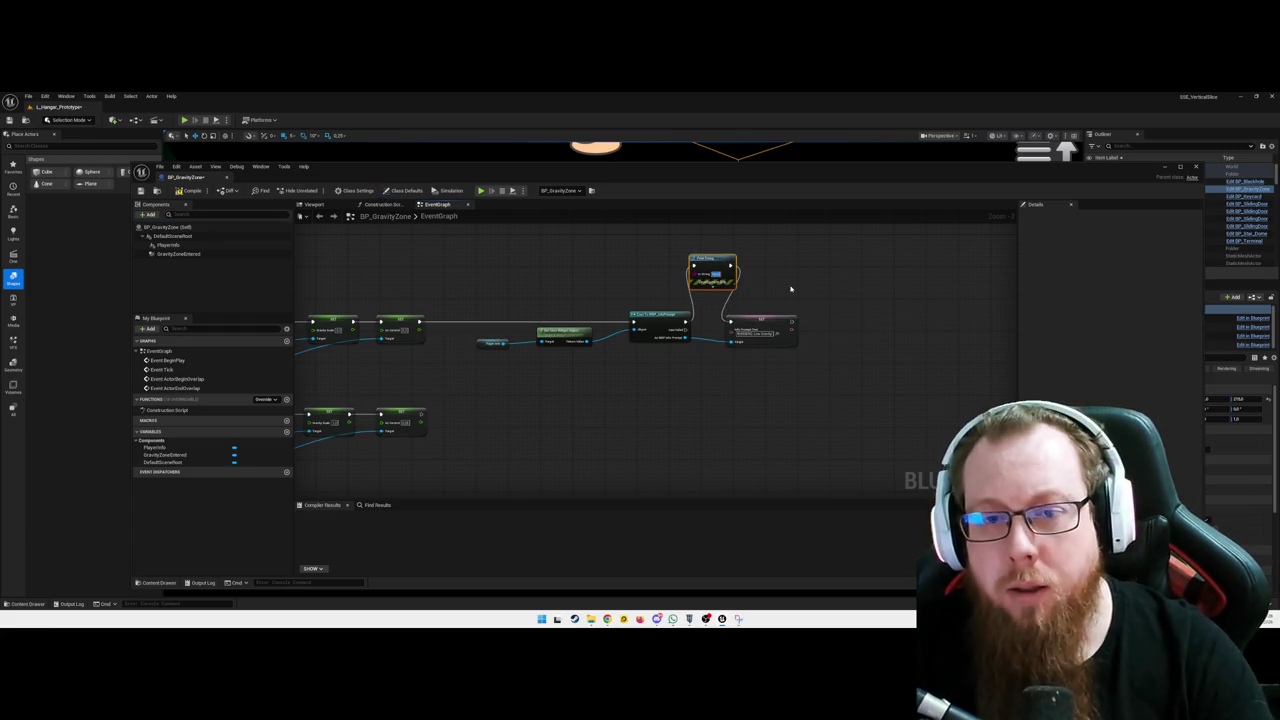
type("Entered Gravity Zone")
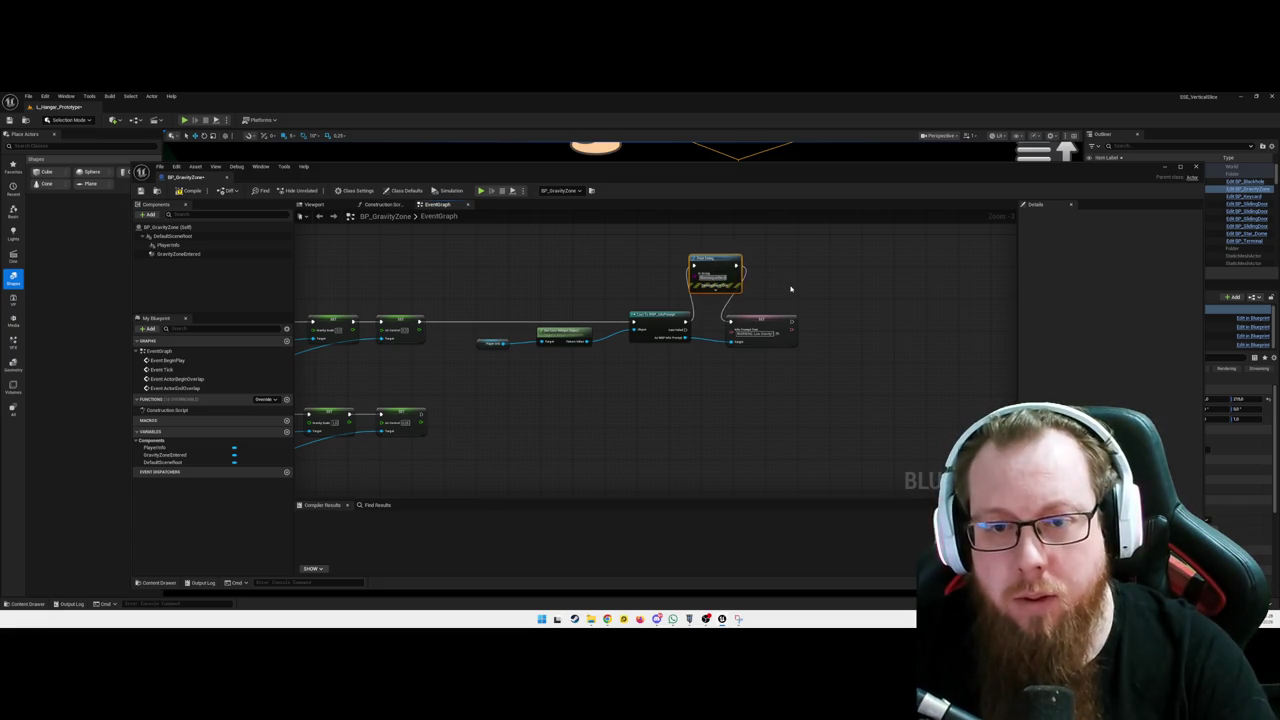
type(" Zone")
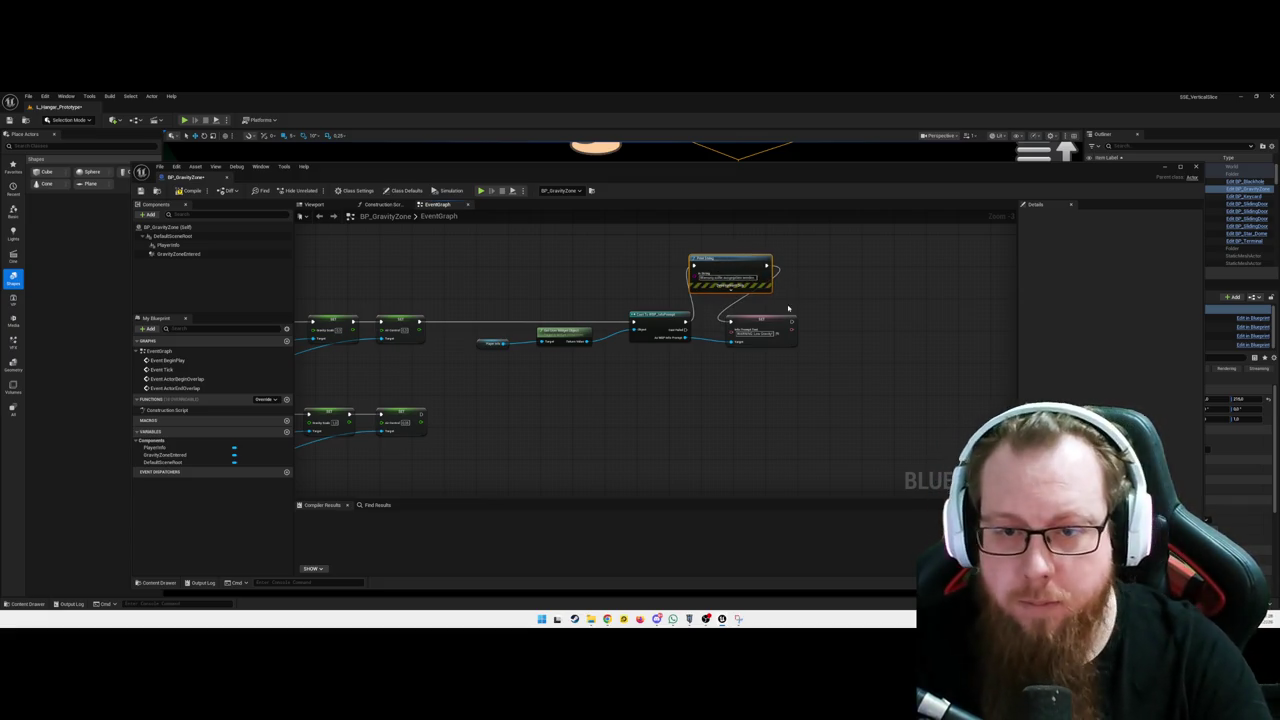
Shift the Set and Print String nodes right, compile with F7, and minimise the editor
left_click_drag(767, 320, 866, 321)
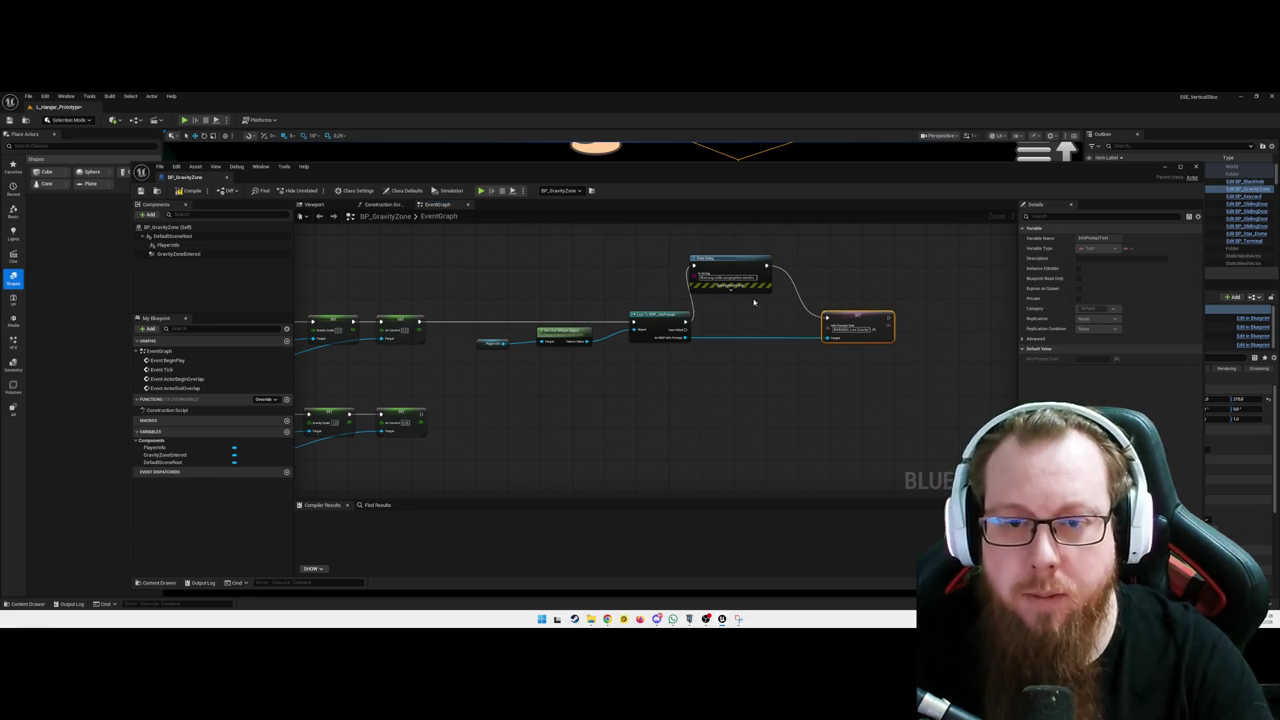
left_click_drag(730, 260, 753, 264)
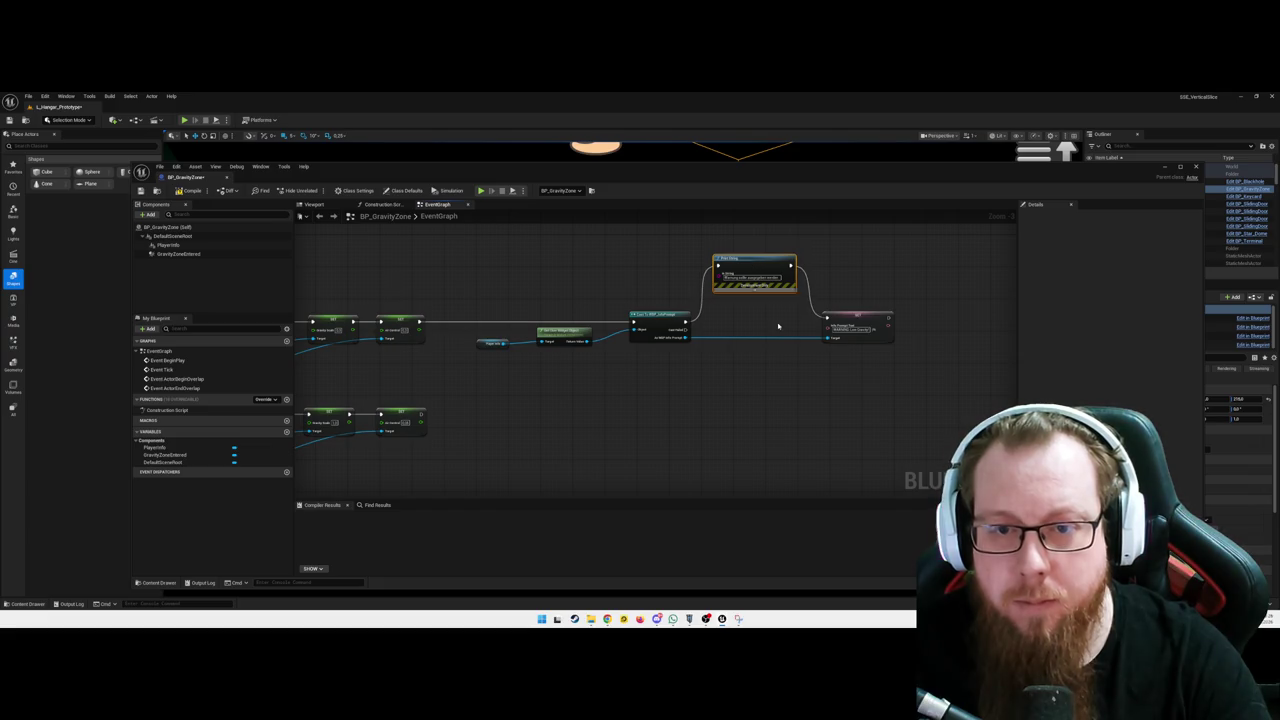
left_click(600, 390)
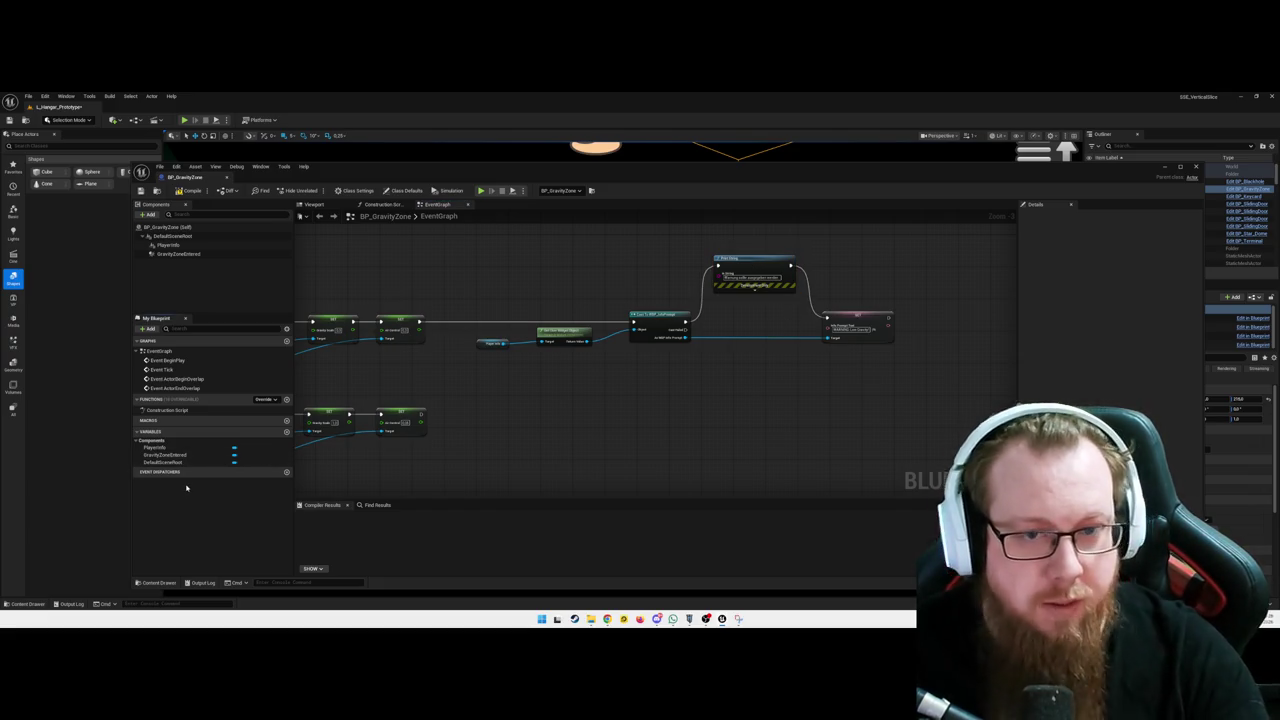
left_click(480, 341)
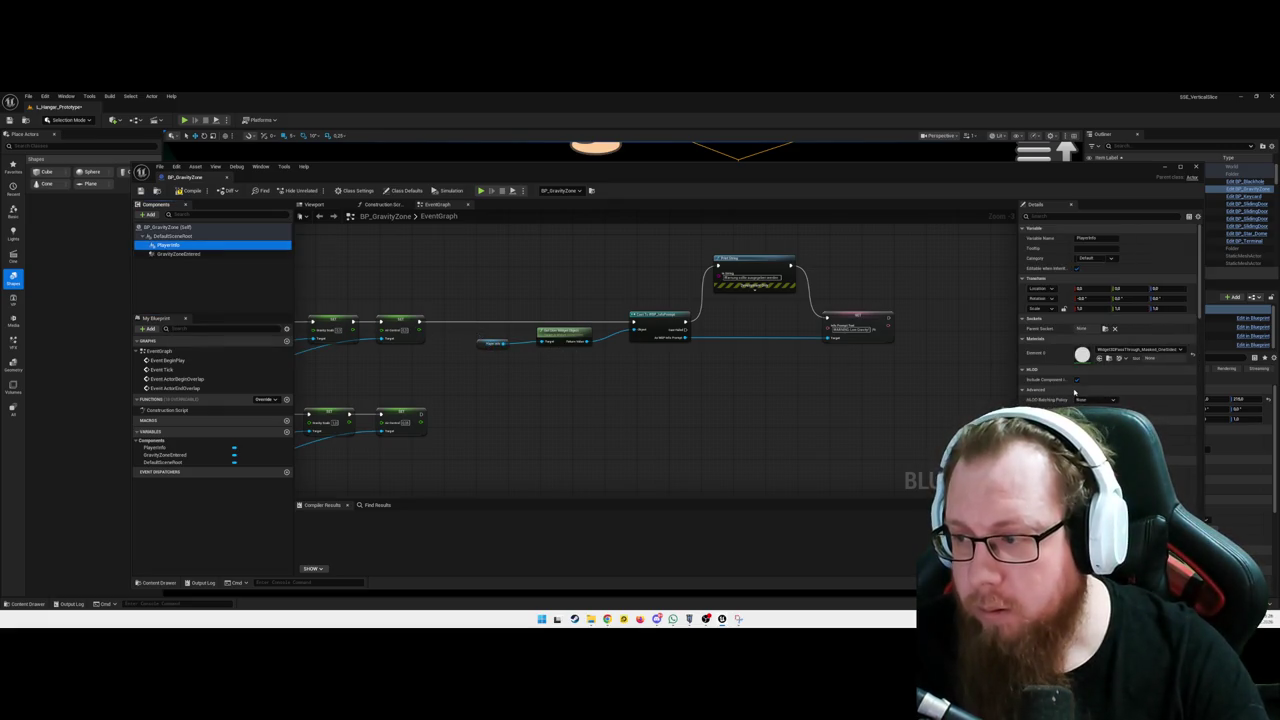
key("F7")
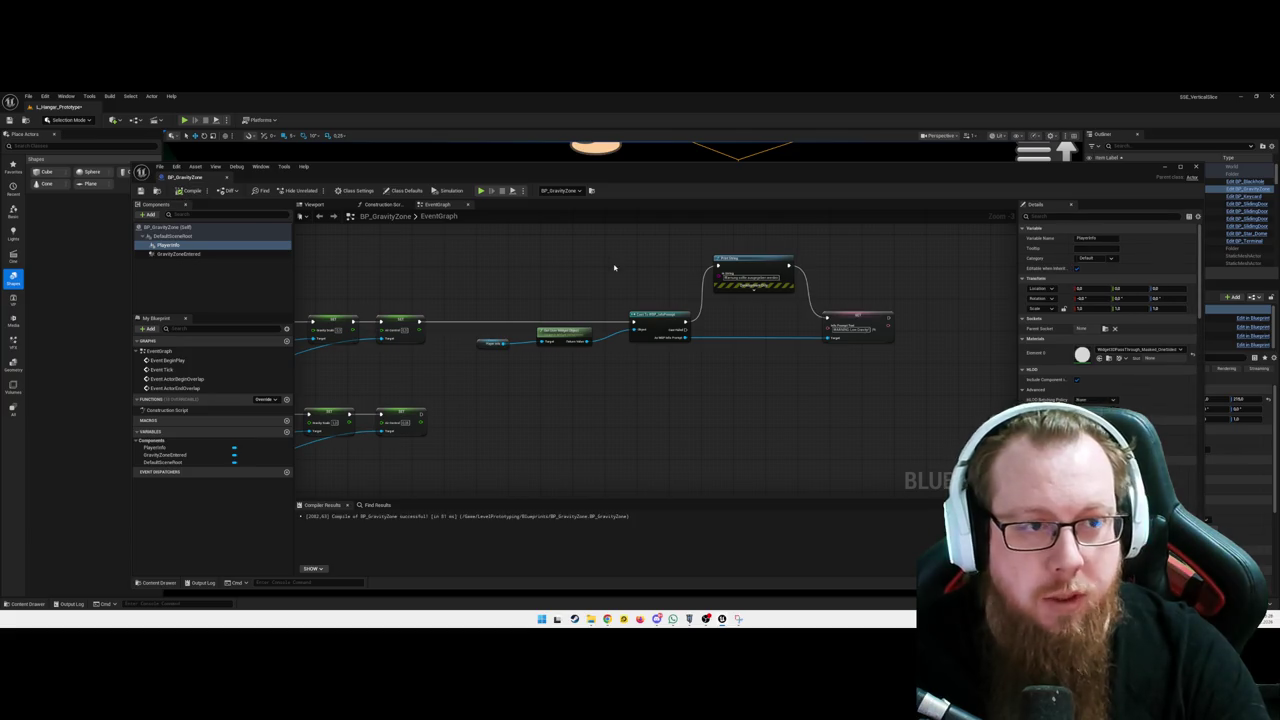
left_click(1164, 168)
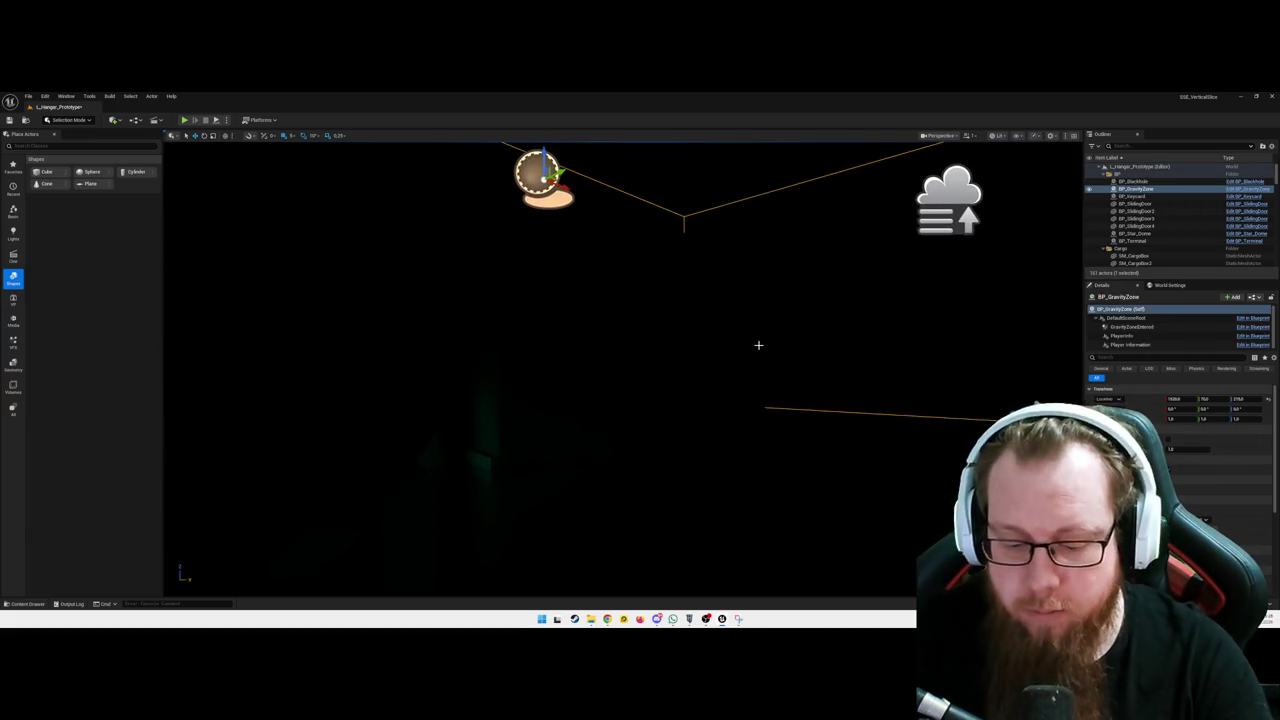
Play-test the level, walking into the zone to see the 'WARNING: Low Gravity!' prompt, then quit
key("alt+p")
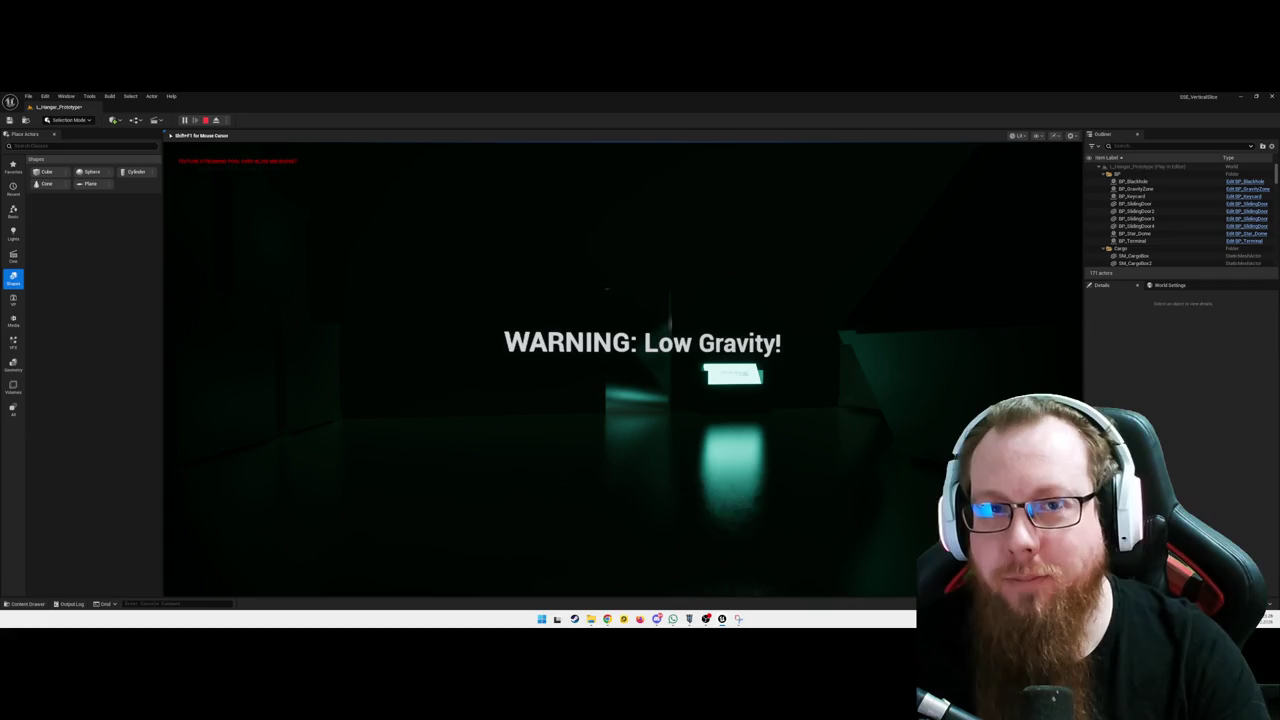
key("Escape")
left_click(612, 411)
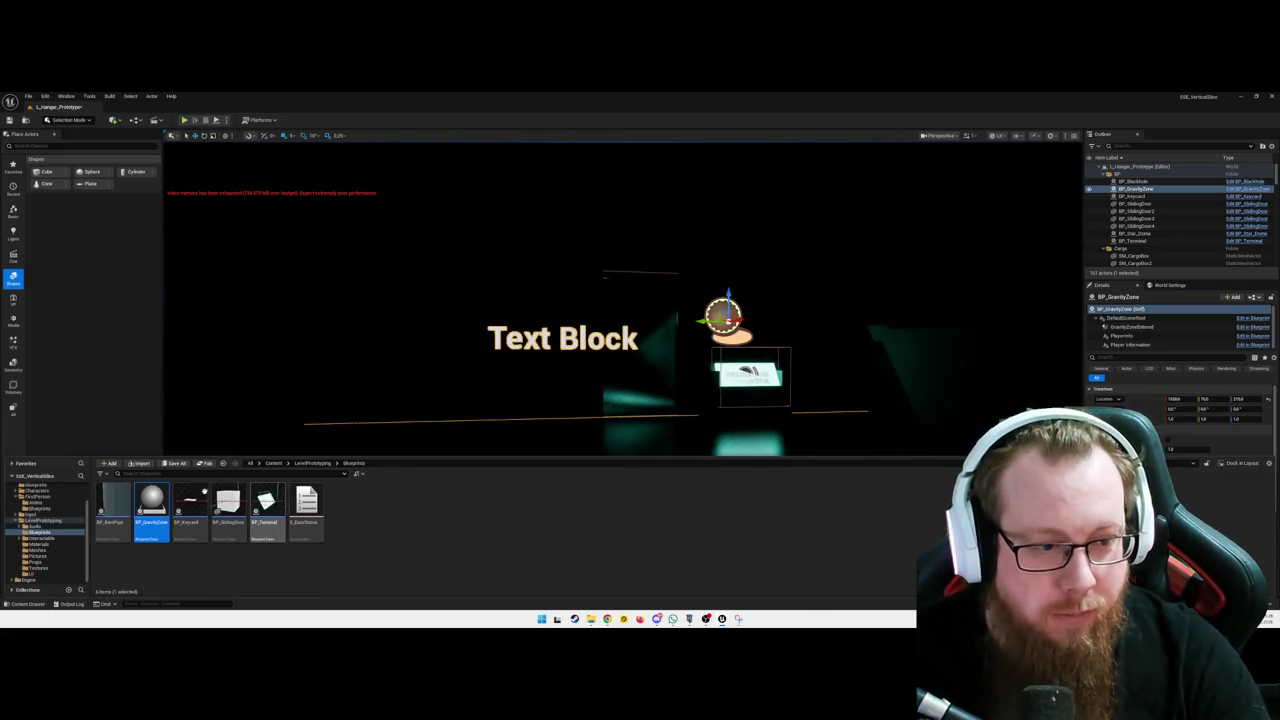
Reopen BP_GravityZone, remove the Print String node, reconnect the cast directly to Set, and compile
double_click(151, 512)
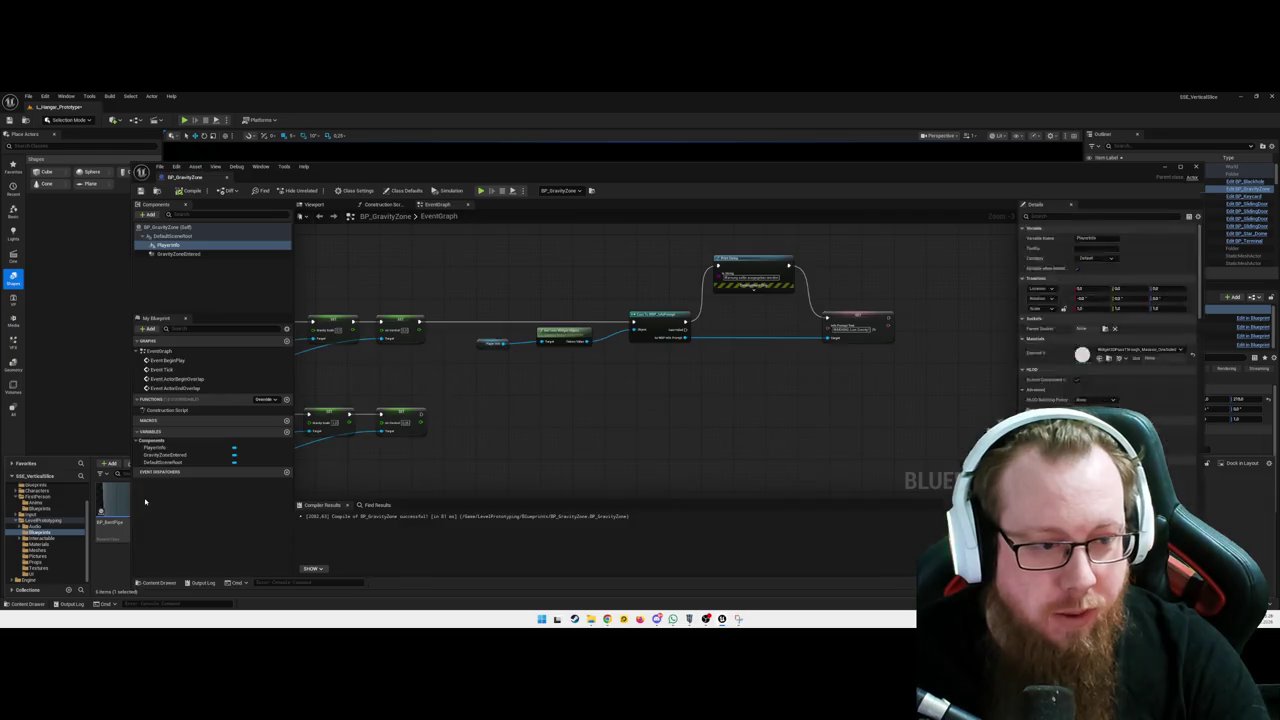
left_click(752, 262)
key("Delete")
left_click_drag(684, 322, 862, 320)
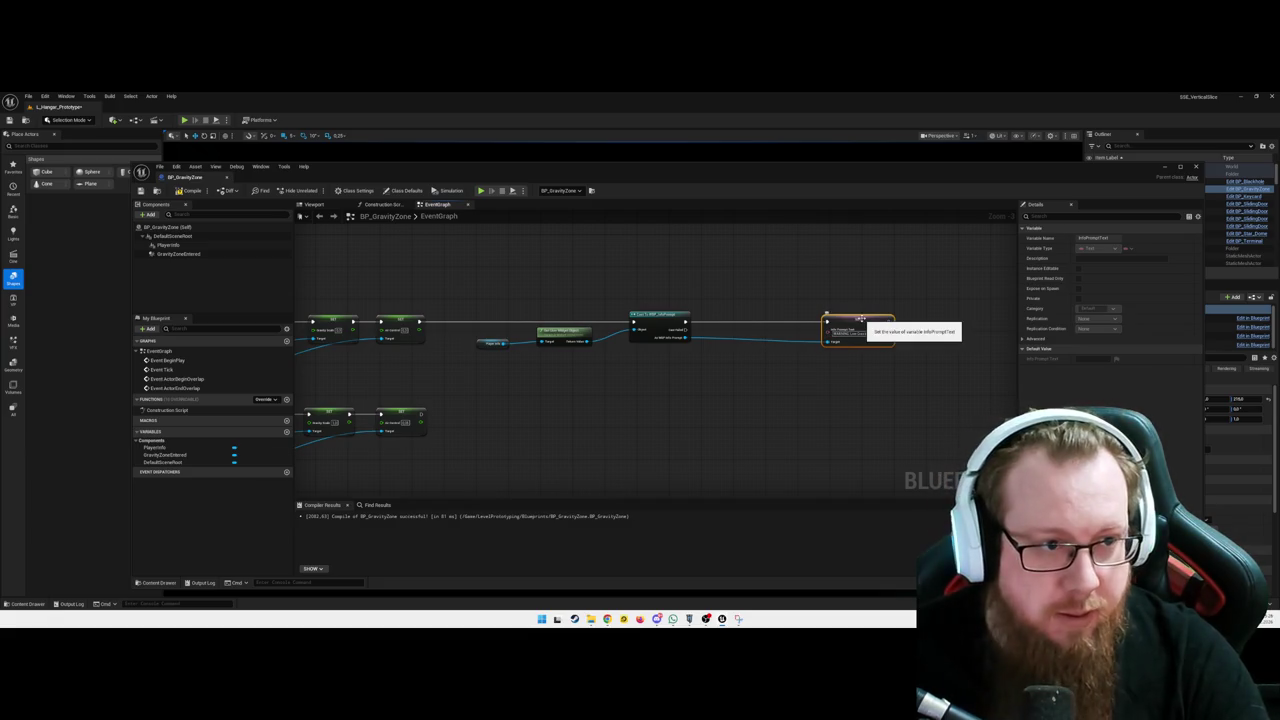
left_click(190, 191)
Show the blueprint's 3D preview framed on the PlayerInfo Text Block component
left_click(312, 204)
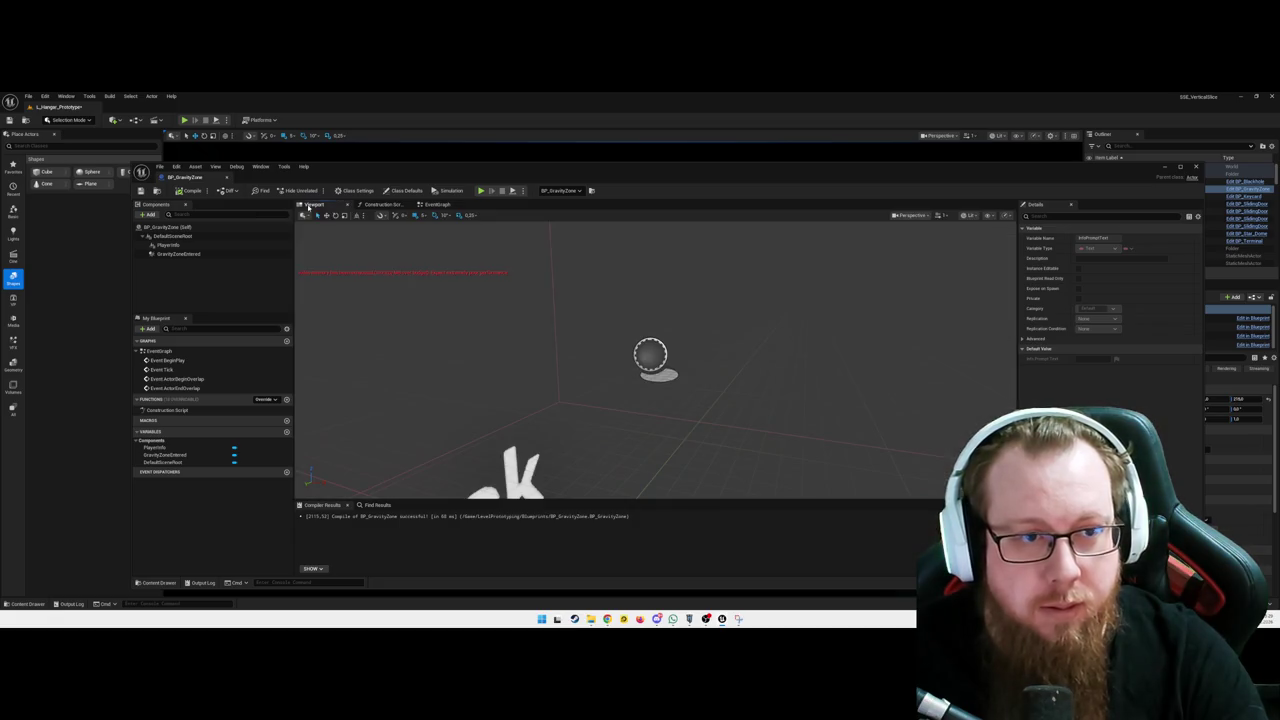
left_click(712, 378)
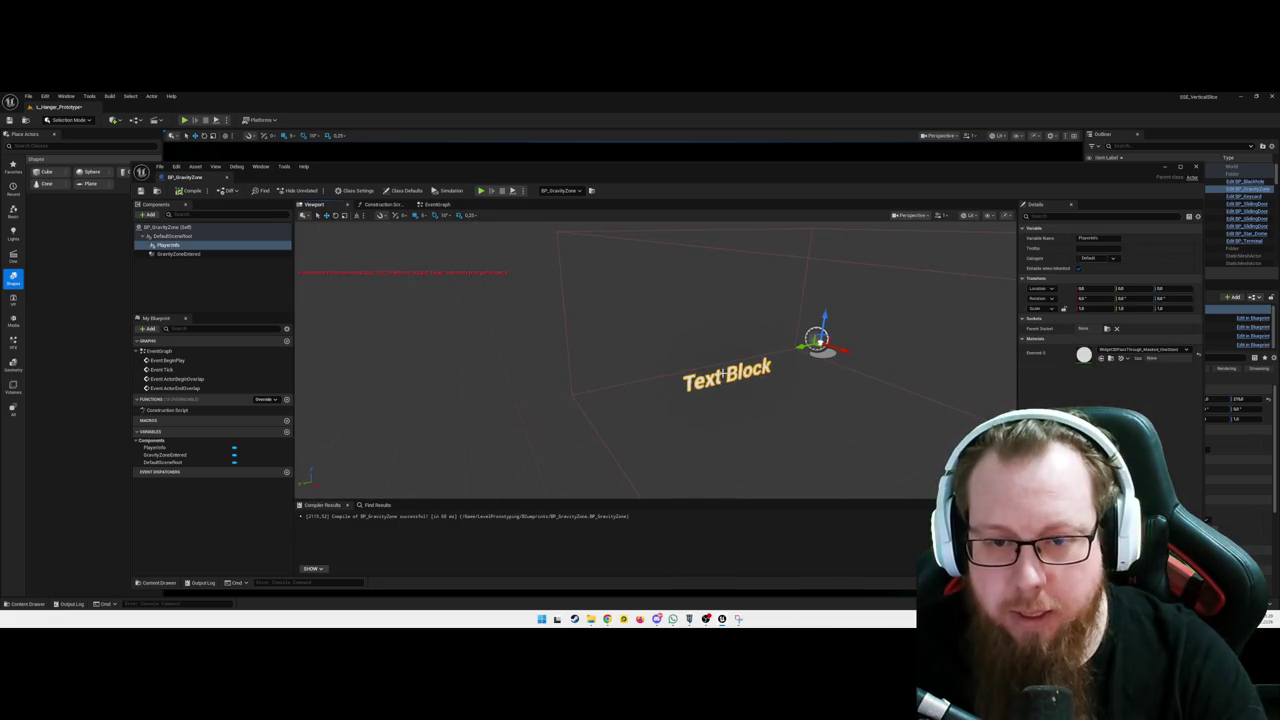
key("f")
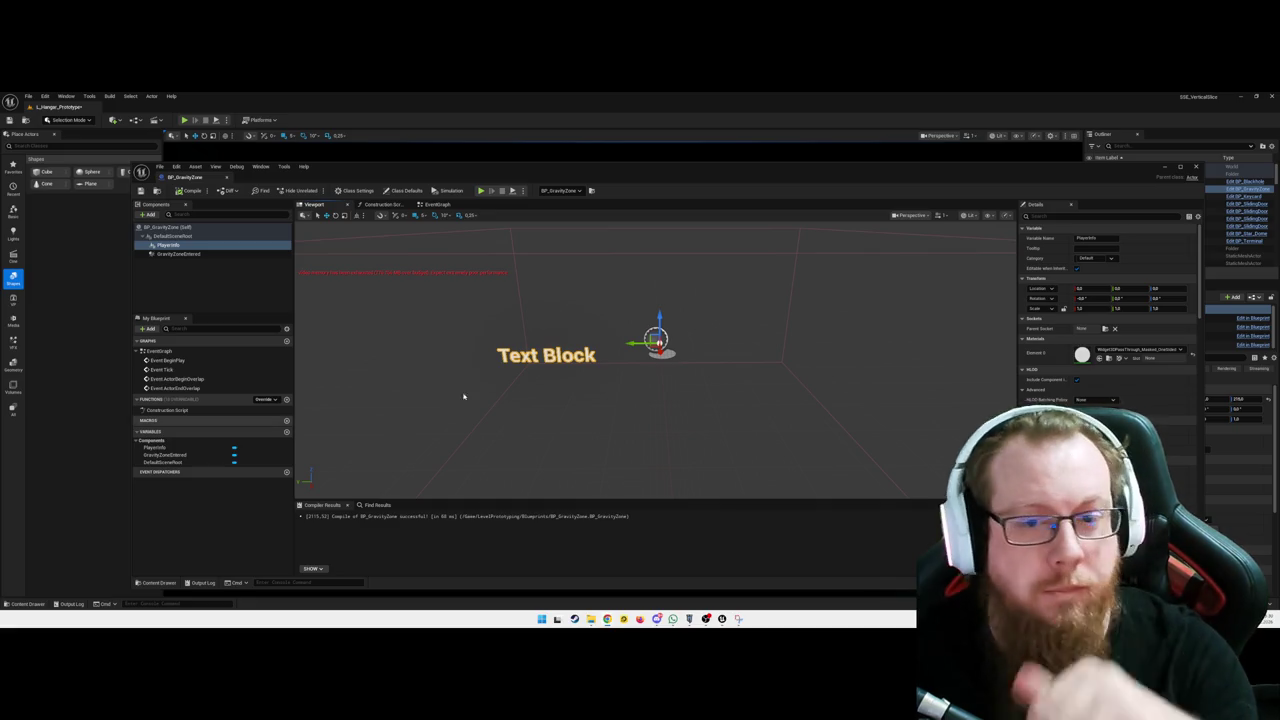
left_click_drag(666, 391, 660, 380)
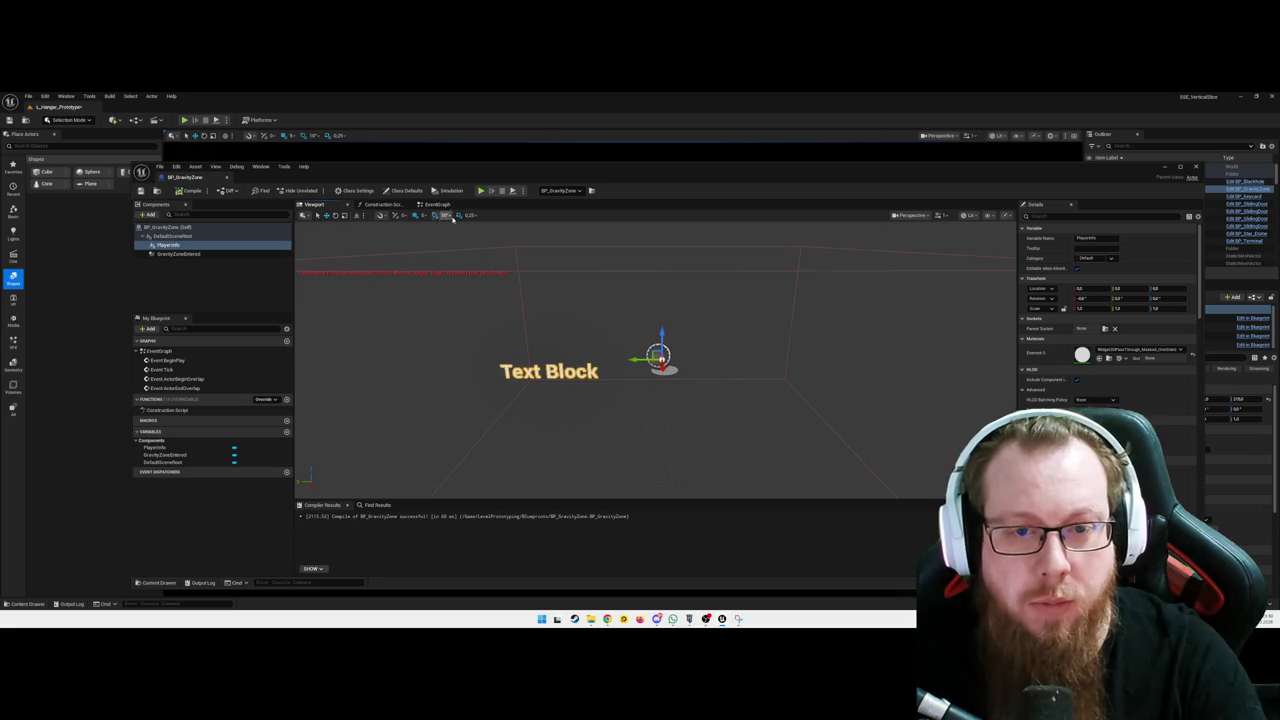
Back in the Event Graph, add a Cast To BP_FirstPersonCharacter node
left_click(437, 205)
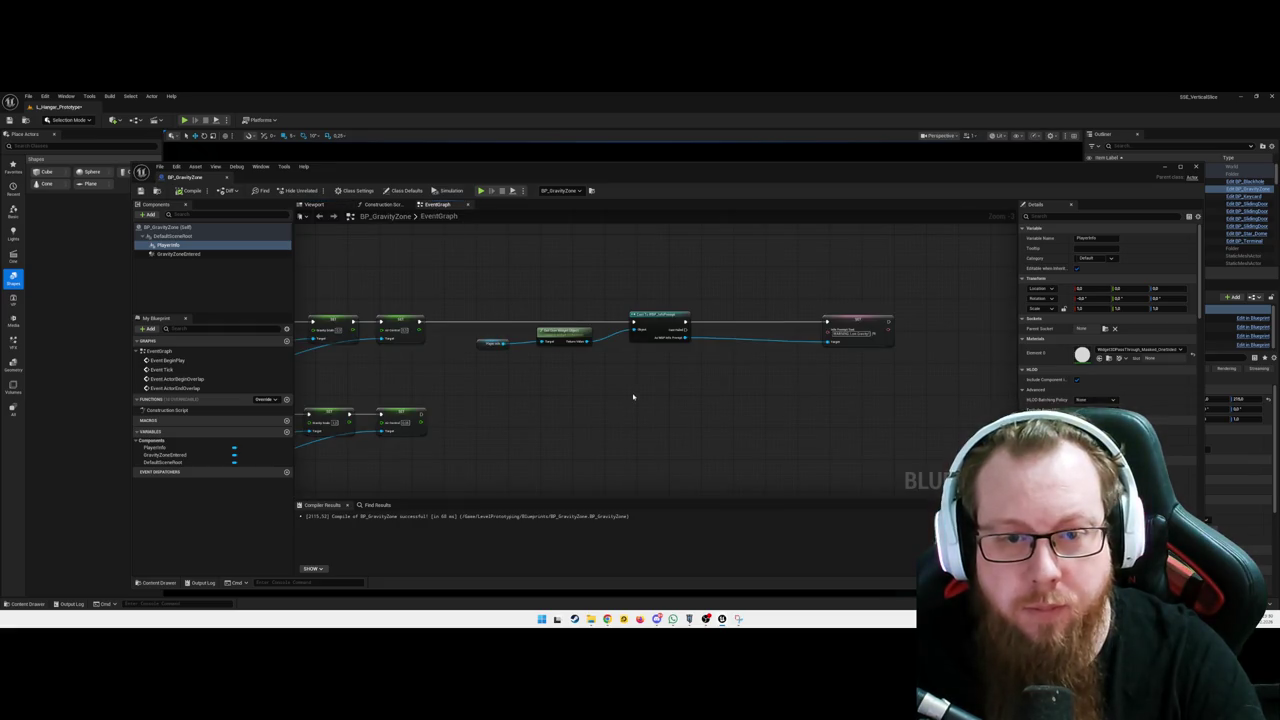
scroll(600, 392, "up", 3)
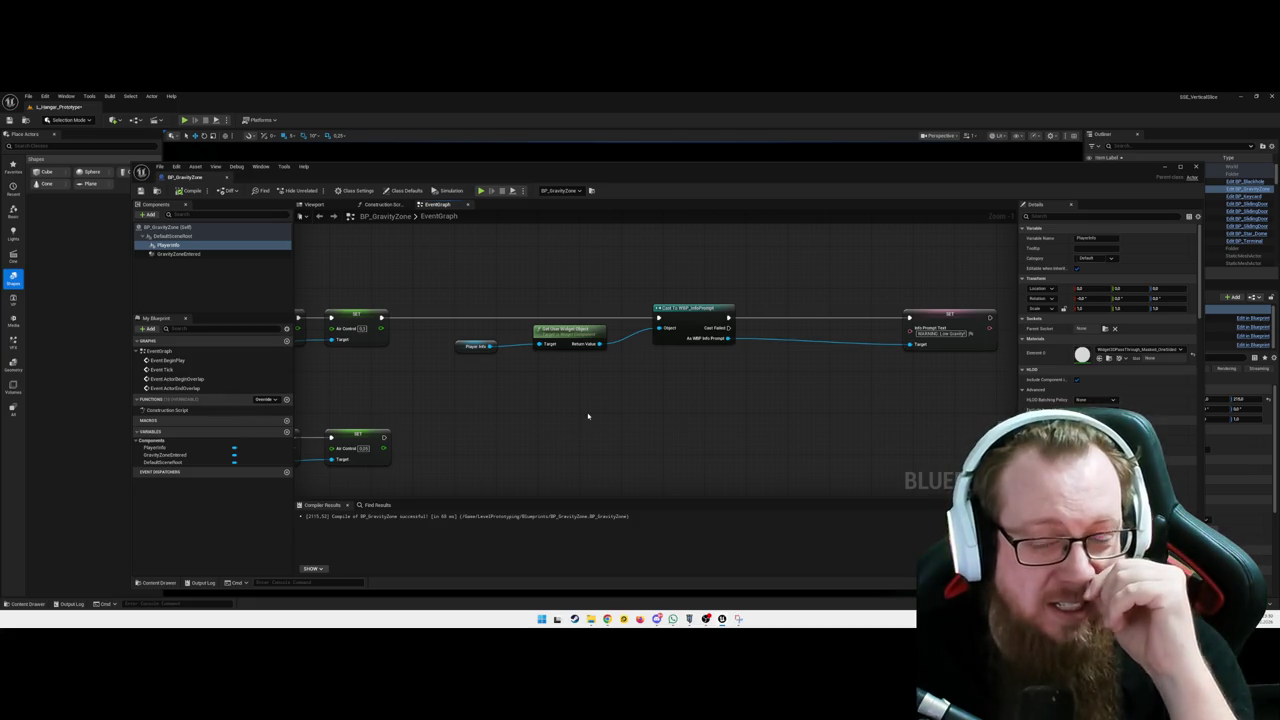
left_click_drag(594, 417, 579, 422)
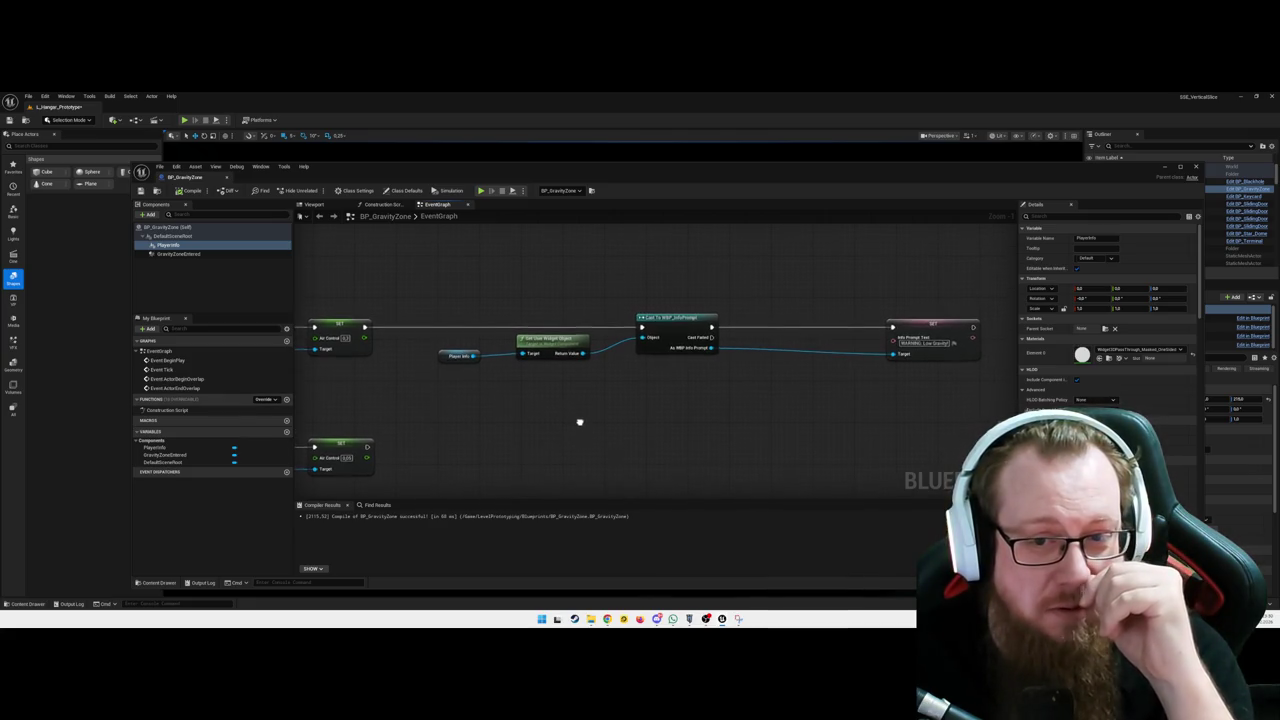
right_click(547, 276)
type("cast to first")
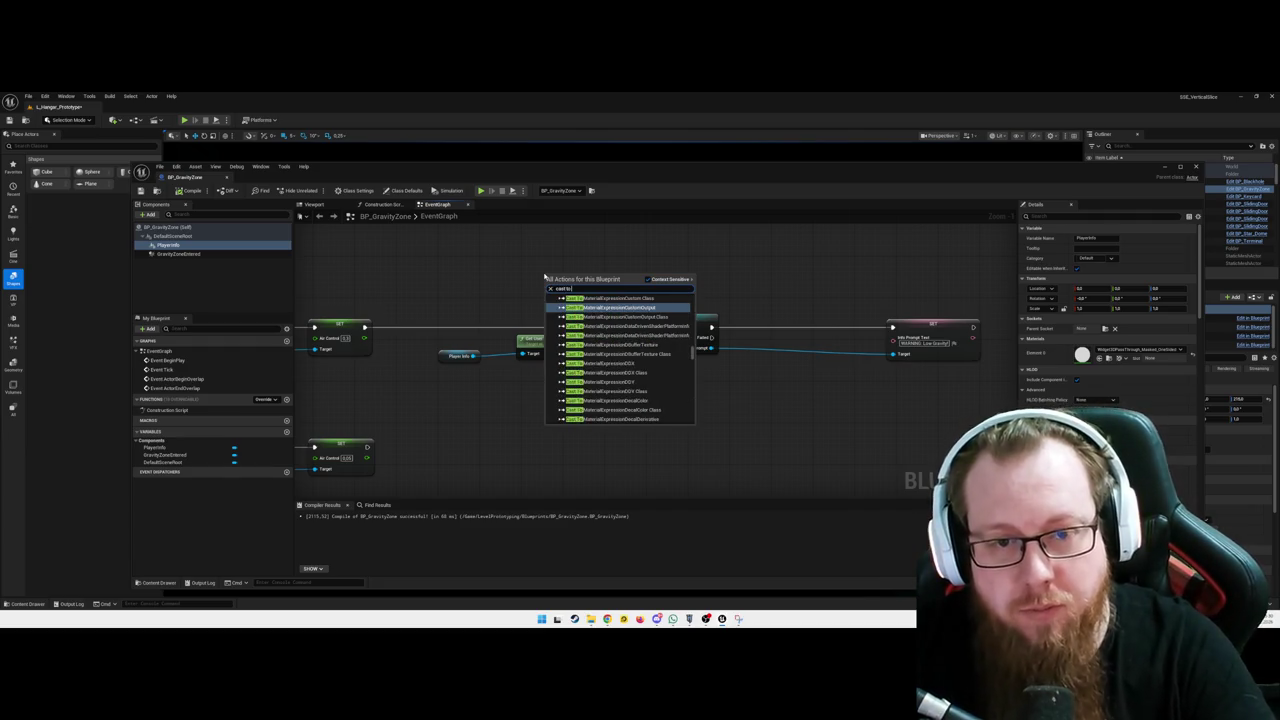
type(" p")
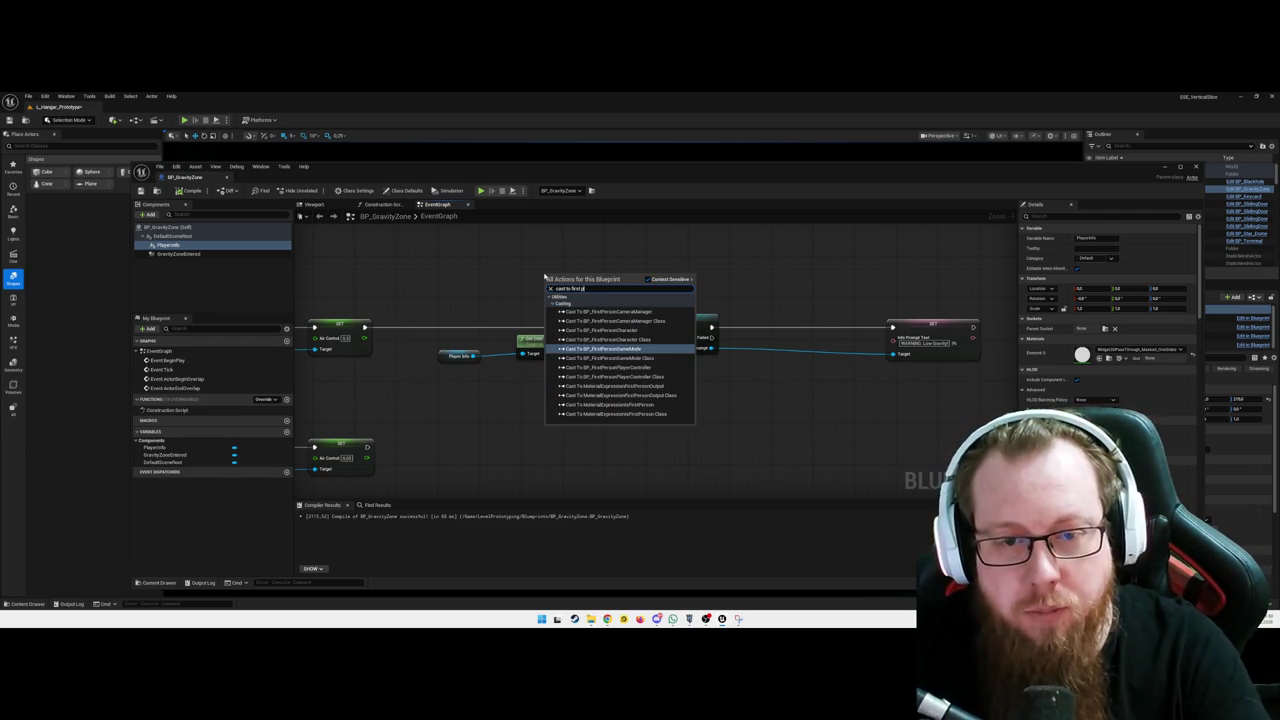
key("BackSpace")
key("BackSpace")
key("BackSpace")
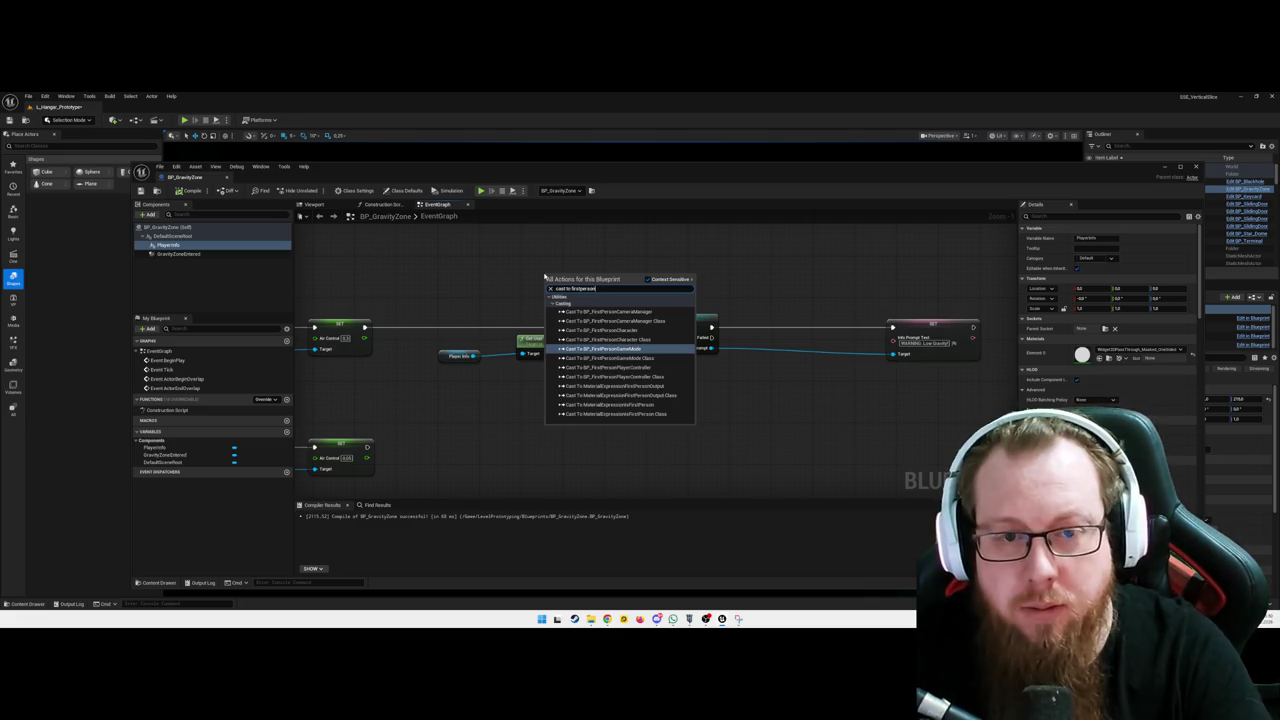
type("char")
key("Return")
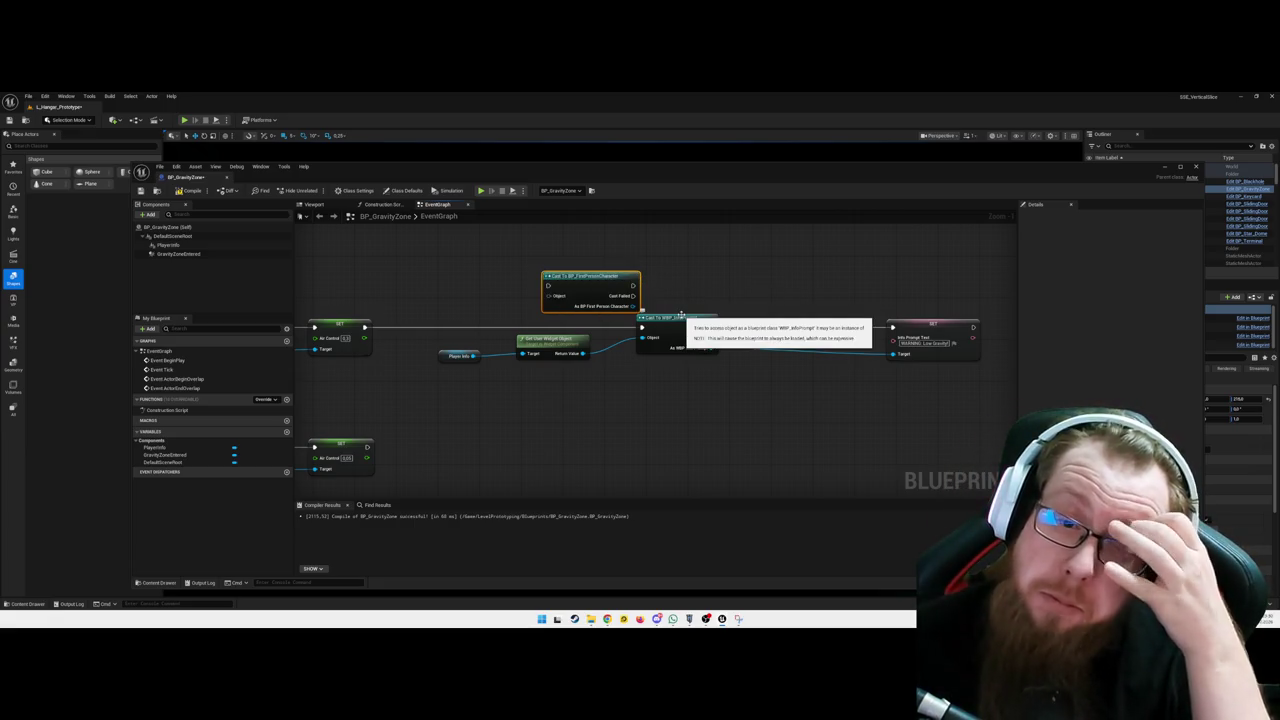
Rearrange the casts and connect the SET node's exec output into the first-person cast
left_click_drag(702, 286, 714, 289)
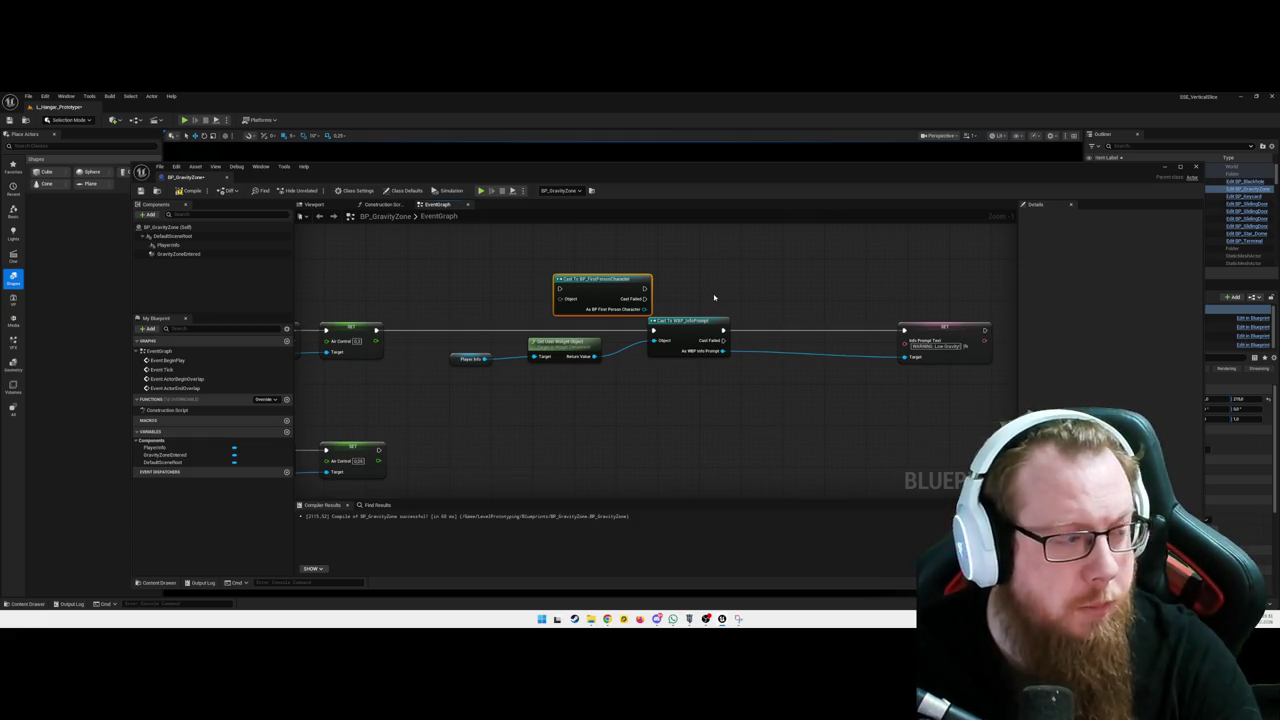
left_click_drag(692, 322, 766, 324)
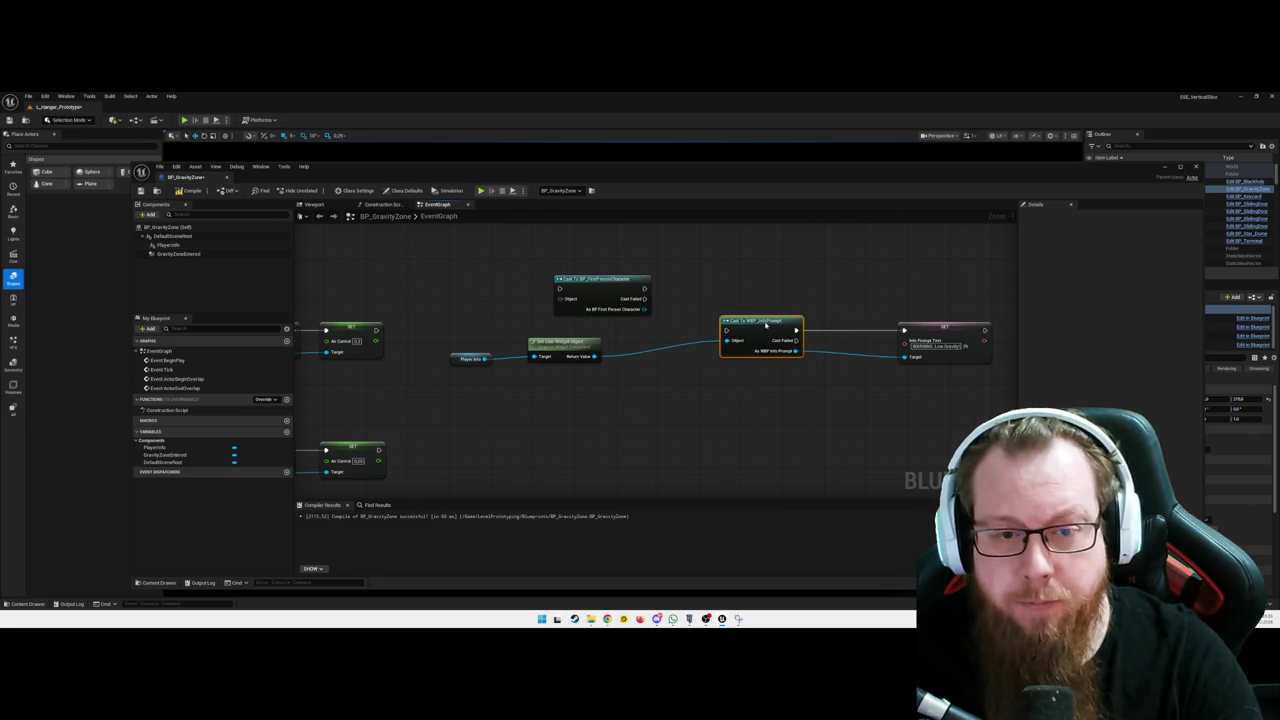
left_click_drag(581, 279, 564, 296)
left_click_drag(376, 330, 541, 304)
left_click_drag(594, 356, 727, 341)
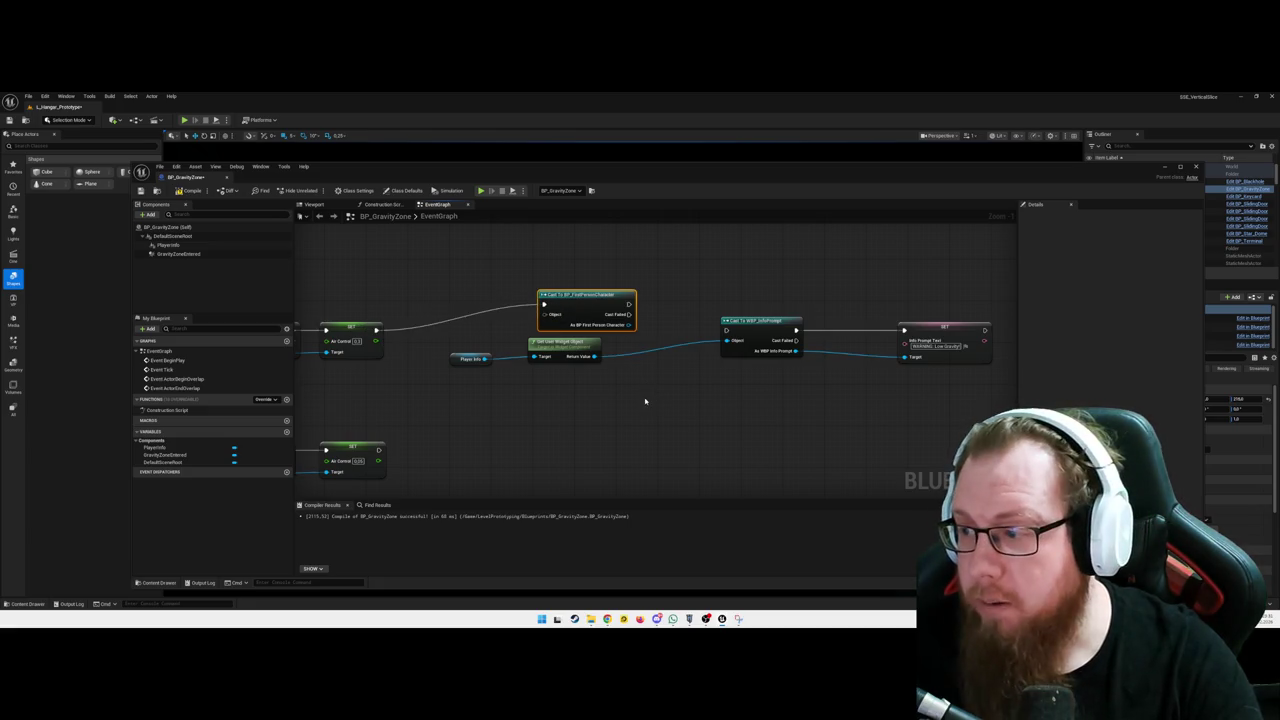
Move the four InfoPrompt nodes lower and chain the first-person cast into Cast To WBP_InfoPrompt
left_click_drag(451, 349, 994, 380)
left_click_drag(748, 326, 754, 378)
left_click(670, 346)
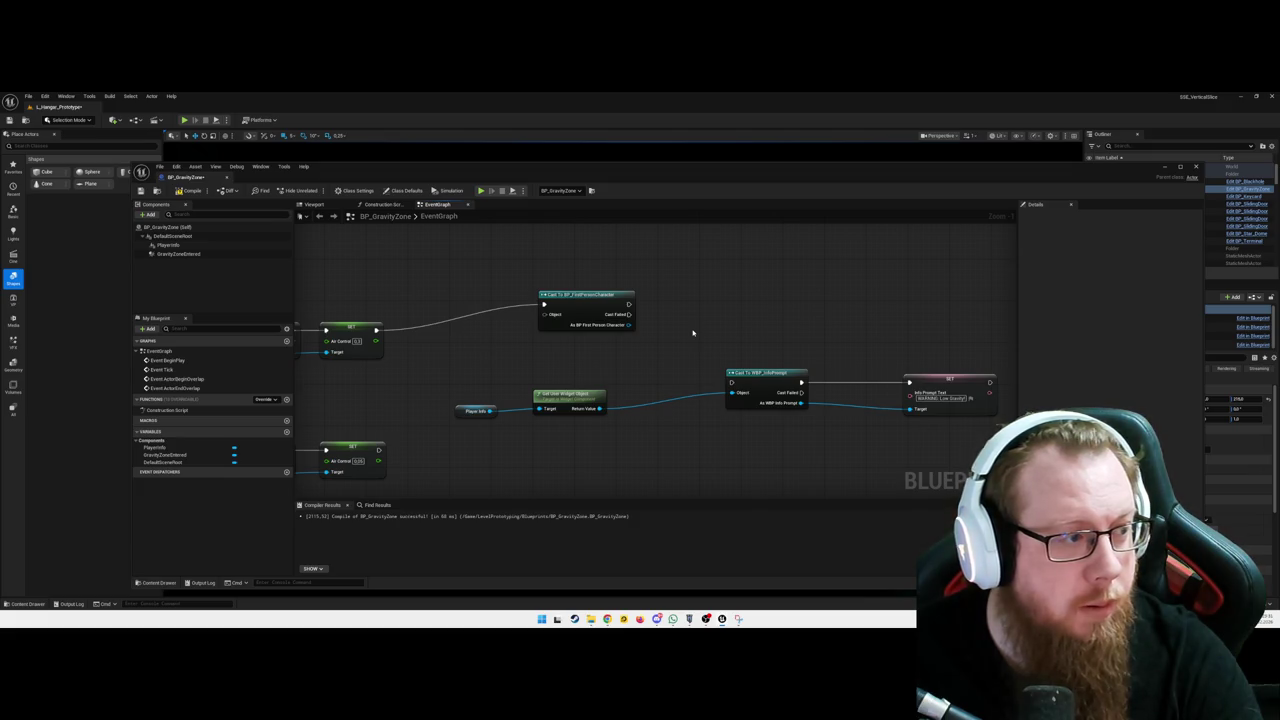
mouse_move(627, 303)
left_mouse_down()
mouse_move(735, 380)
mouse_move(630, 370)
left_mouse_up()
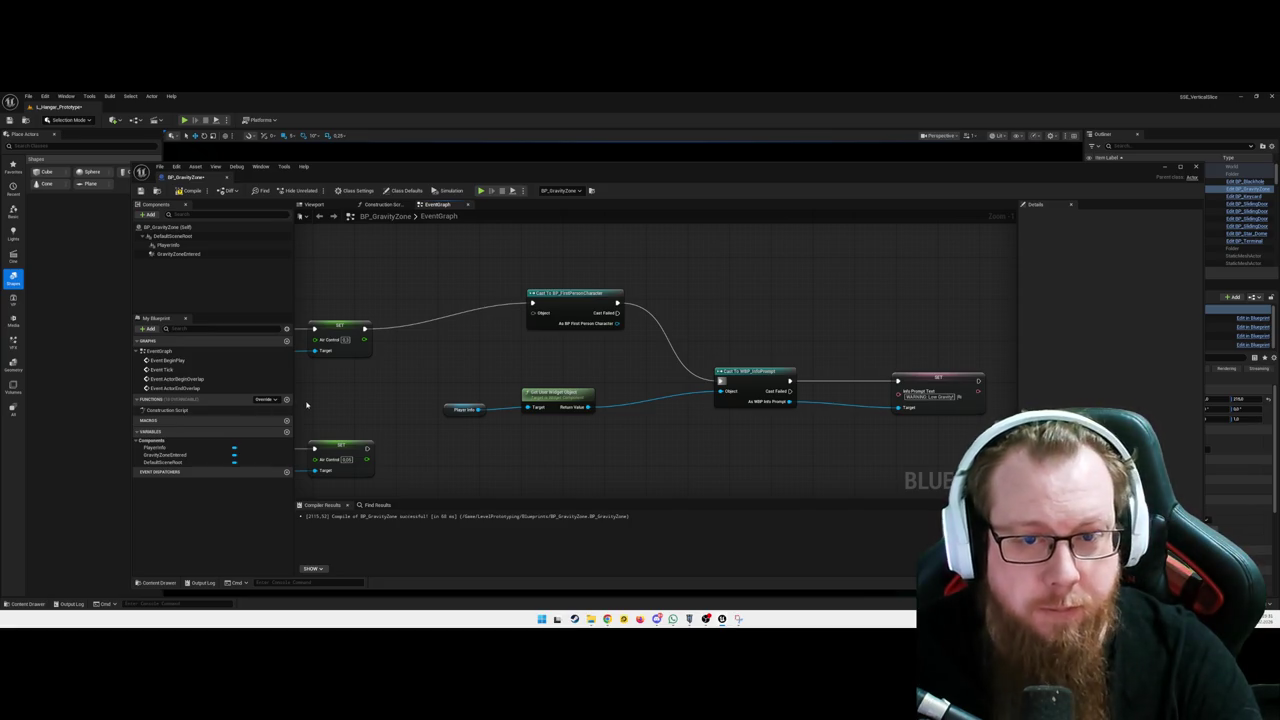
Replace the cast-to-cast wire with a Create Widget node of class WBP_InfoPrompt, then Add to Viewport
left_click(651, 323, "alt")
mouse_move(614, 301)
left_mouse_down()
mouse_move(563, 333)
mouse_move(521, 333)
mouse_move(714, 372)
mouse_move(572, 326)
left_mouse_up()
type("create widget")
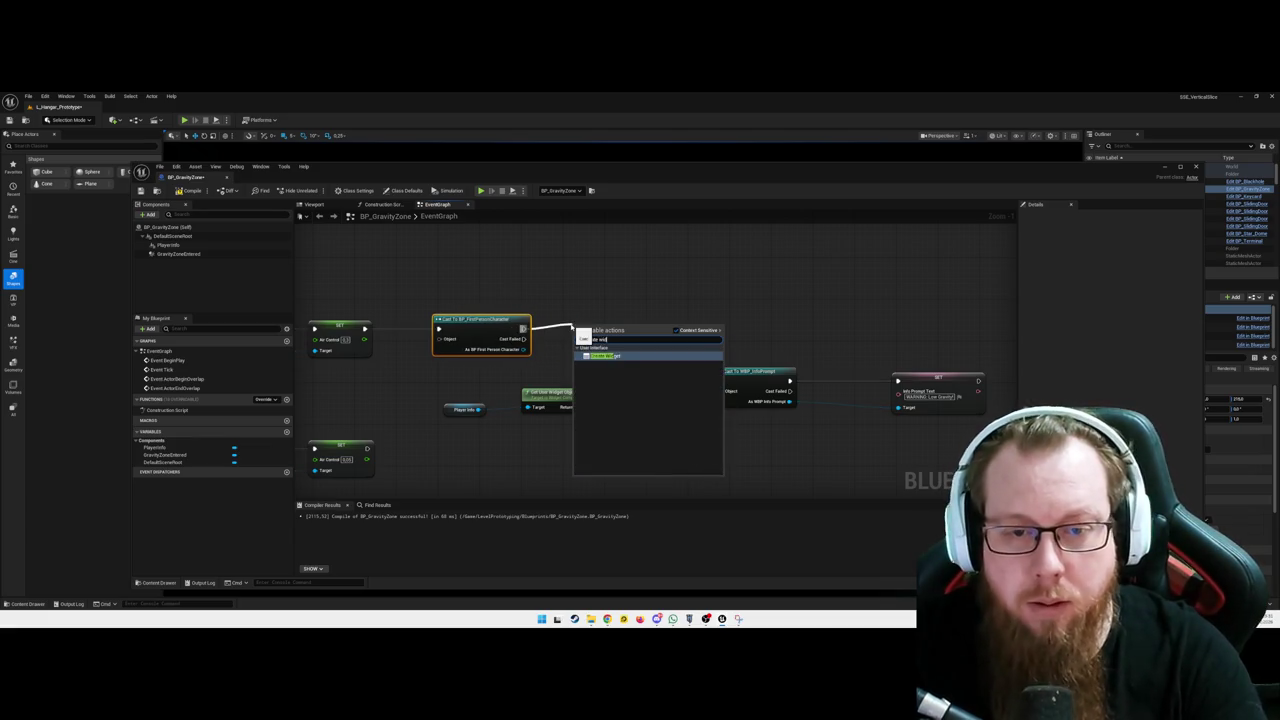
key("Return")
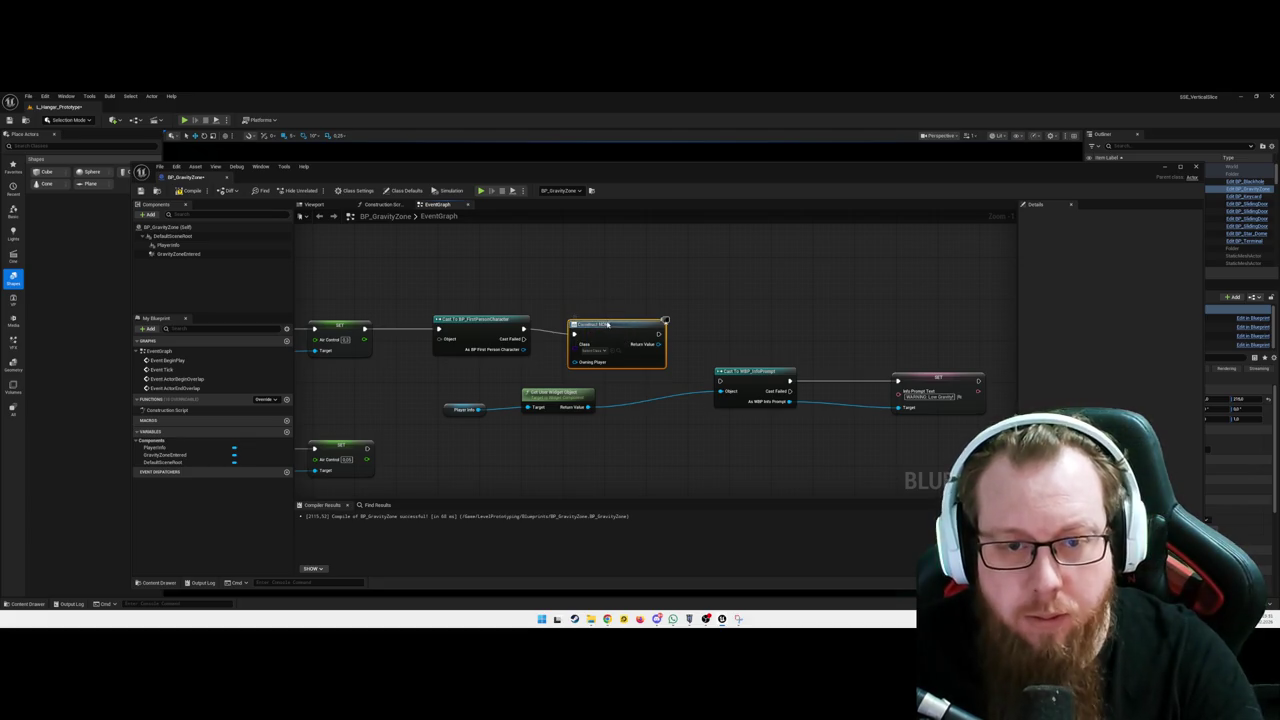
left_click_drag(607, 325, 607, 319)
left_click(596, 345)
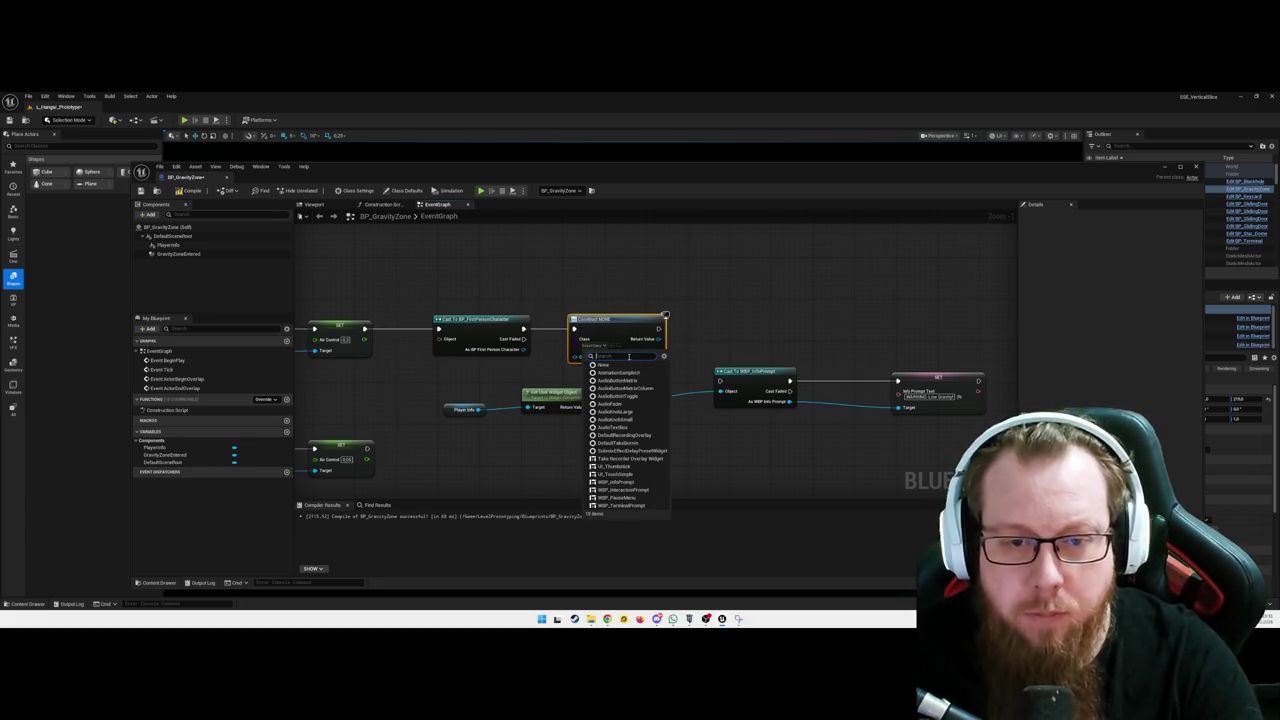
left_click(617, 481)
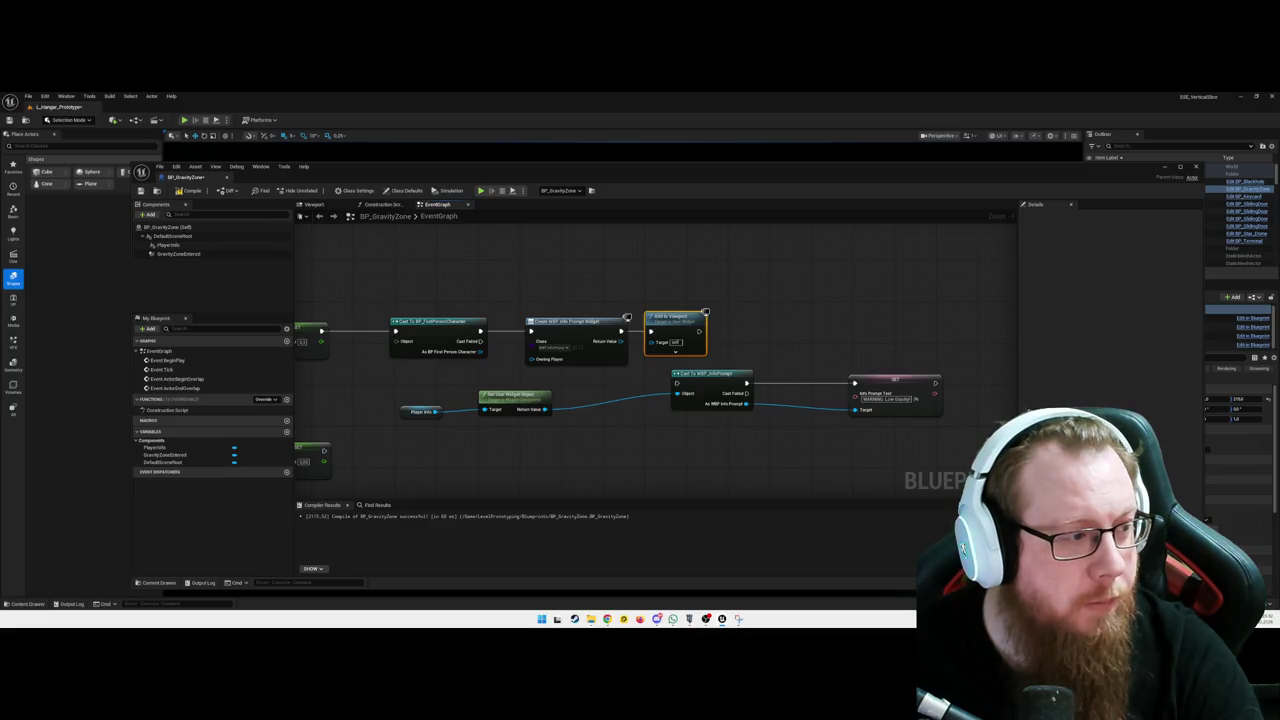
right_click(679, 321)
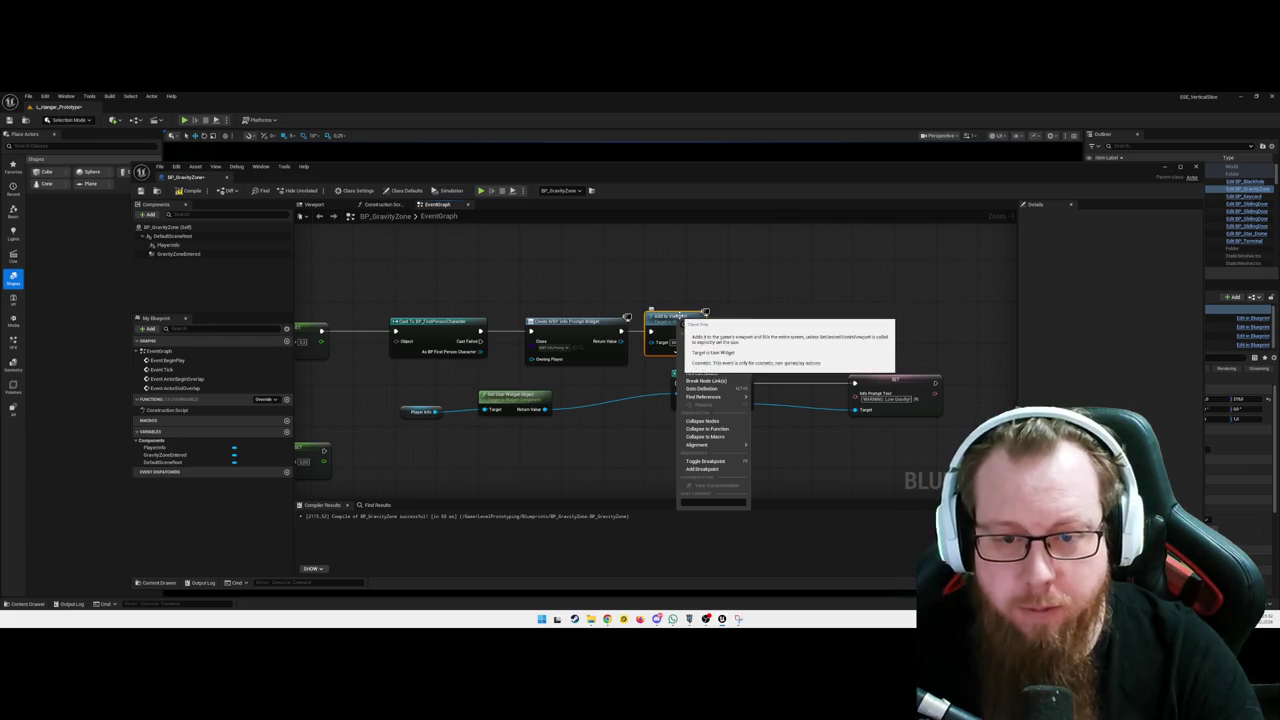
left_click(706, 381)
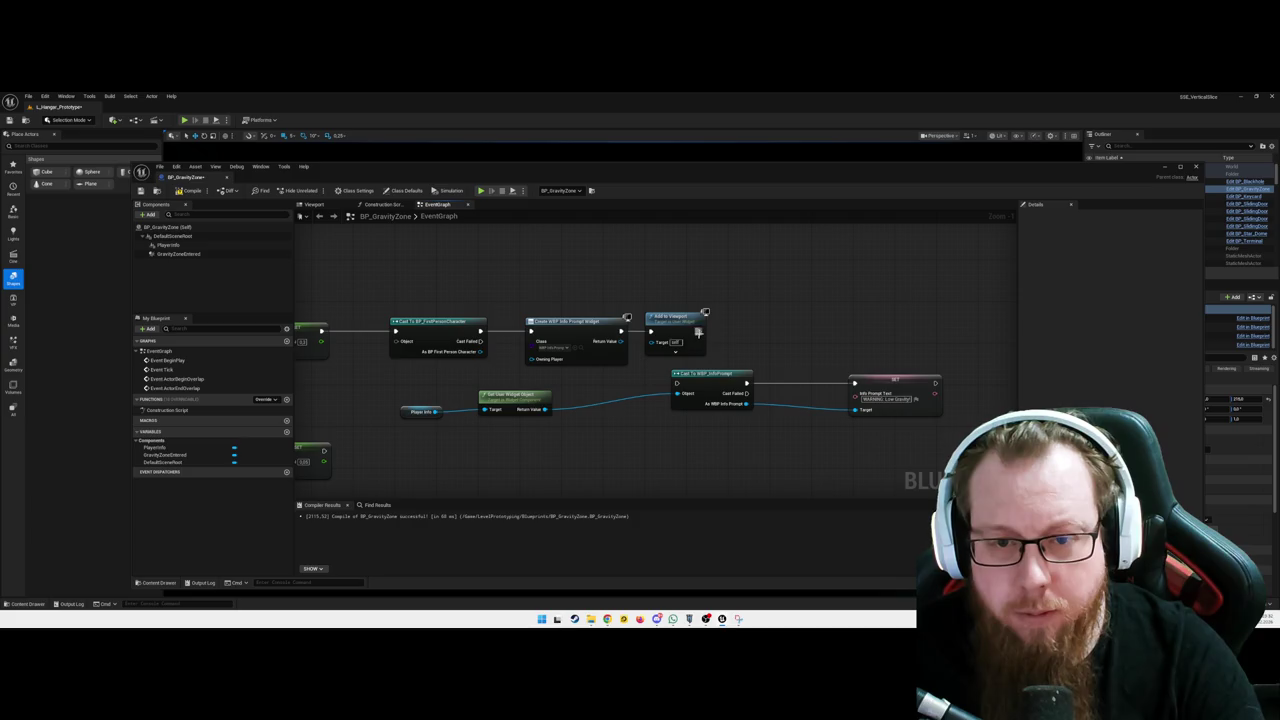
left_click(645, 350)
right_click(650, 334)
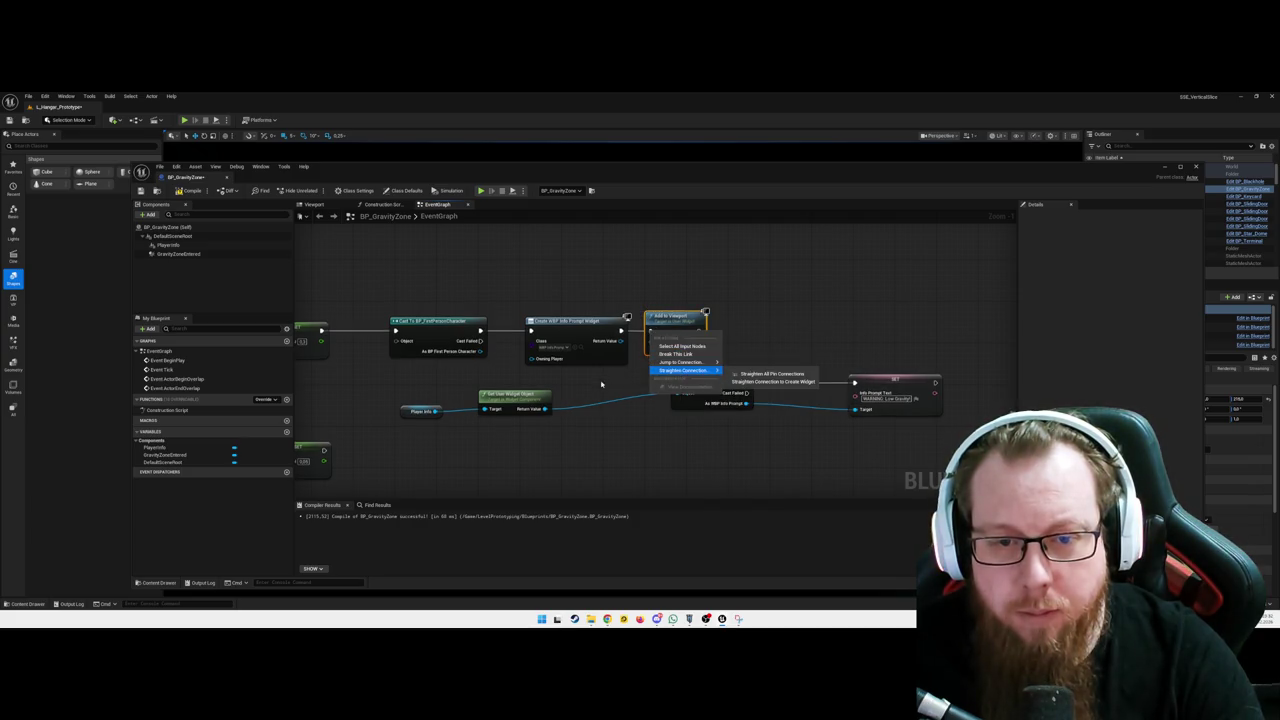
left_click(770, 374)
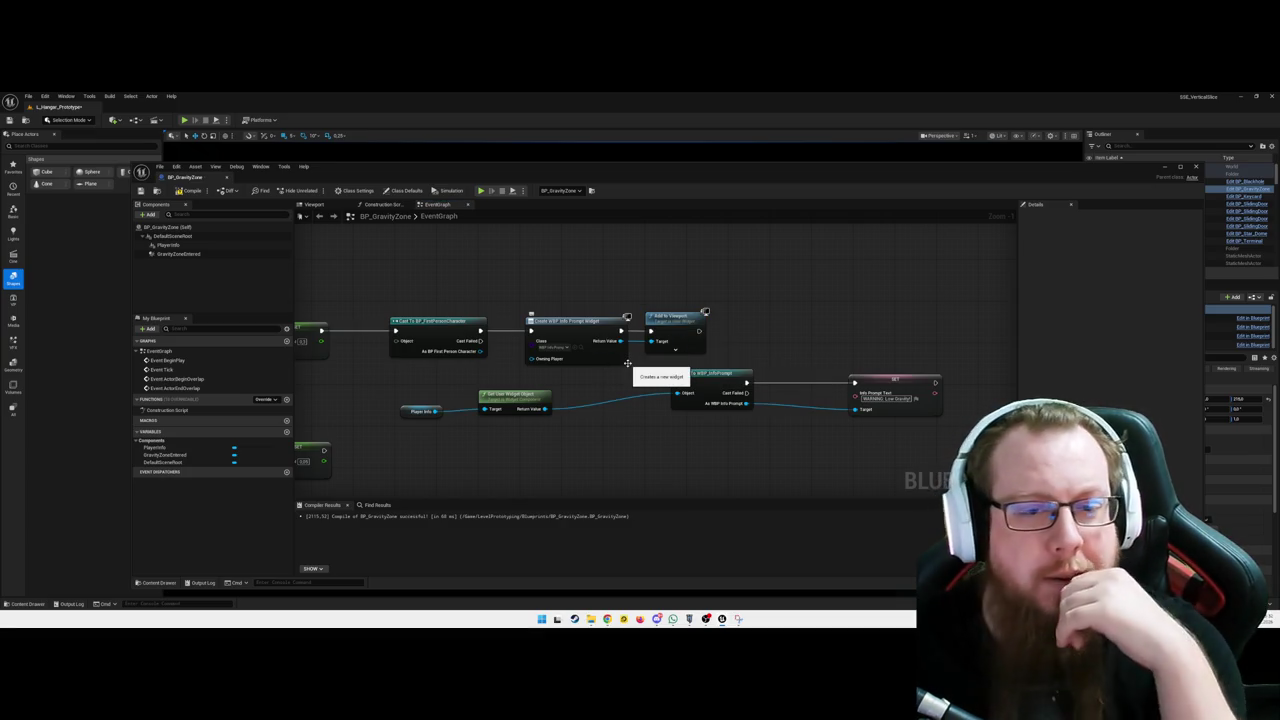
left_click_drag(612, 434, 577, 437)
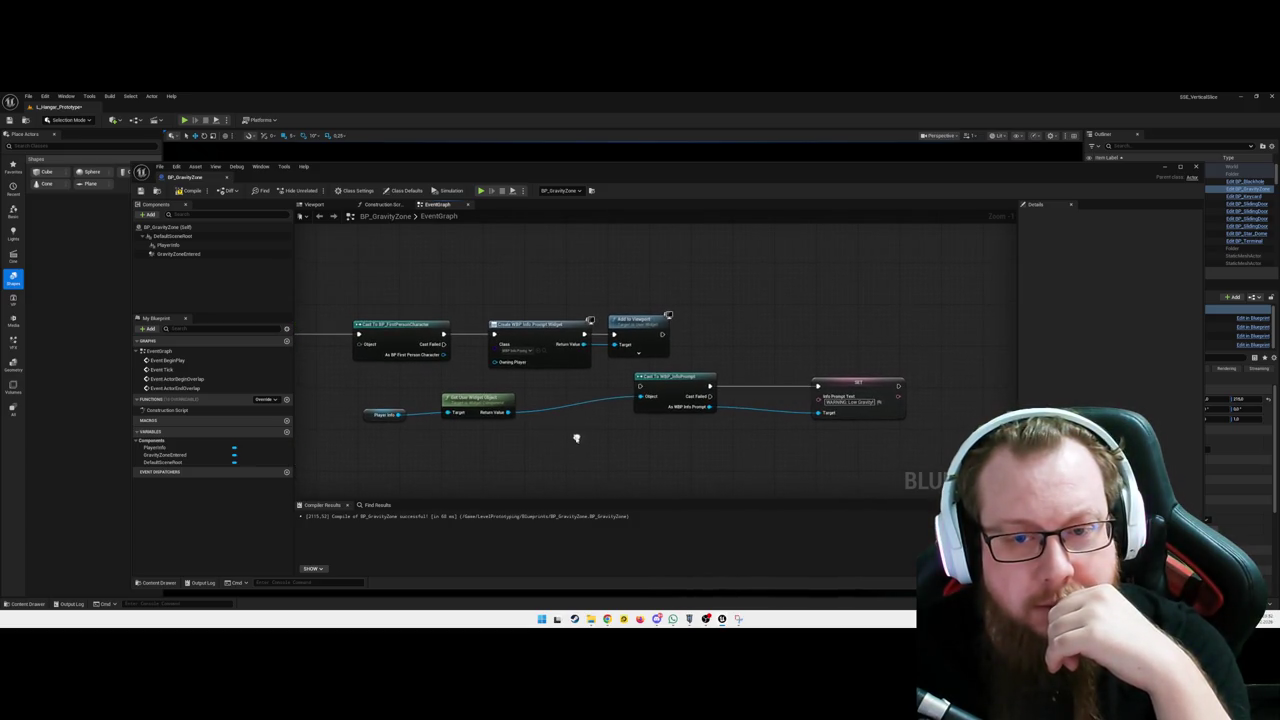
left_click_drag(640, 388, 663, 334)
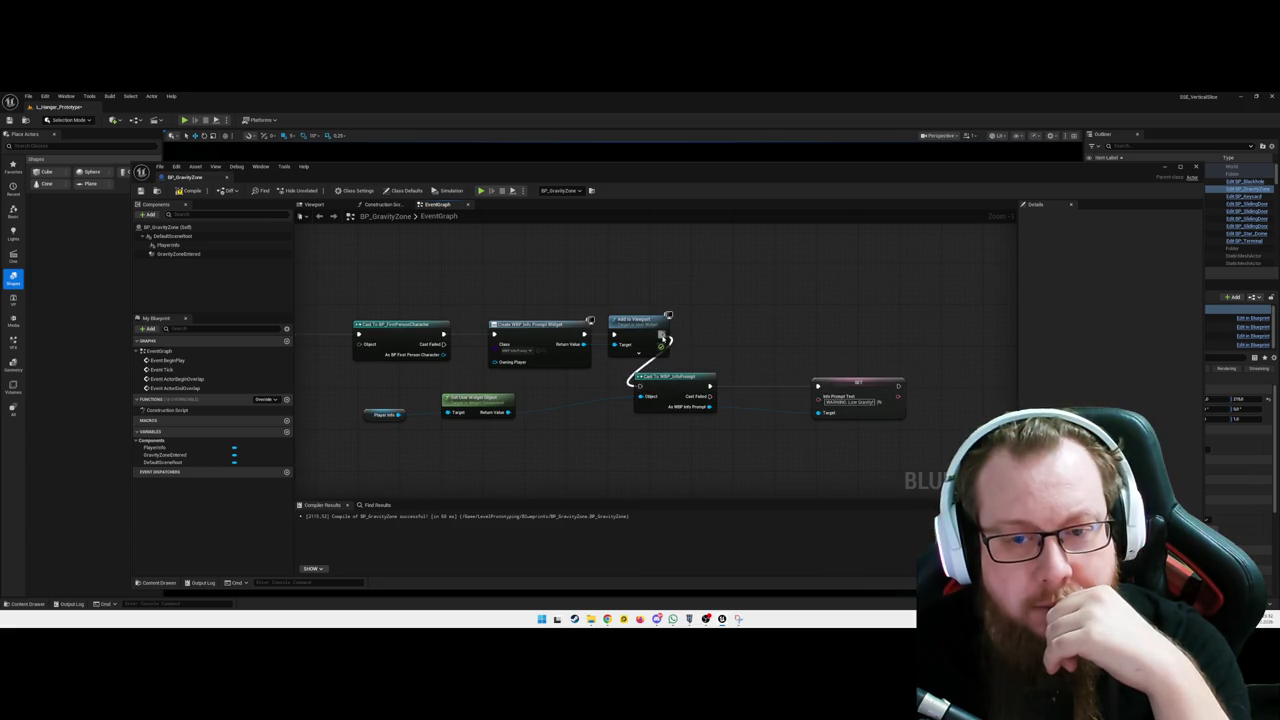
left_click_drag(680, 383, 725, 388)
left_click_drag(632, 390, 640, 386)
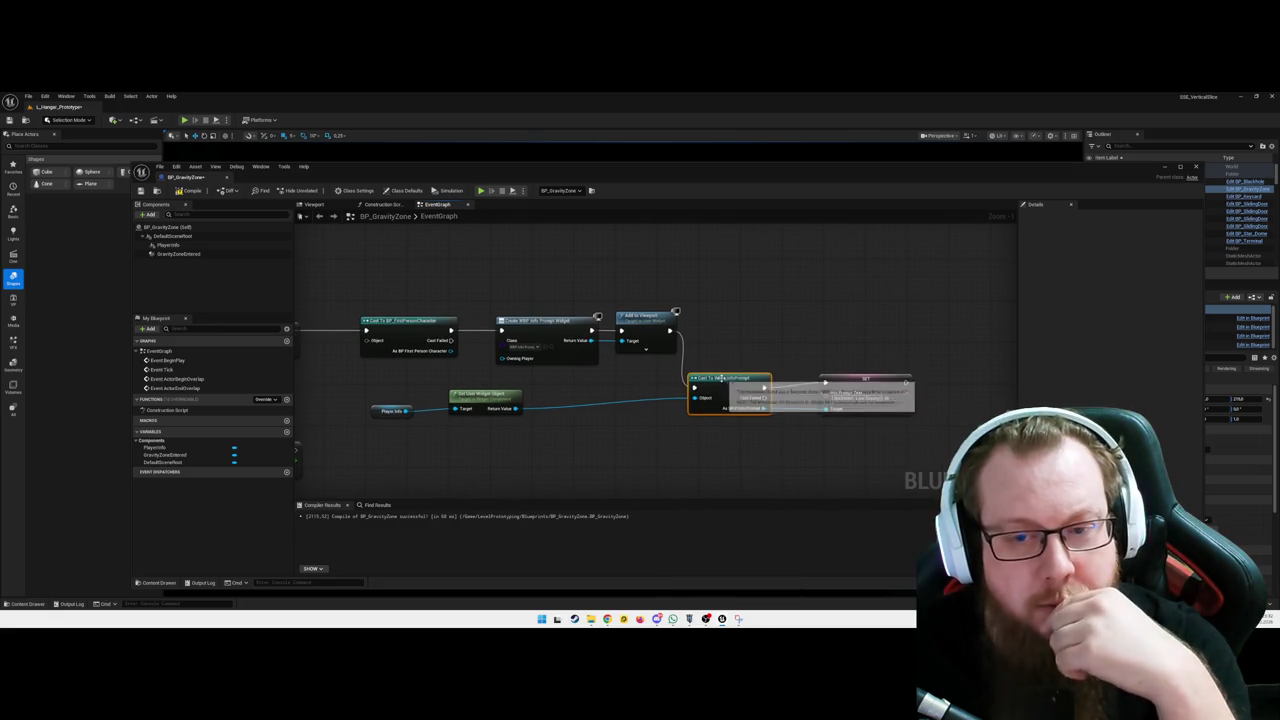
left_click_drag(484, 397, 485, 390)
mouse_move(372, 413)
left_mouse_down()
mouse_move(372, 398)
mouse_move(400, 402)
left_mouse_up()
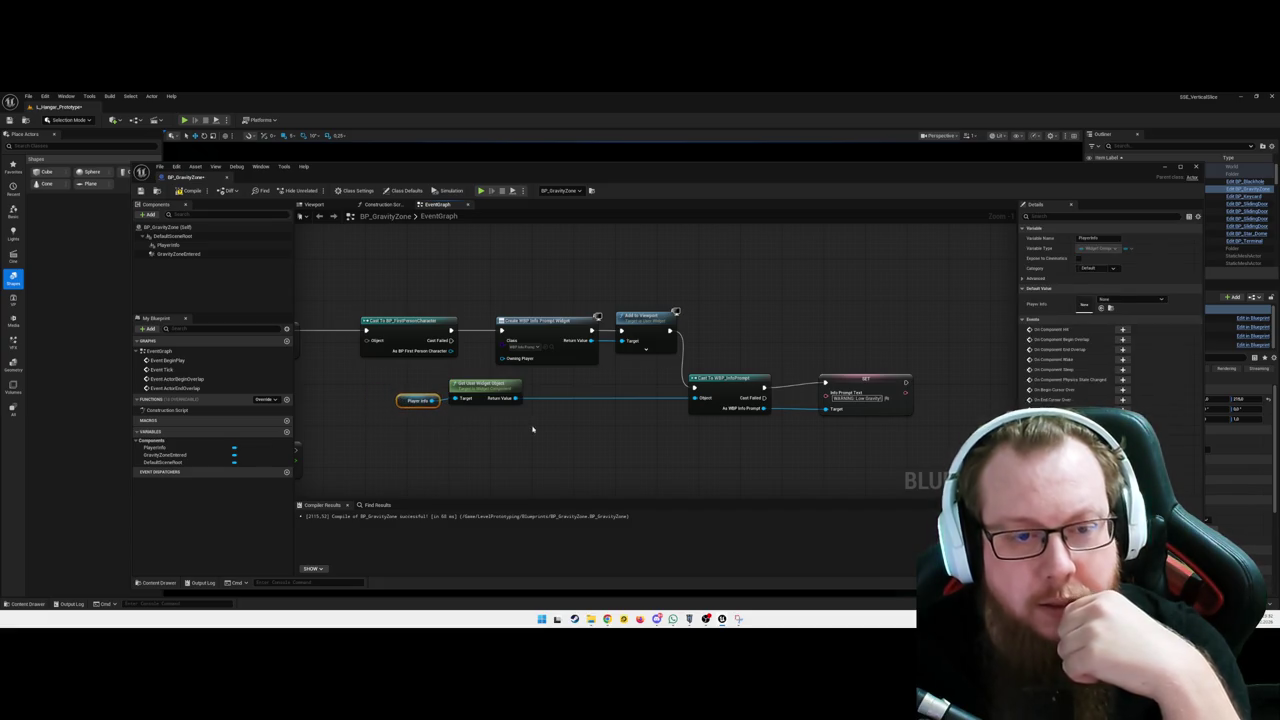
left_click_drag(566, 423, 562, 422)
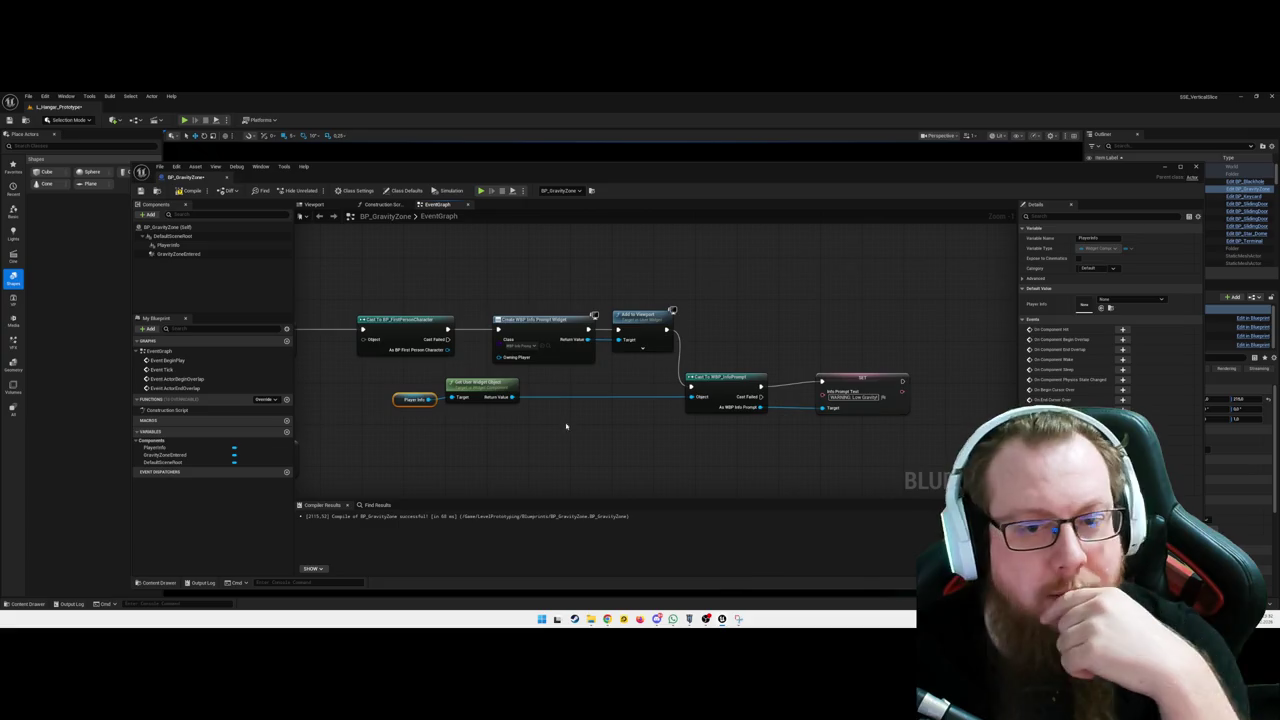
left_click(855, 379)
left_click_drag(619, 447, 746, 437)
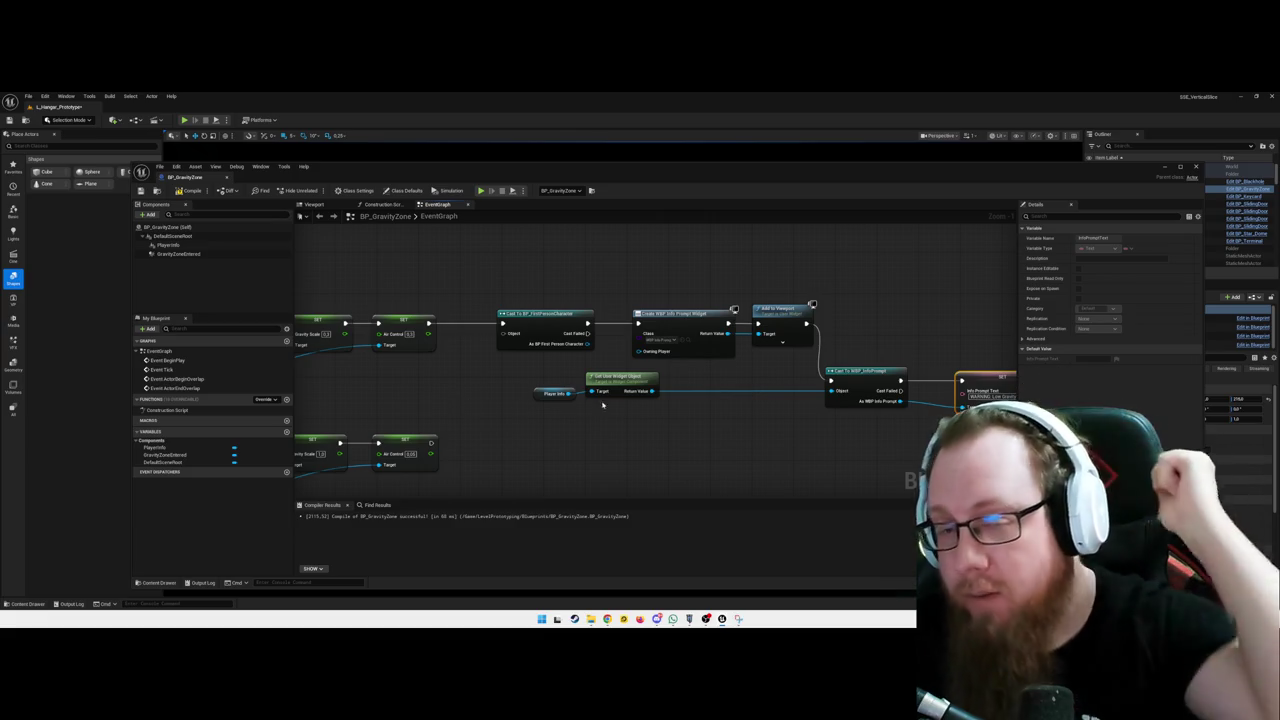
left_click_drag(730, 410, 708, 417)
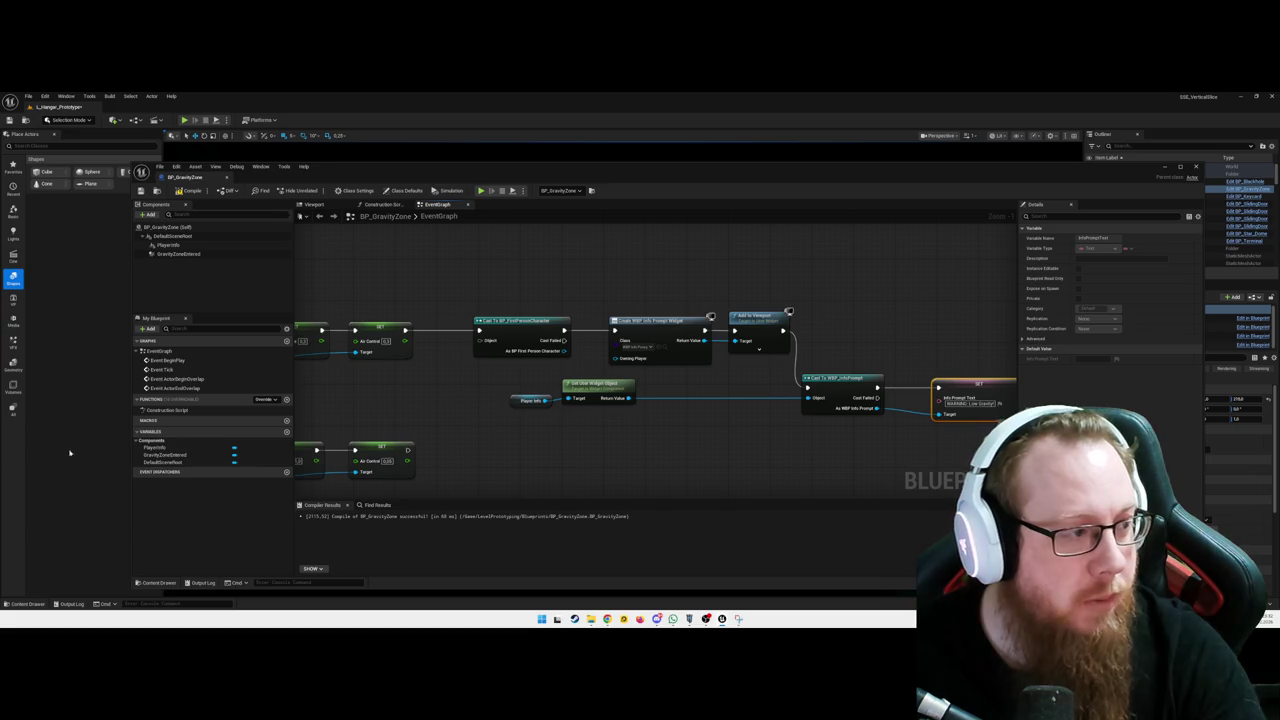
left_click_drag(497, 470, 505, 440)
Add Cast To BP_FirstPersonCharacter after the lower Air Control SET node, removing a mistaken camera manager cast
left_click_drag(415, 420, 474, 425)
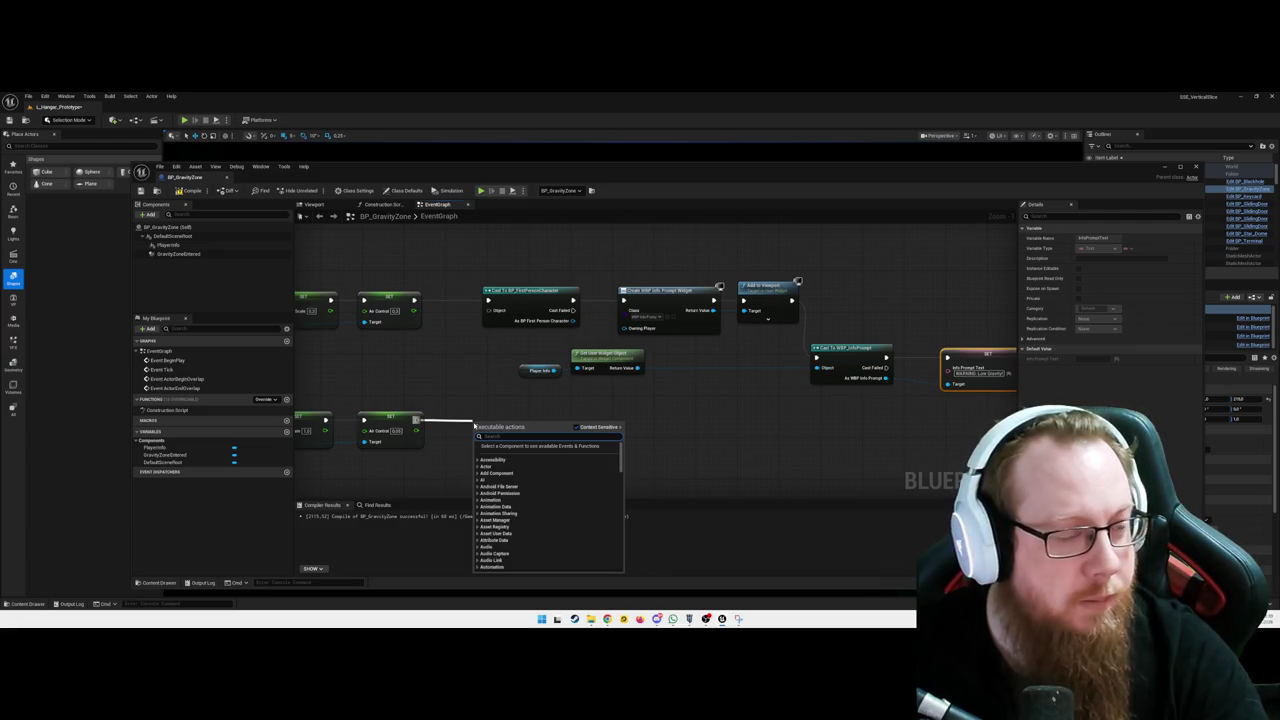
type("cast to bp_firstp")
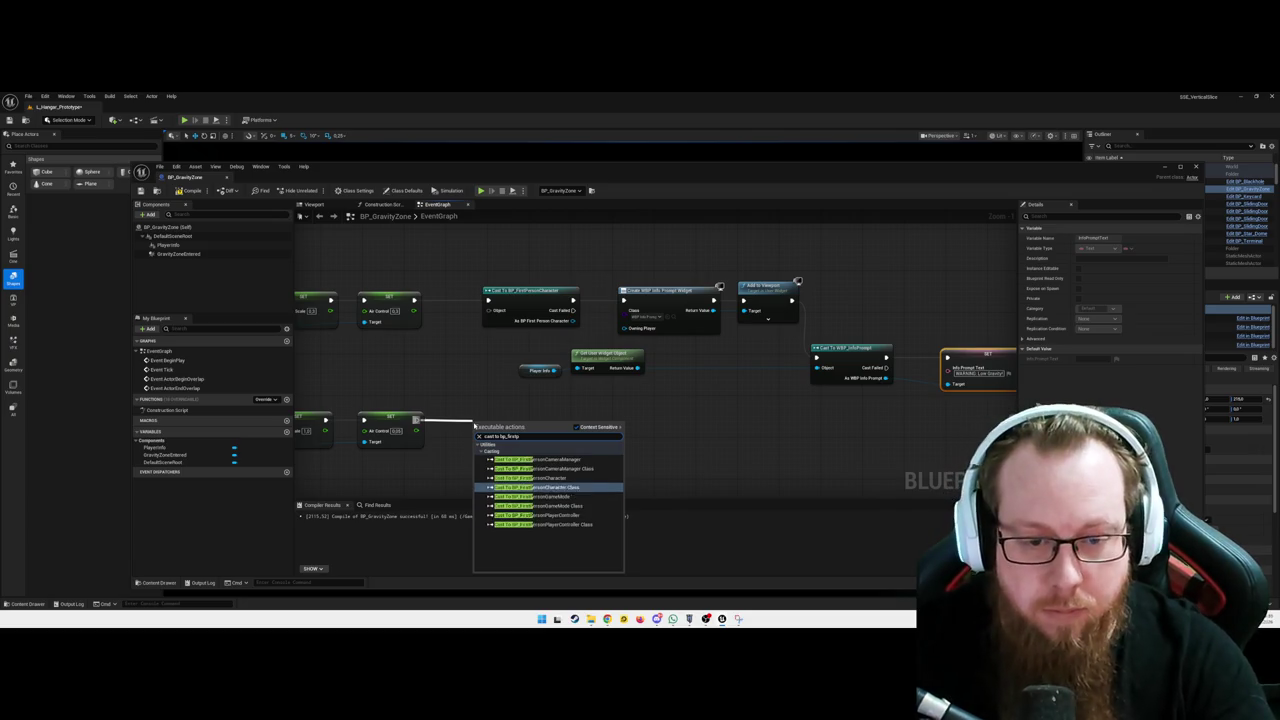
left_click(540, 468)
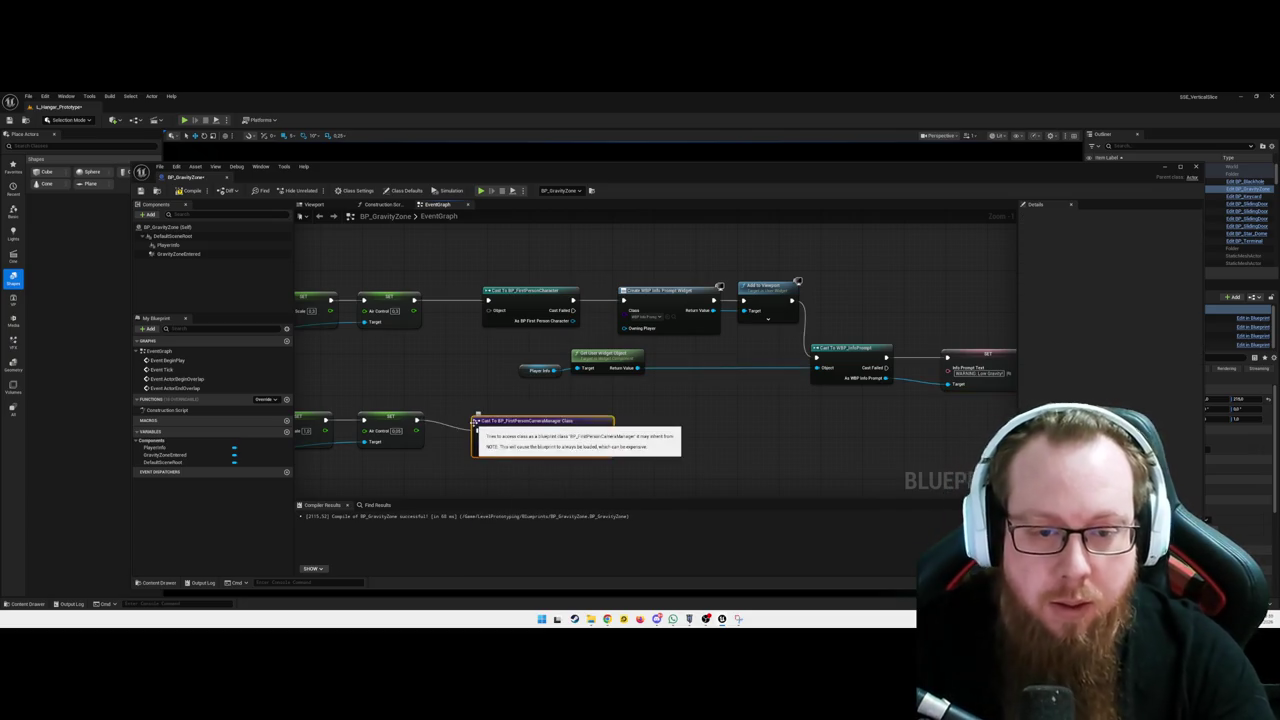
key("Delete")
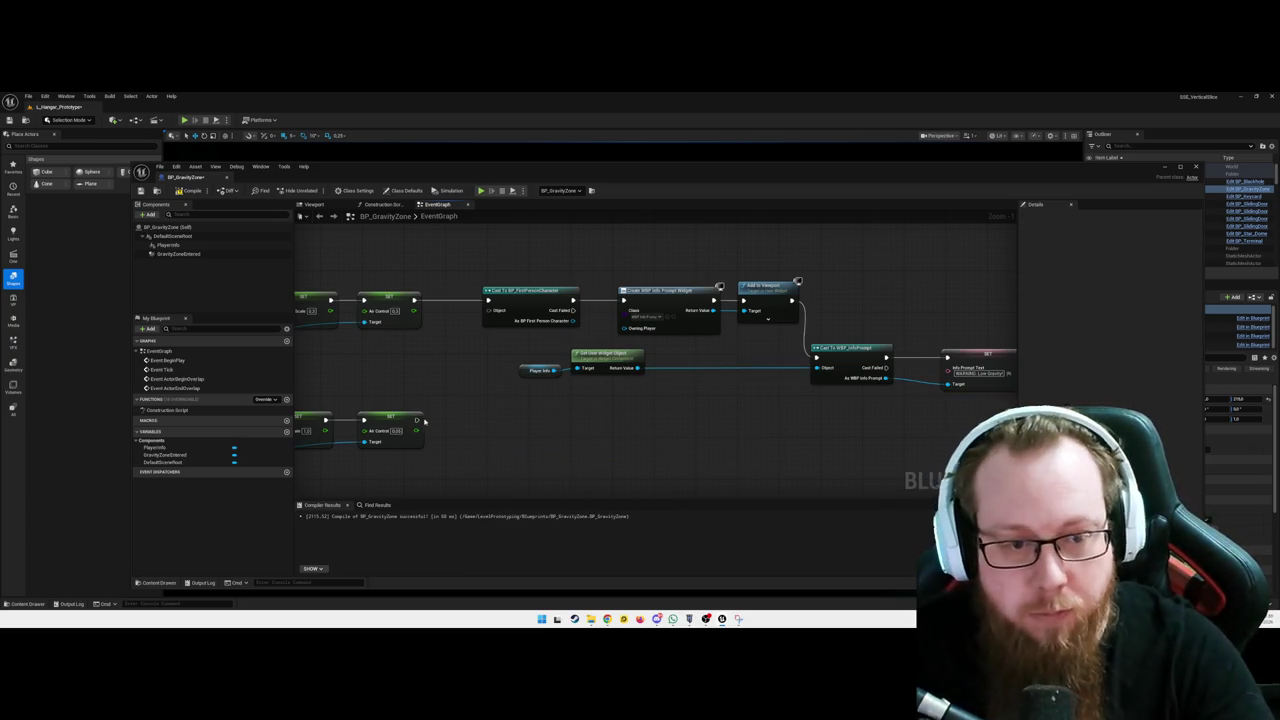
left_click_drag(417, 419, 474, 420)
type("cast to bp_first")
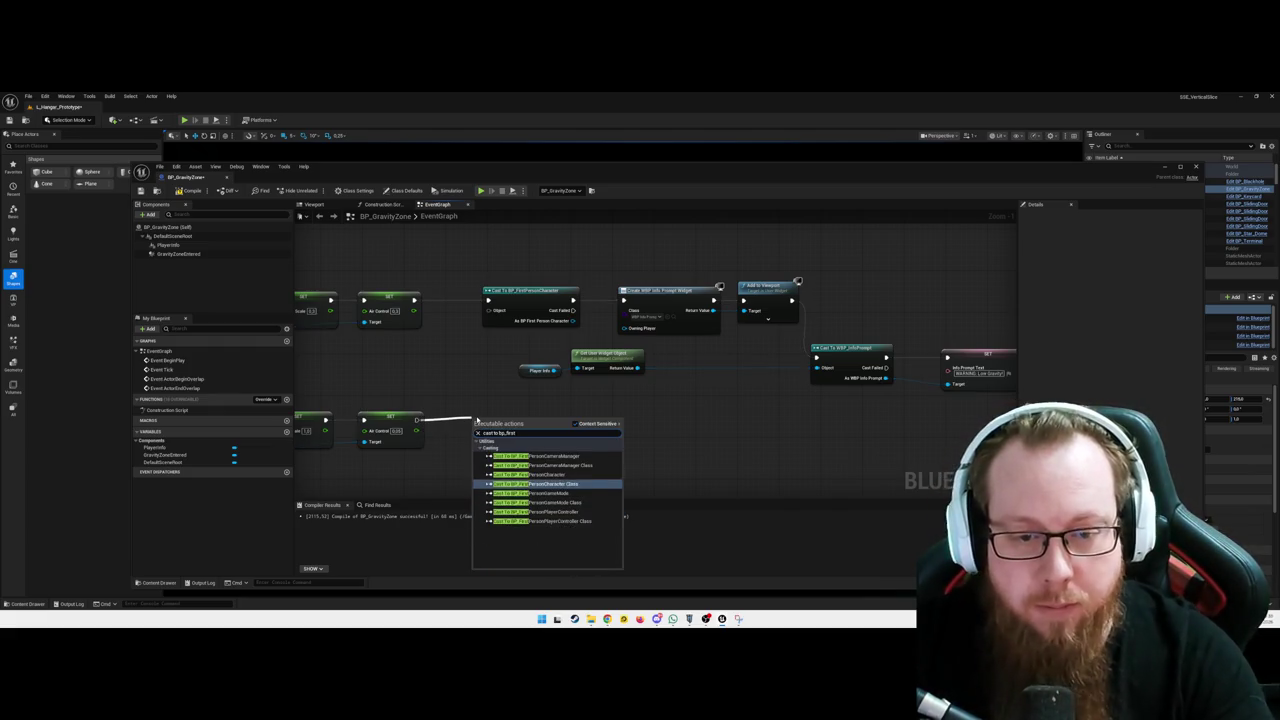
key("Escape")
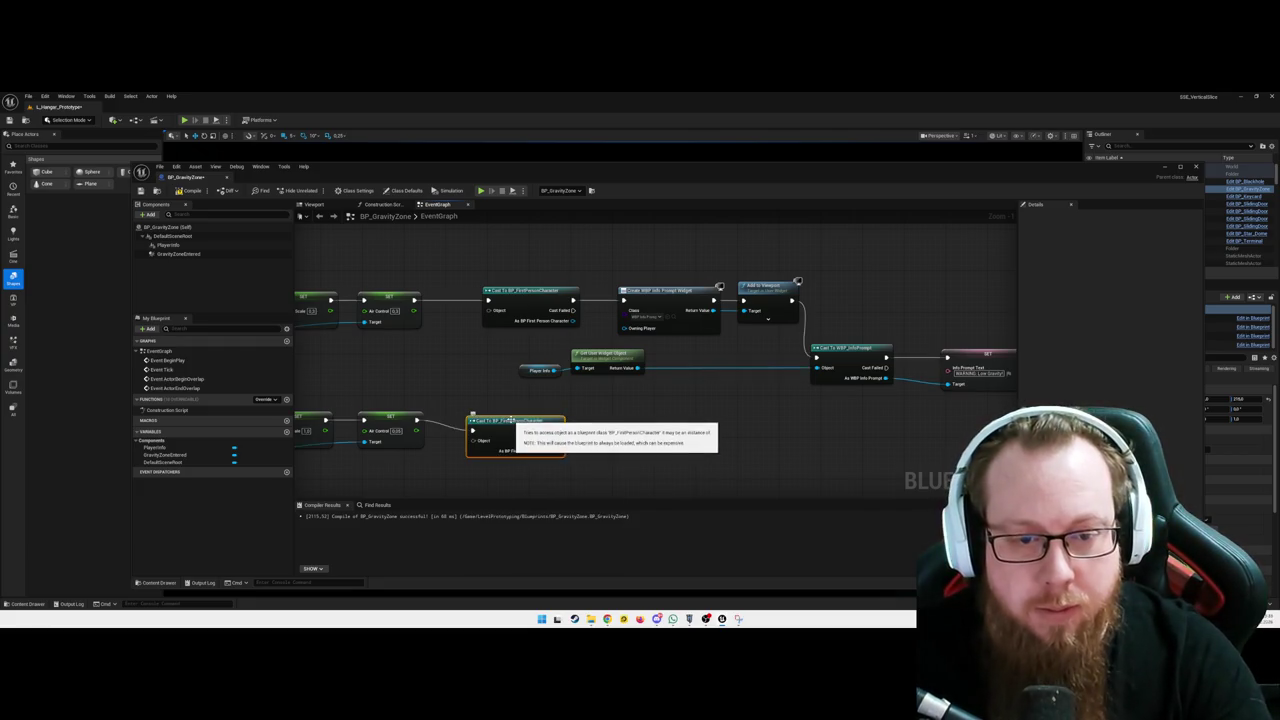
left_click_drag(530, 410, 536, 411)
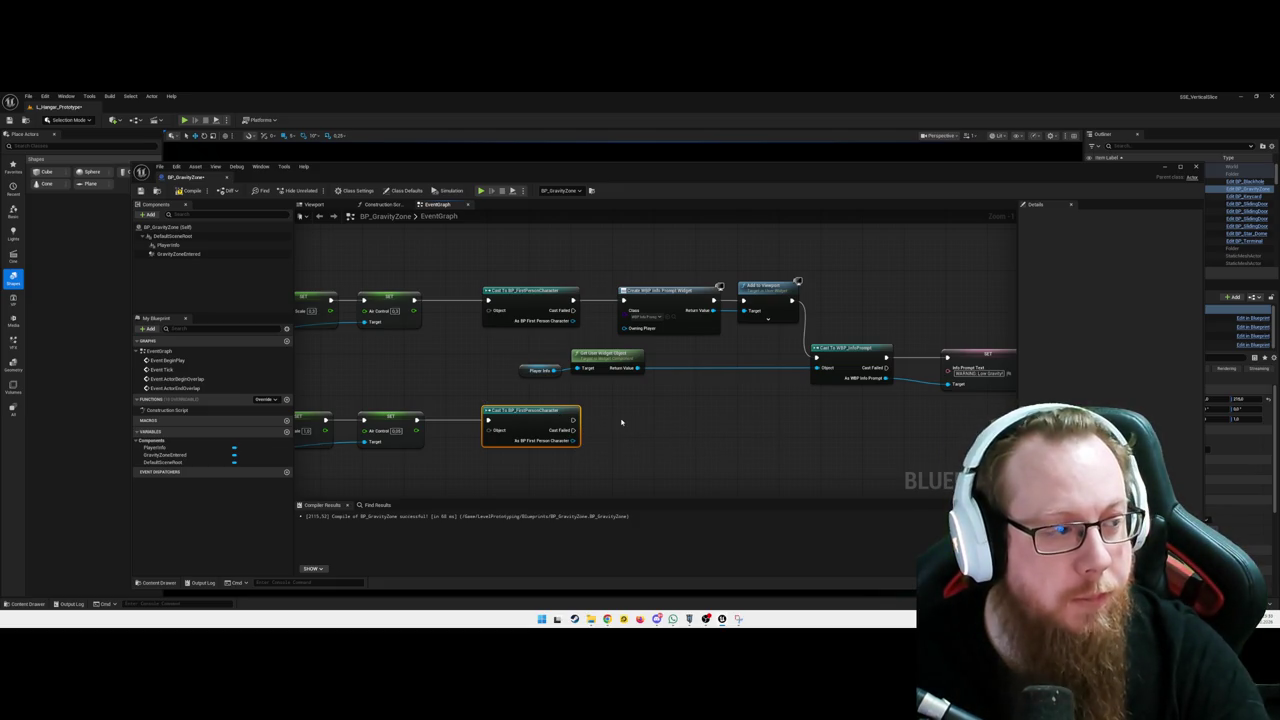
left_click_drag(572, 420, 603, 425)
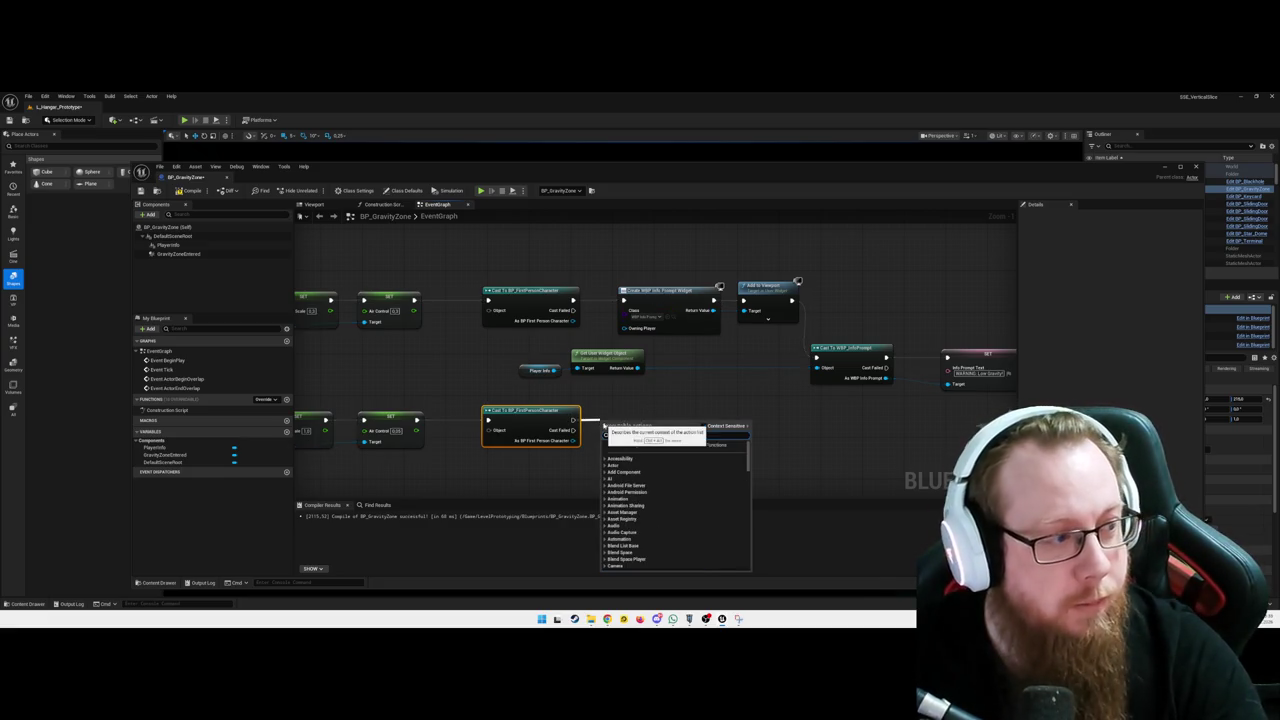
type("int")
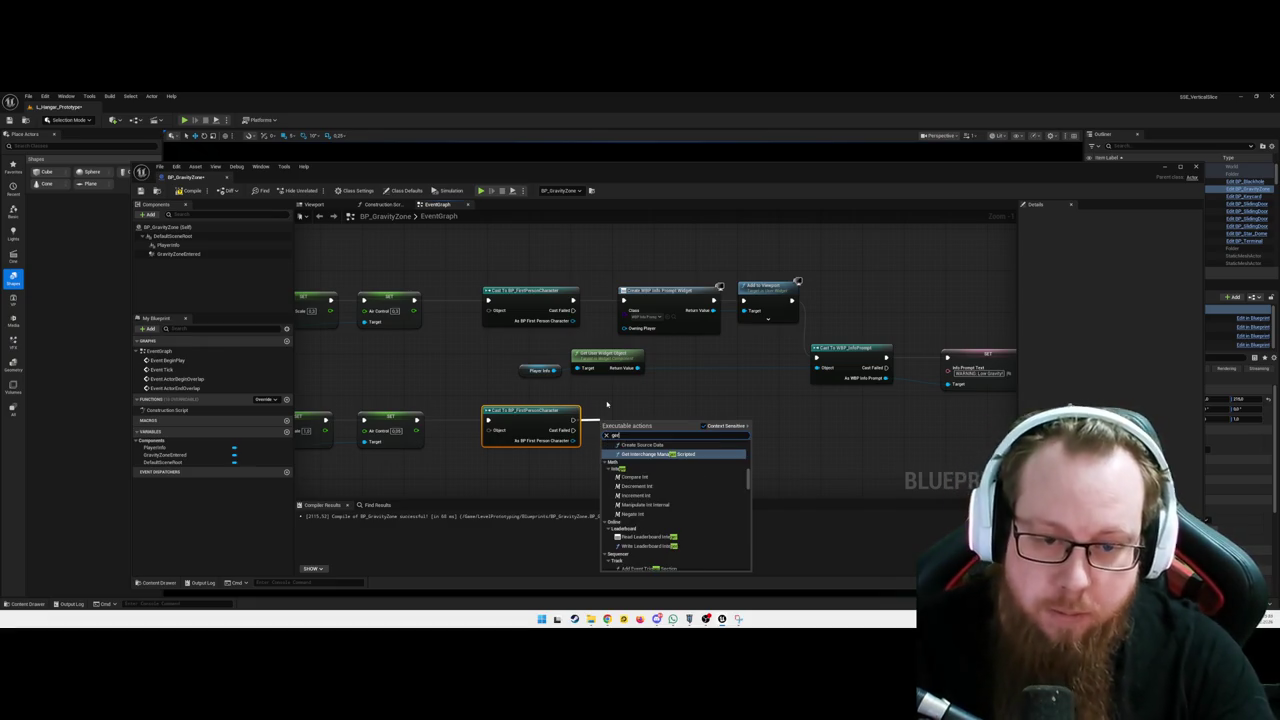
key("BackSpace")
key("BackSpace")
key("BackSpace")
type("object")
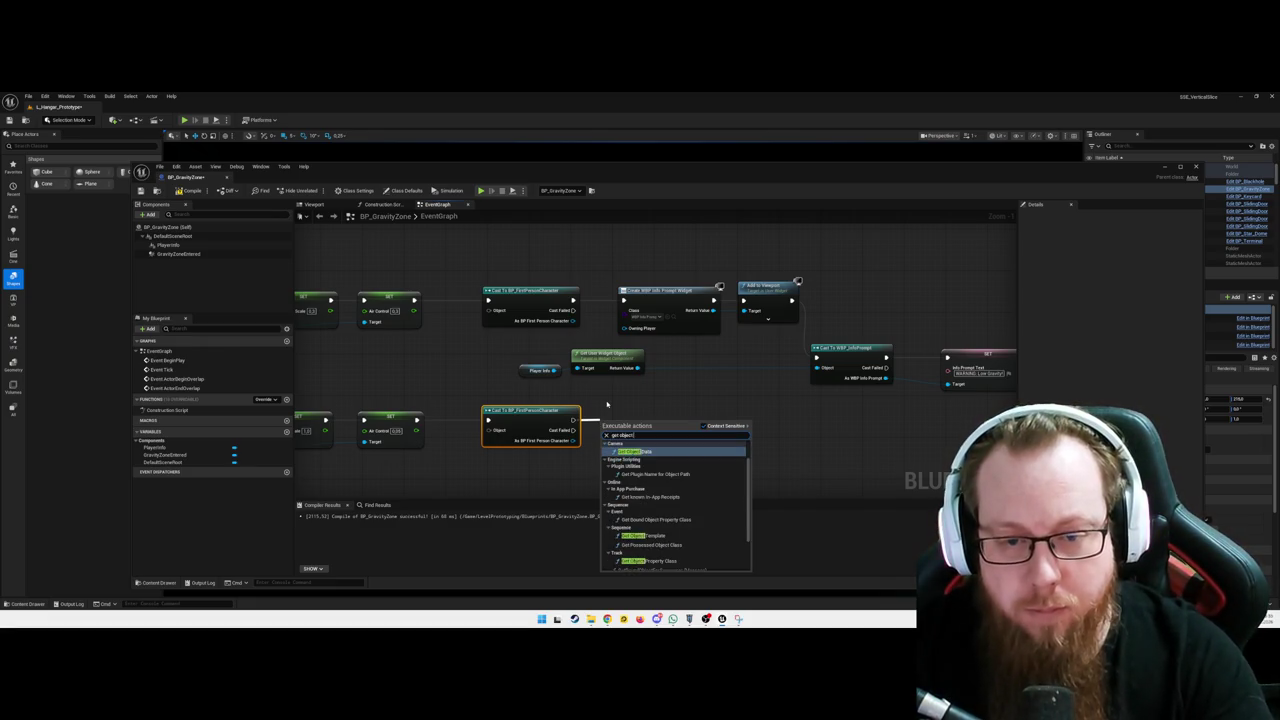
type(" widgetget widget")
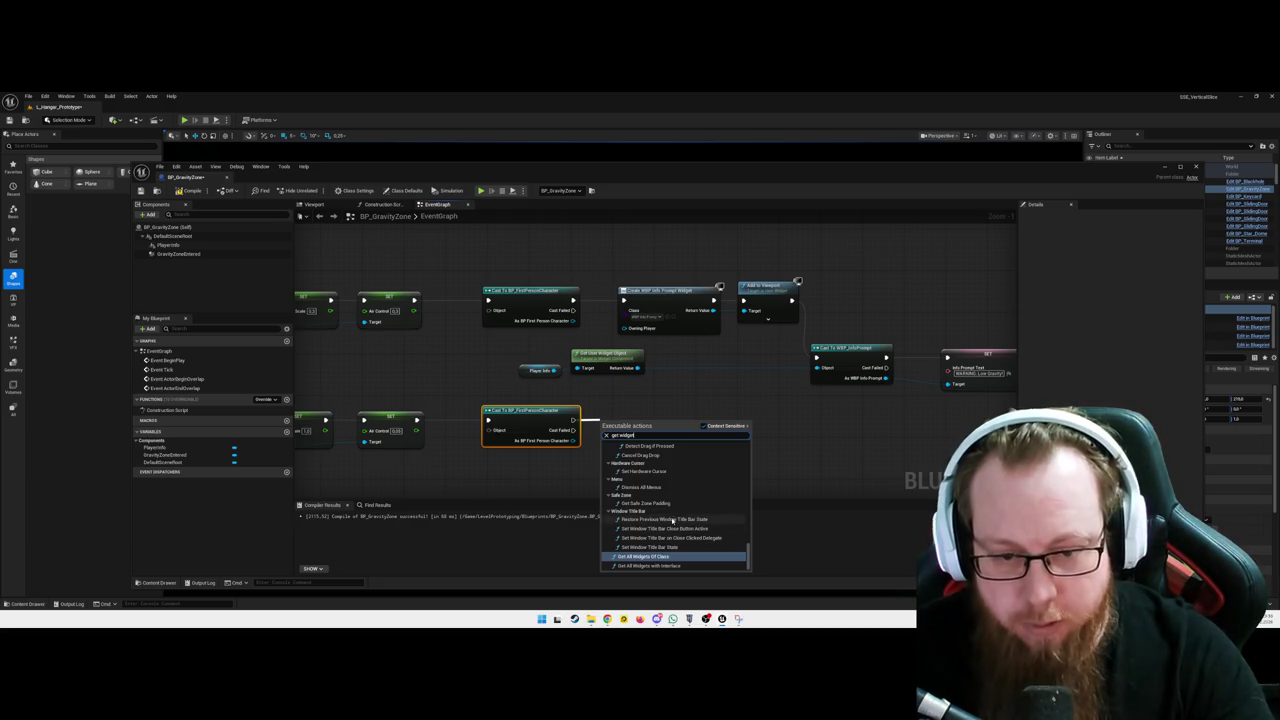
scroll(680, 512, "up", 10)
scroll(667, 505, "down", 15)
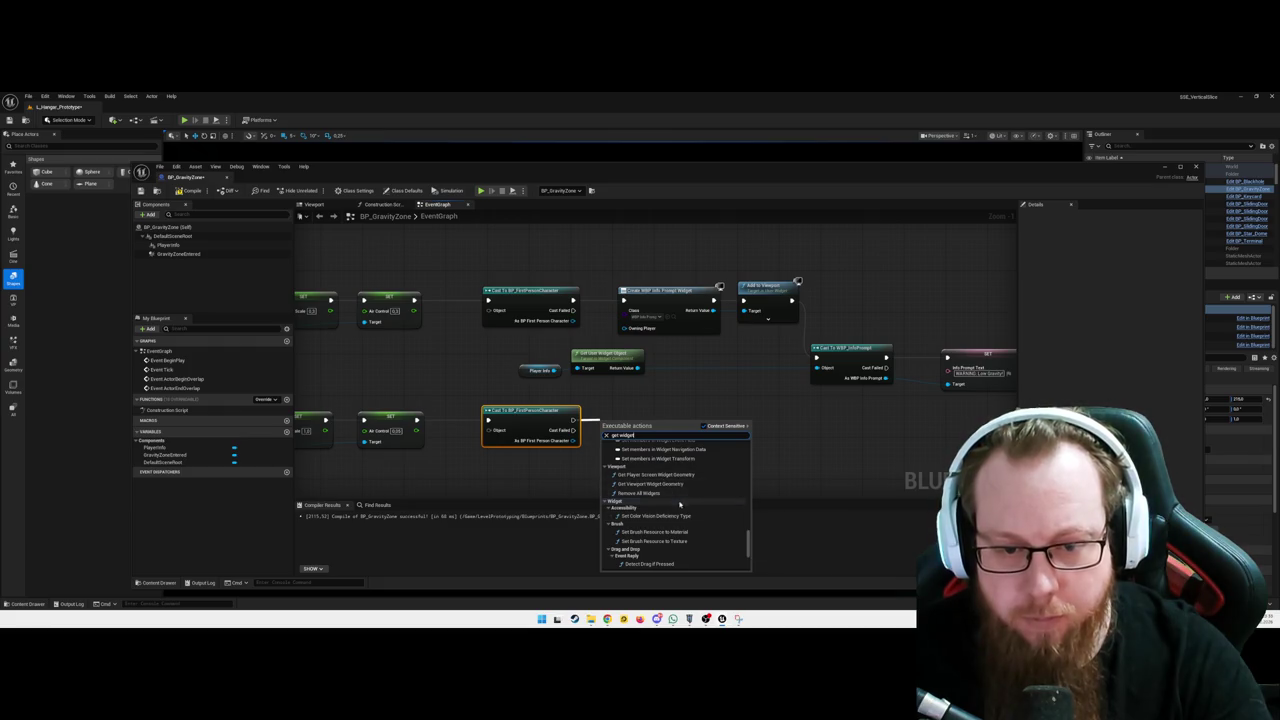
scroll(678, 515, "down", 5)
scroll(679, 520, "down", 1)
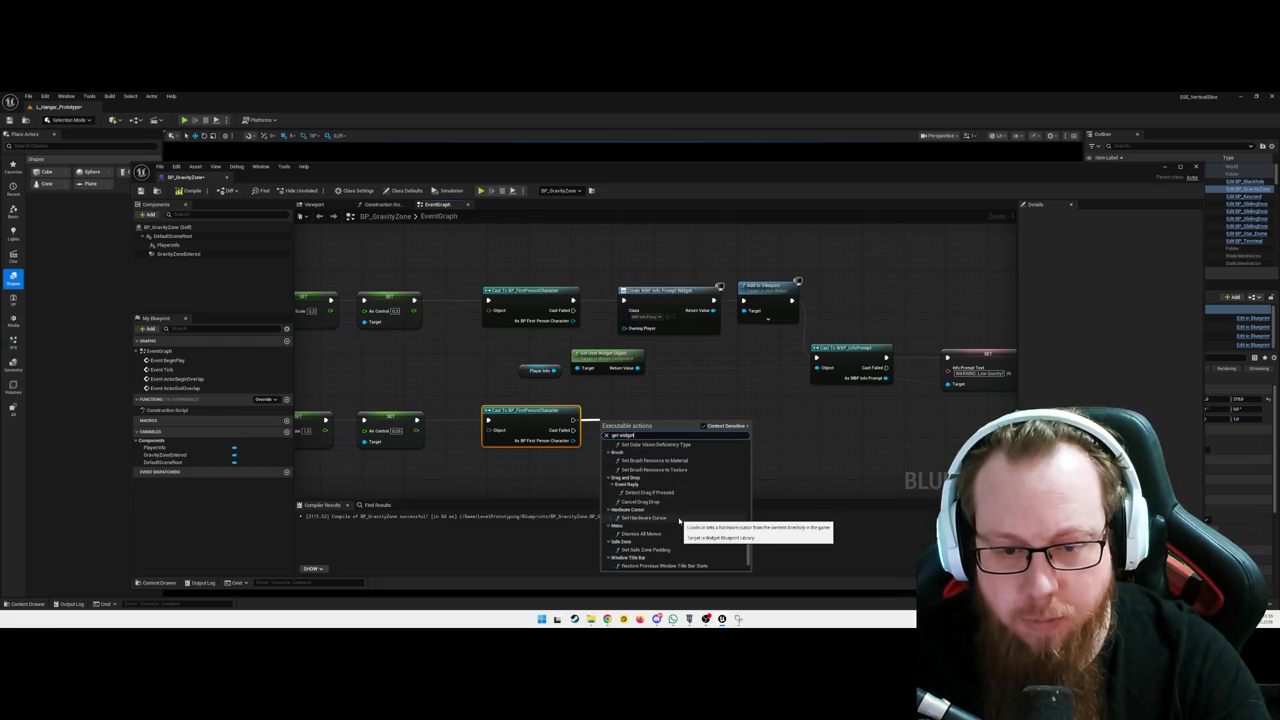
key("ctrl+a")
type("remove widg")
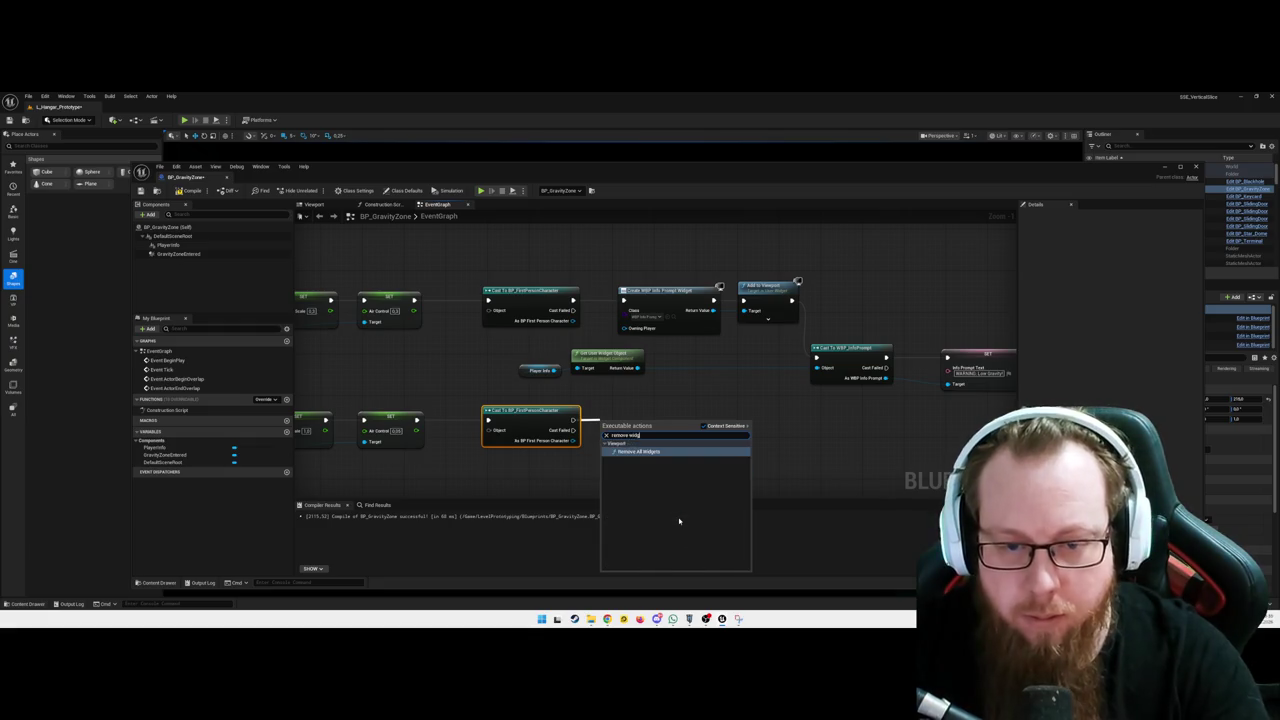
key("Return")
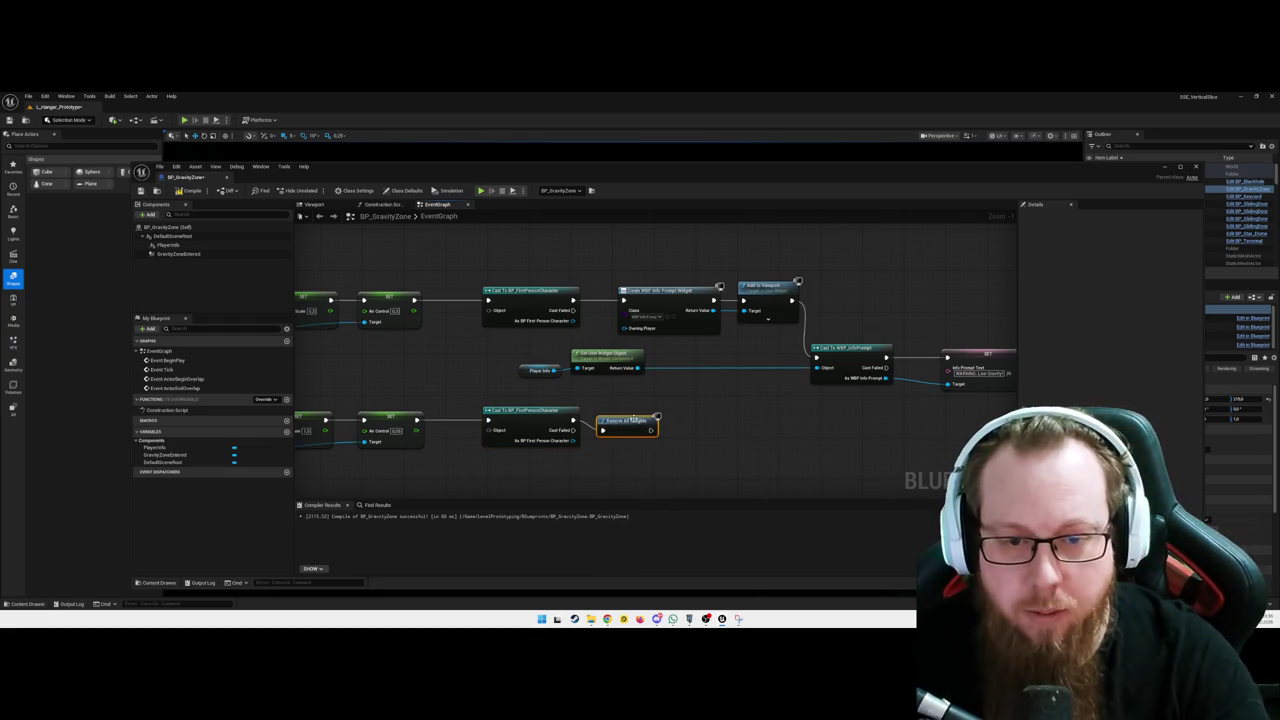
key("Delete")
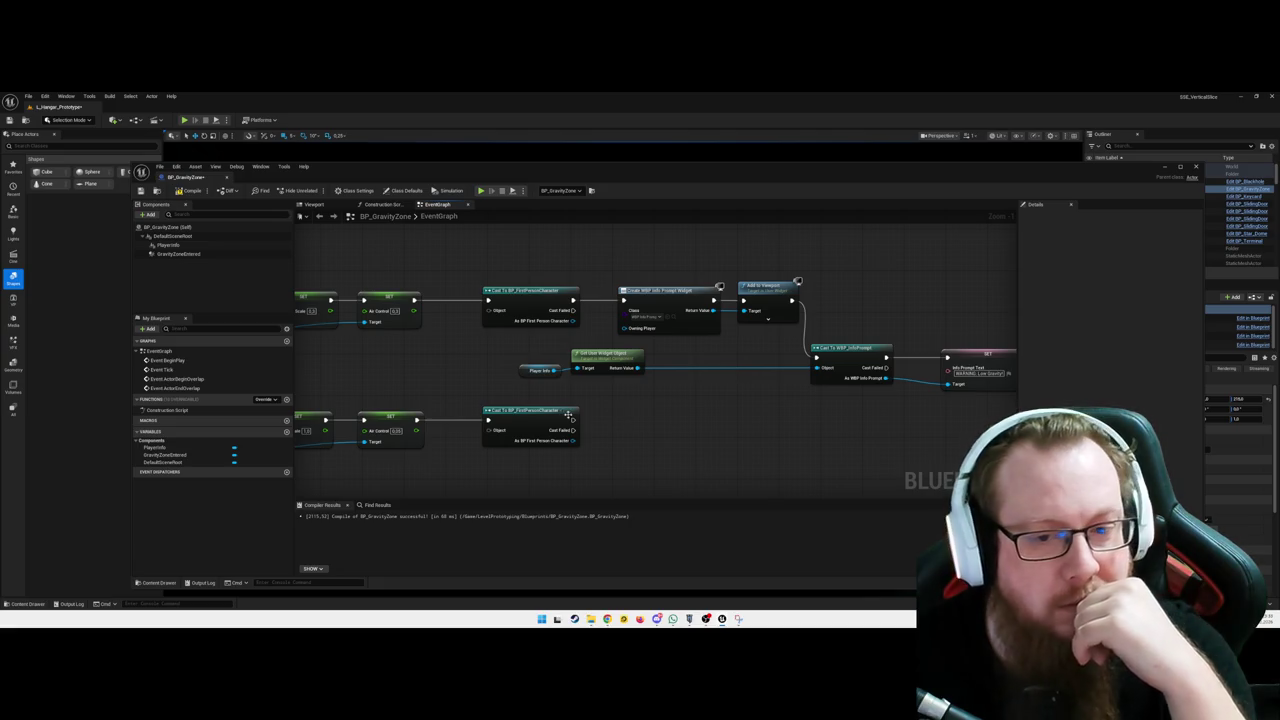
left_click_drag(575, 420, 598, 425)
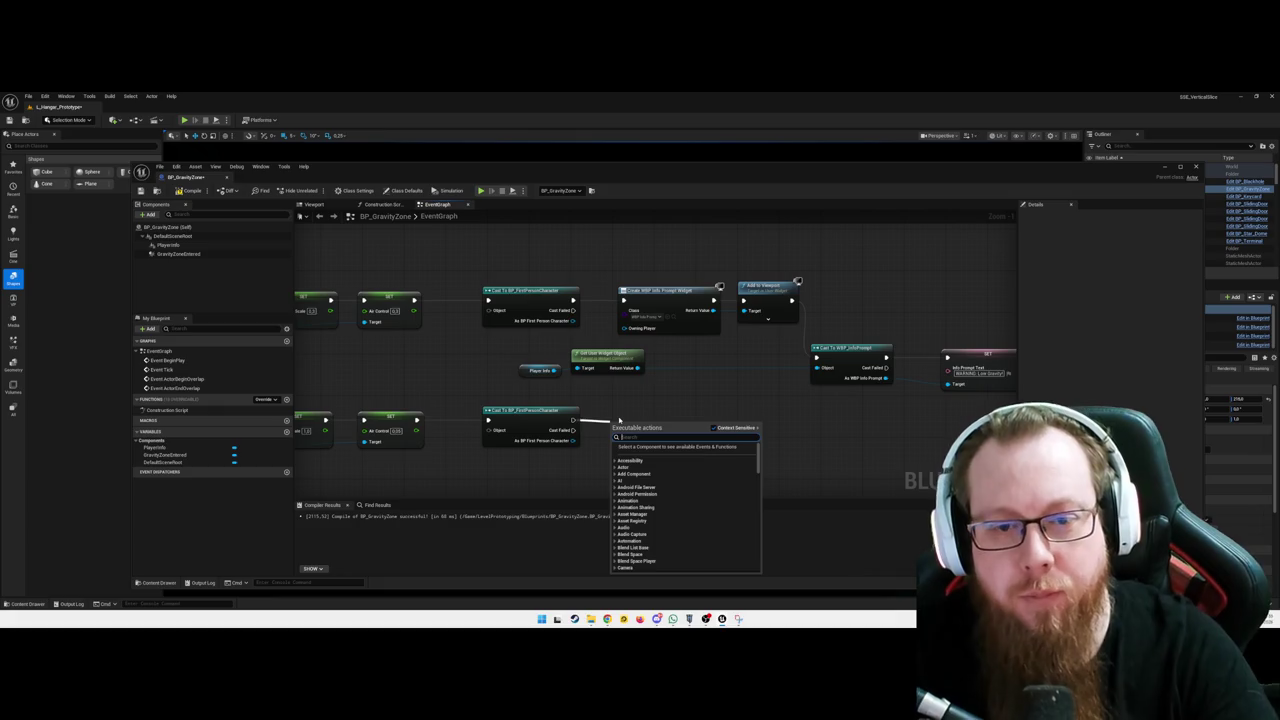
Add Get All Widgets Of Class after the character cast with Widget Class WBP_InfoPrompt
type("get widge")
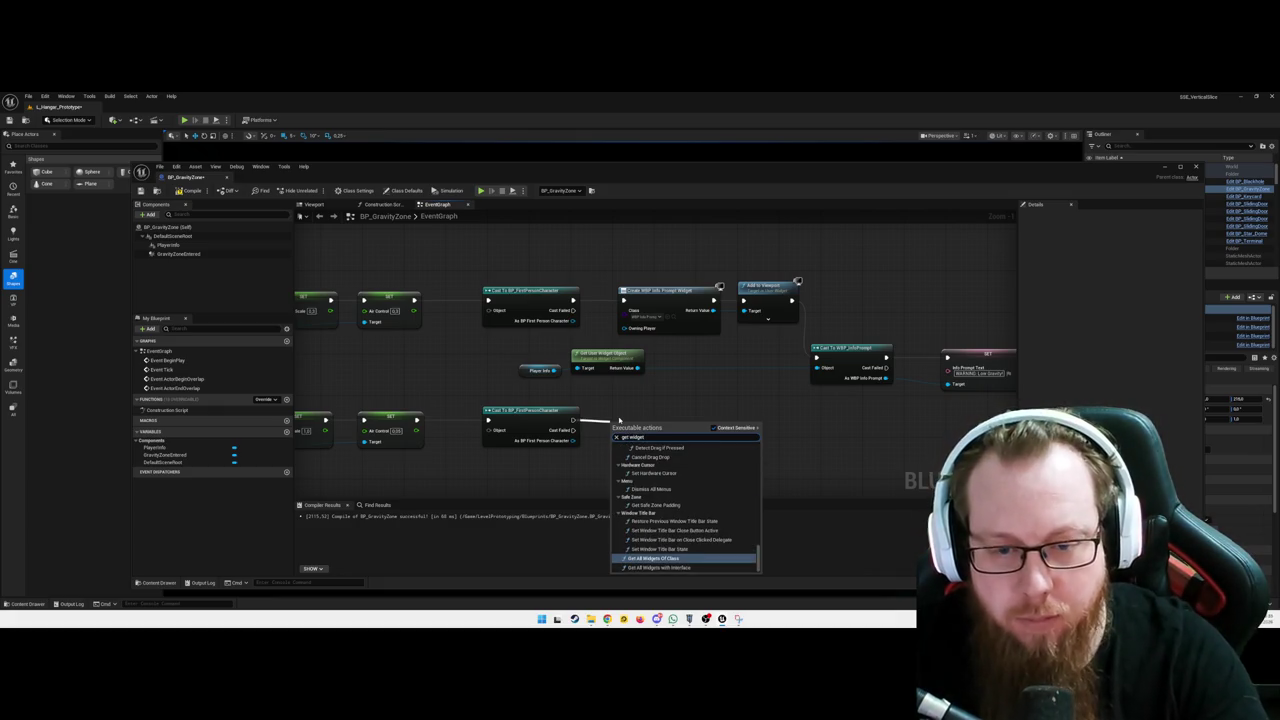
type("t")
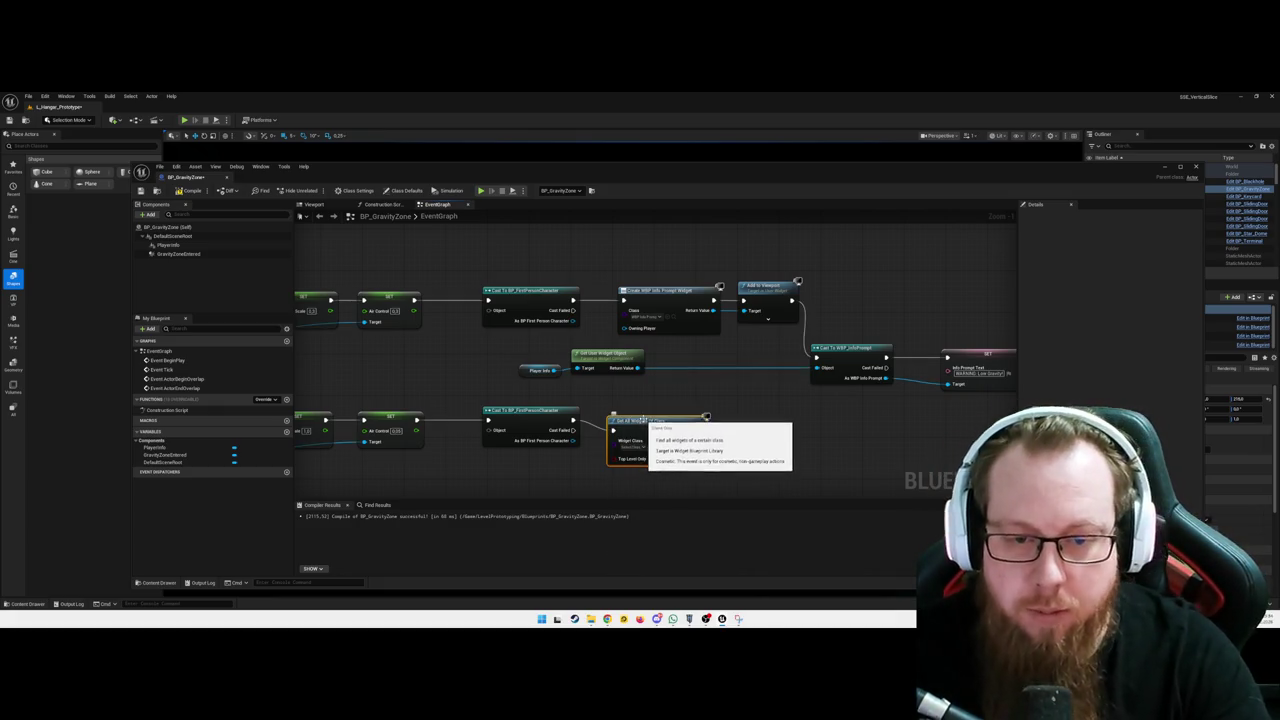
key("Return")
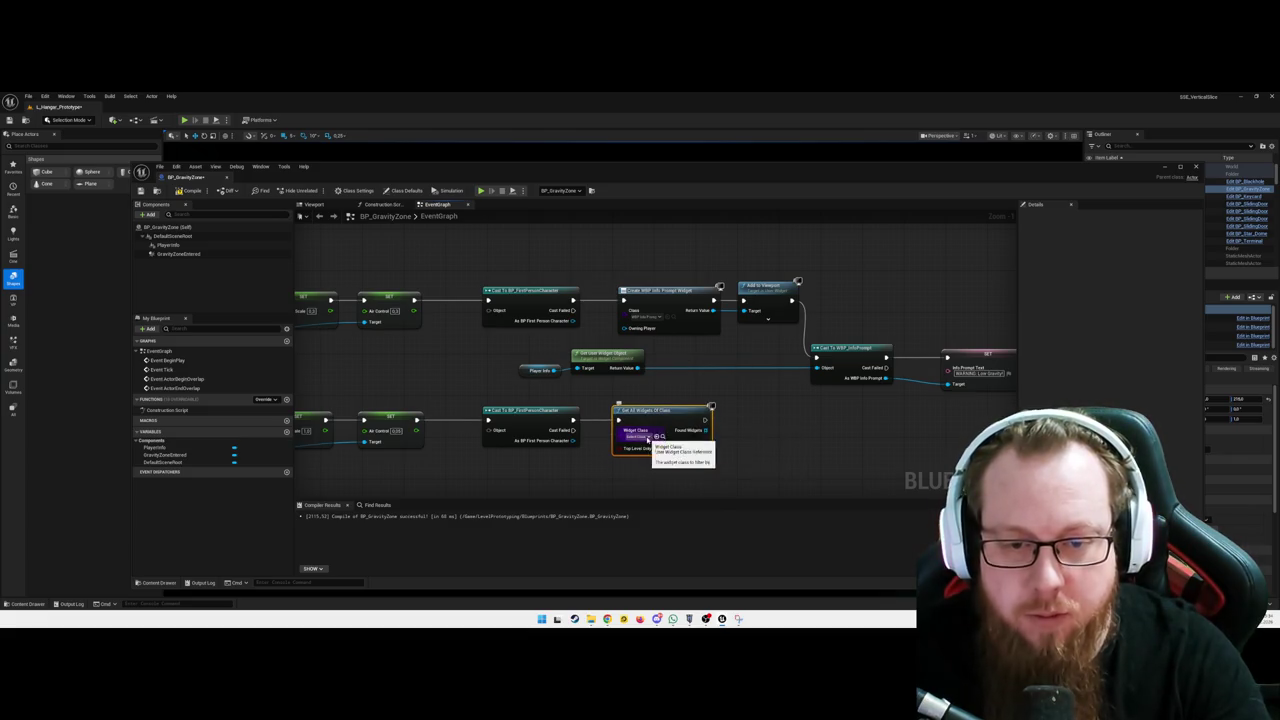
left_click(645, 437)
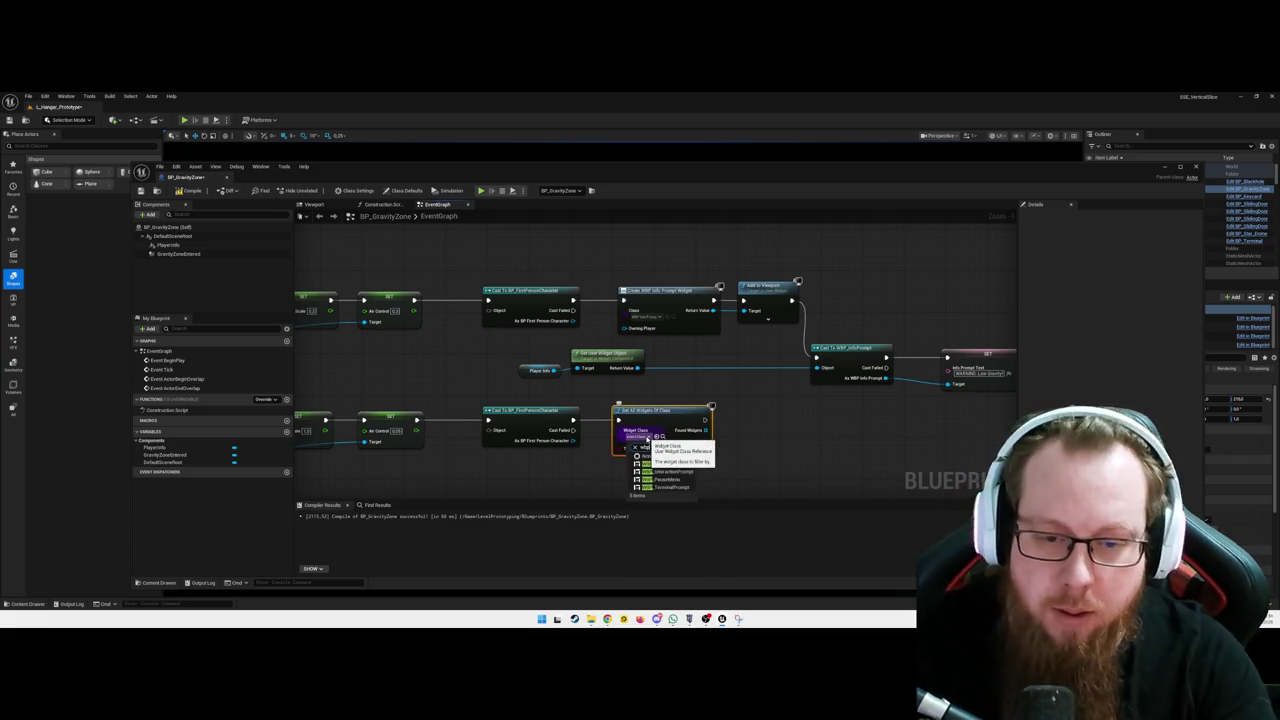
type("wbp")
left_click(663, 464)
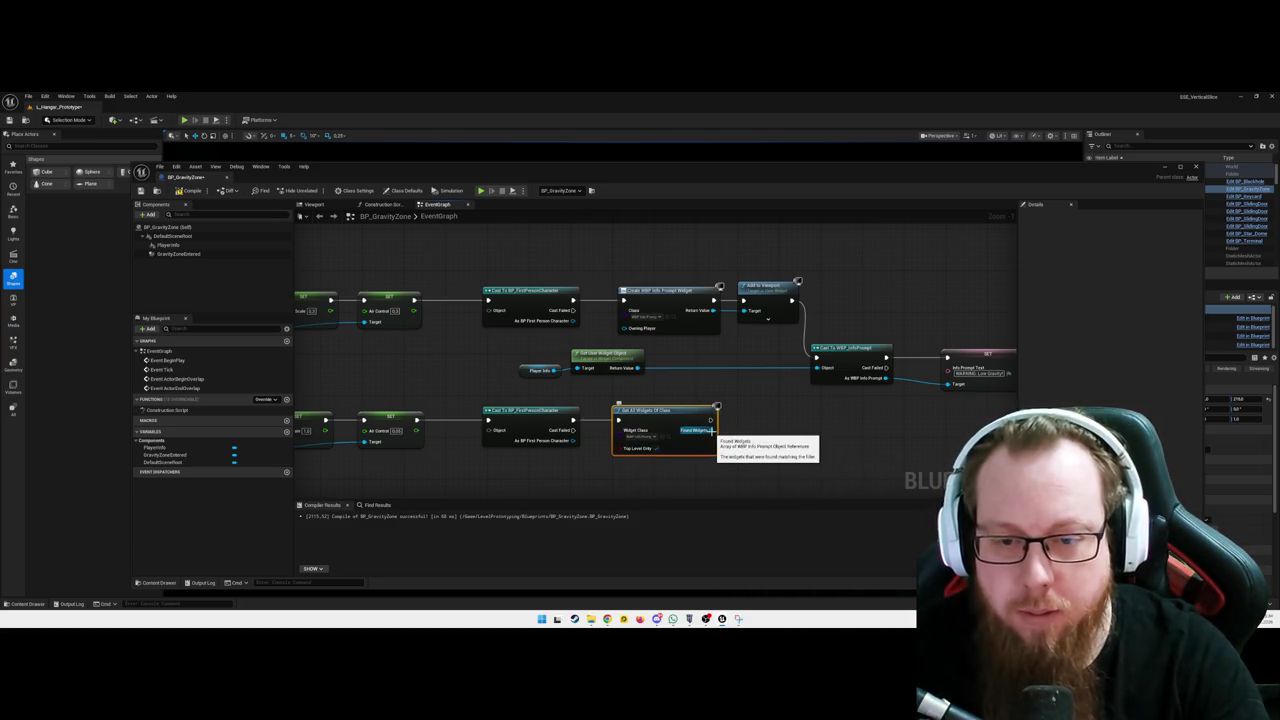
Add a Remove from Parent node after it, aligned with Get All Widgets Of Class
left_click_drag(710, 430, 735, 437)
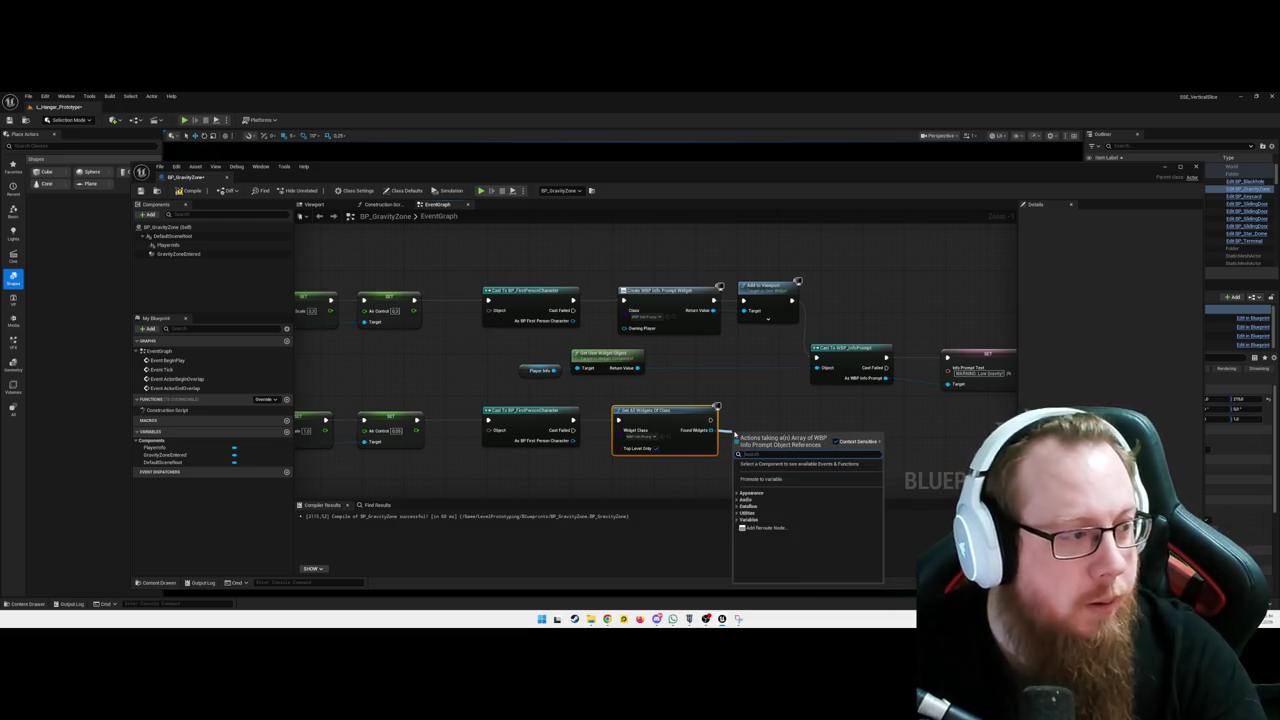
type("remove")
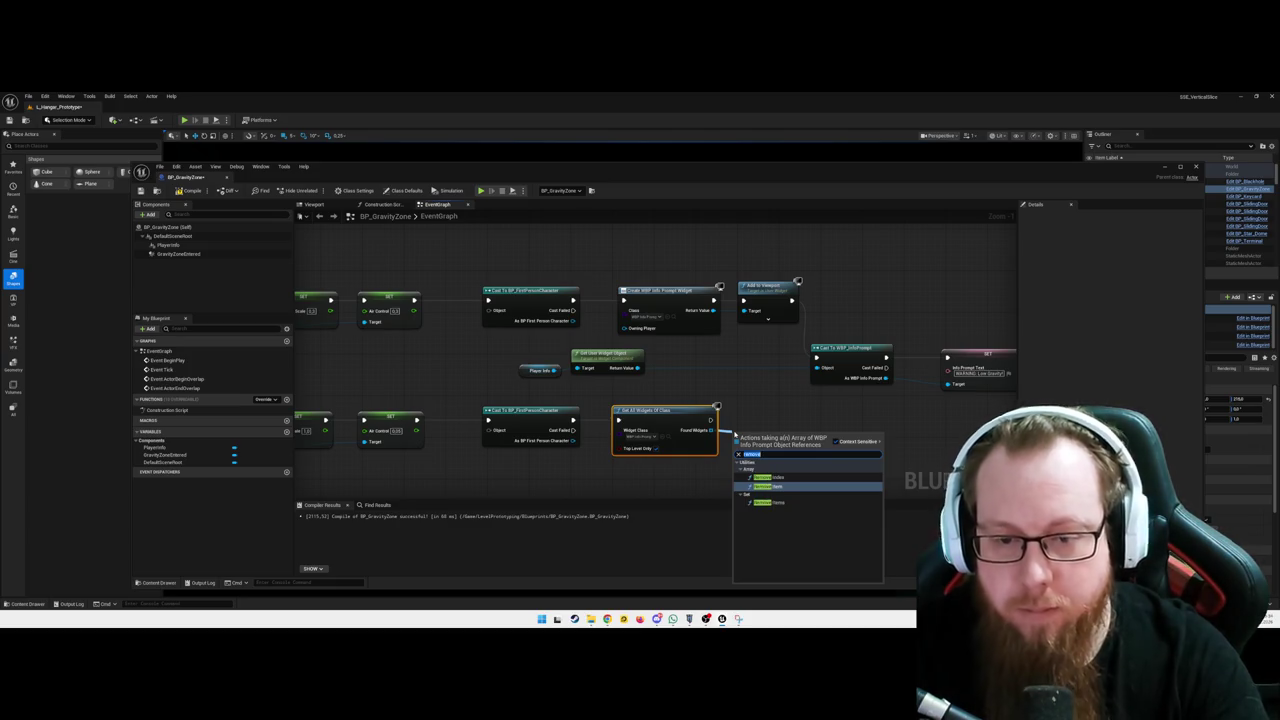
key("Escape")
left_click_drag(716, 408, 742, 428)
type("remove from parent")
key("Return")
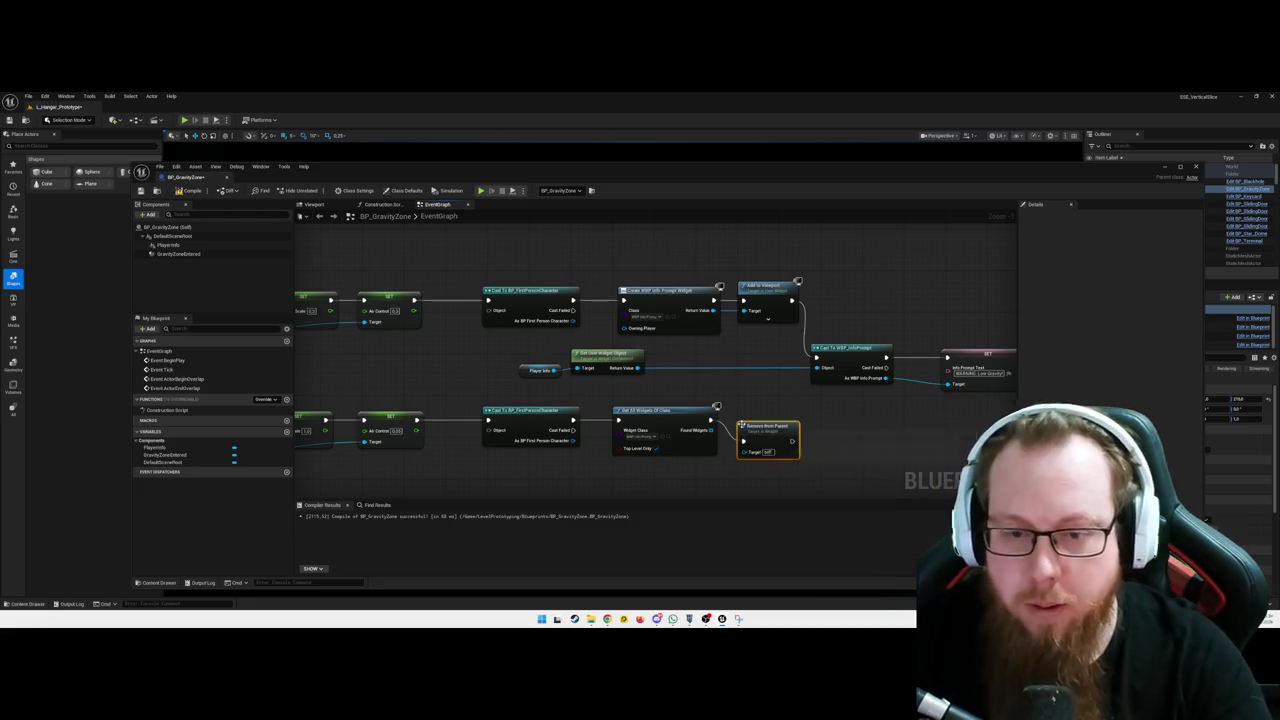
mouse_move(768, 430)
left_mouse_down()
mouse_move(768, 414)
mouse_move(760, 442)
mouse_move(743, 436)
mouse_move(765, 404)
left_mouse_up()
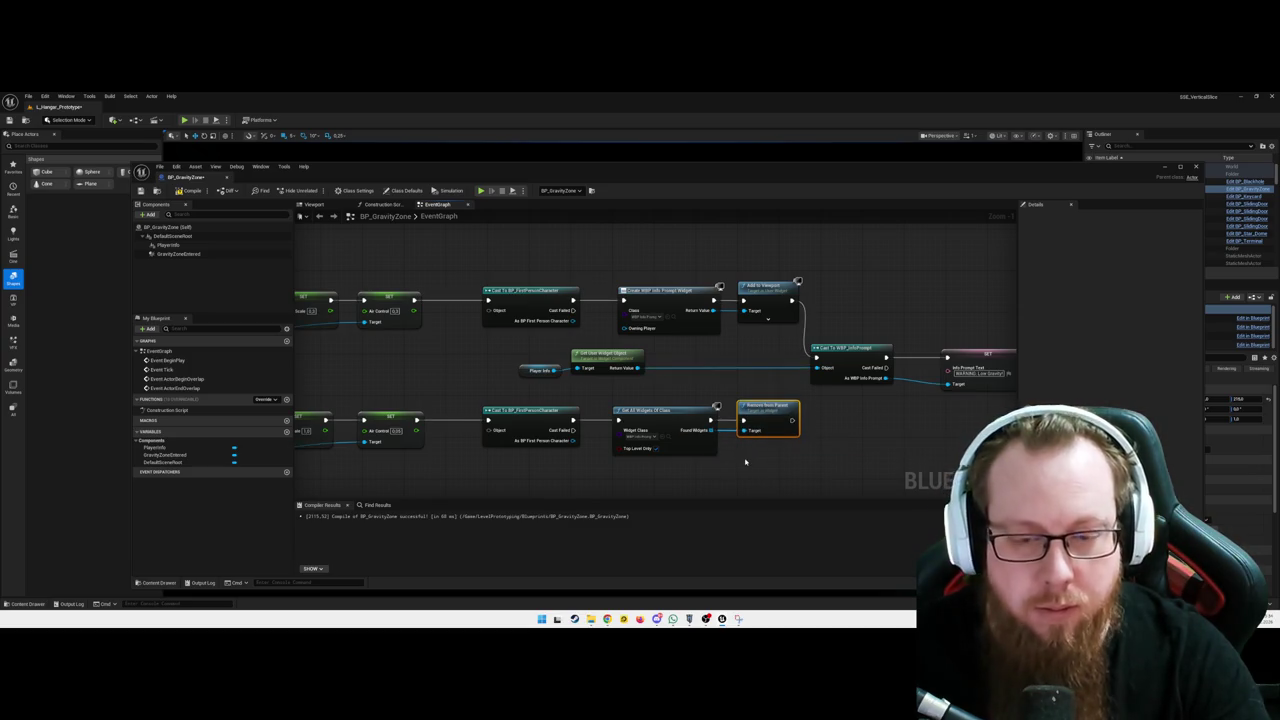
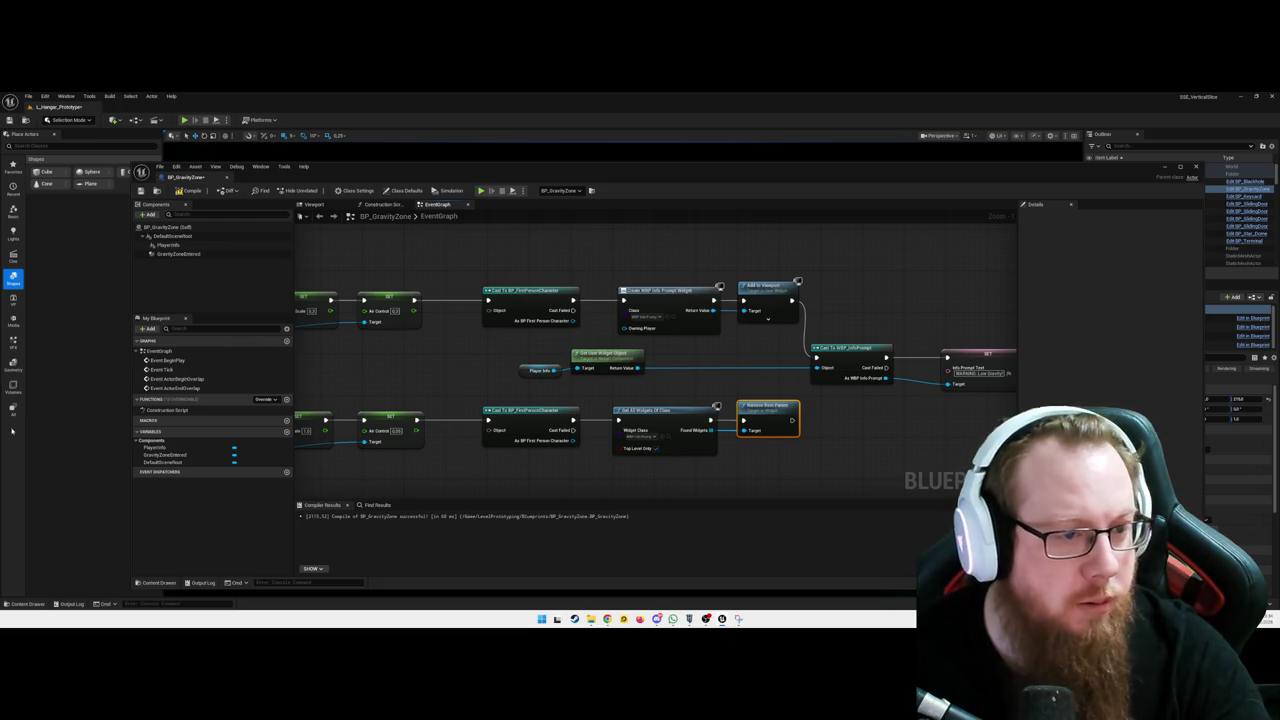
Break the exec link from Add to Viewport to the Cast To WBP_InfoPrompt node
right_click(712, 300)
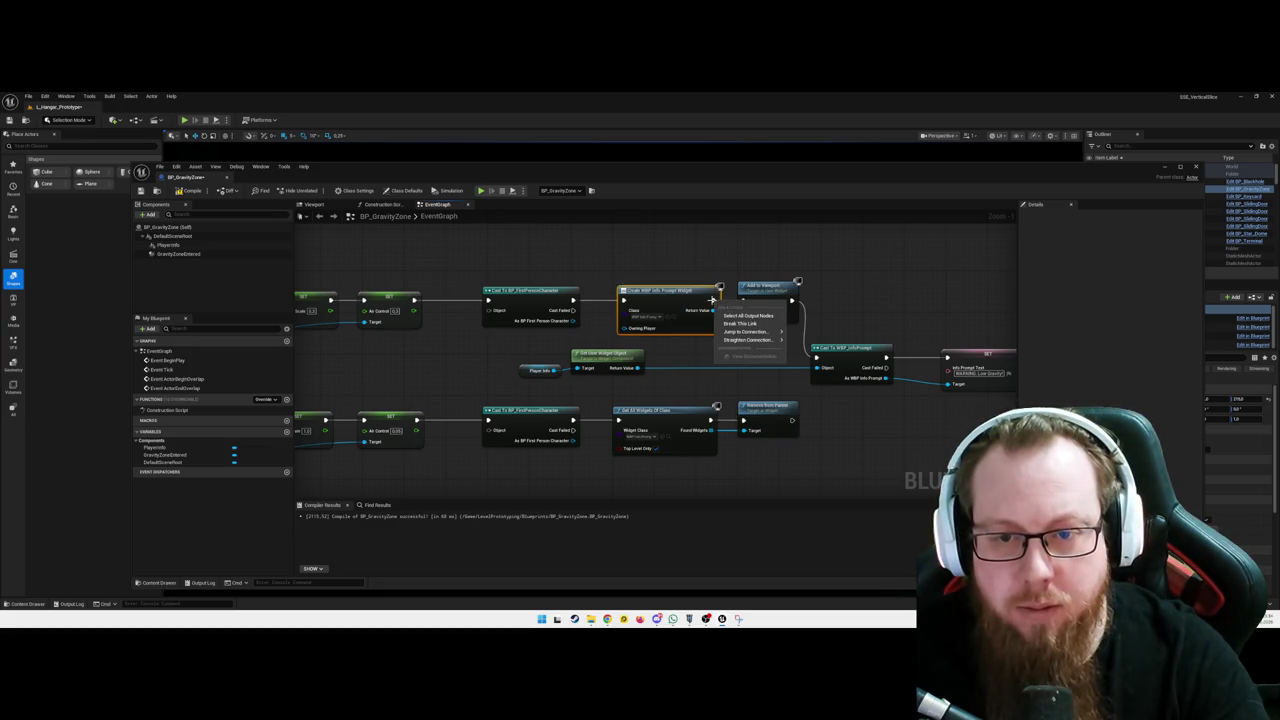
left_click(700, 350)
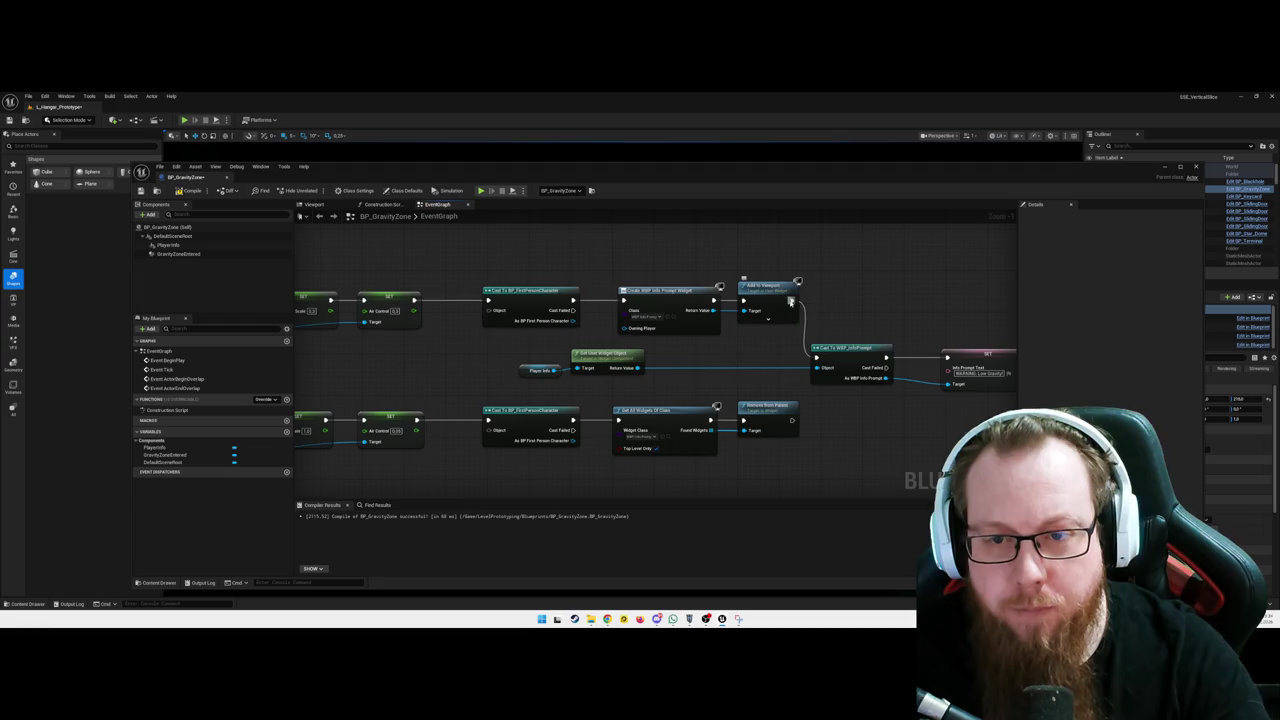
right_click(790, 300)
left_click_drag(765, 346, 680, 349)
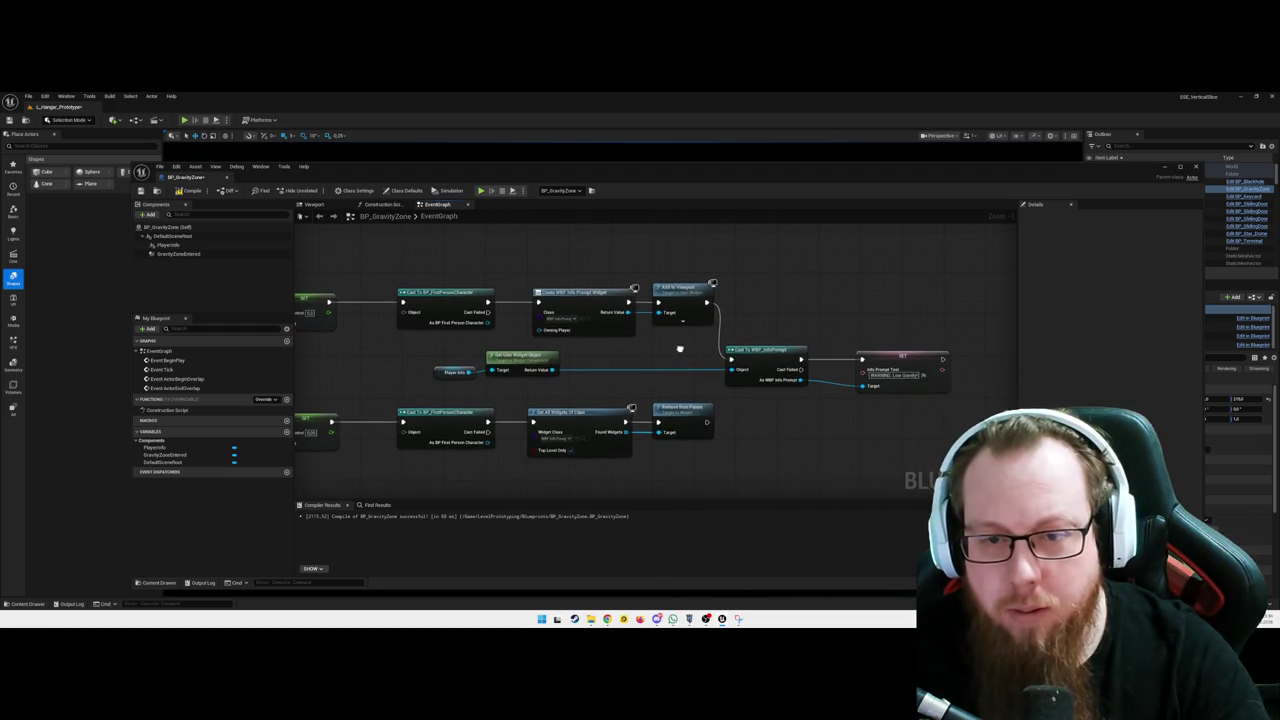
left_click(721, 326, "alt")
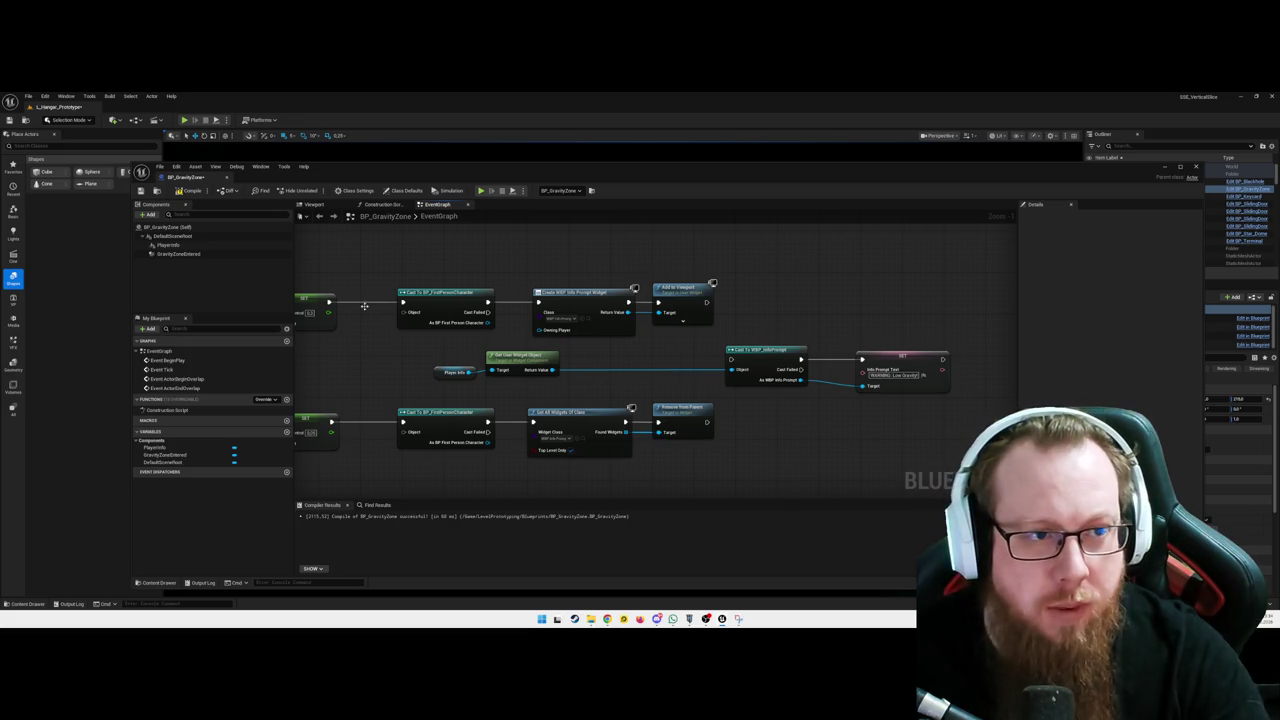
Recompile BP_GravityZone and inspect the errors now reported on the cast nodes
left_click(189, 195)
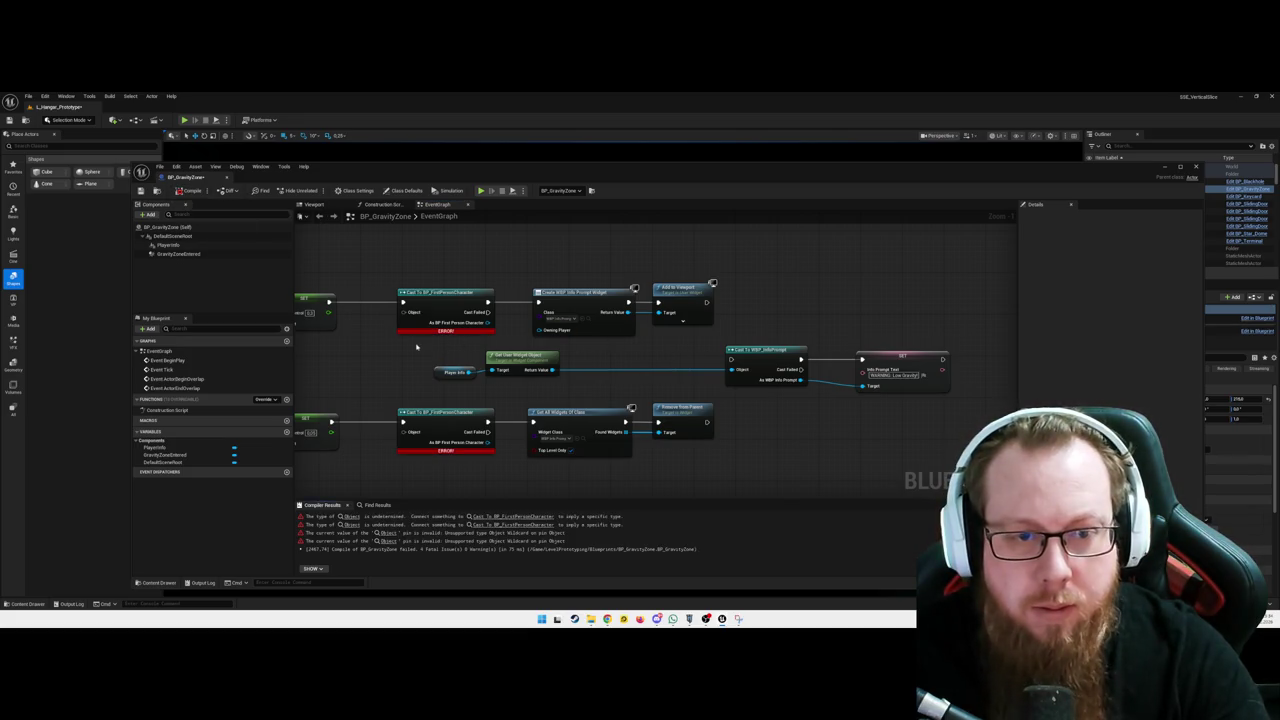
left_click_drag(417, 346, 475, 348)
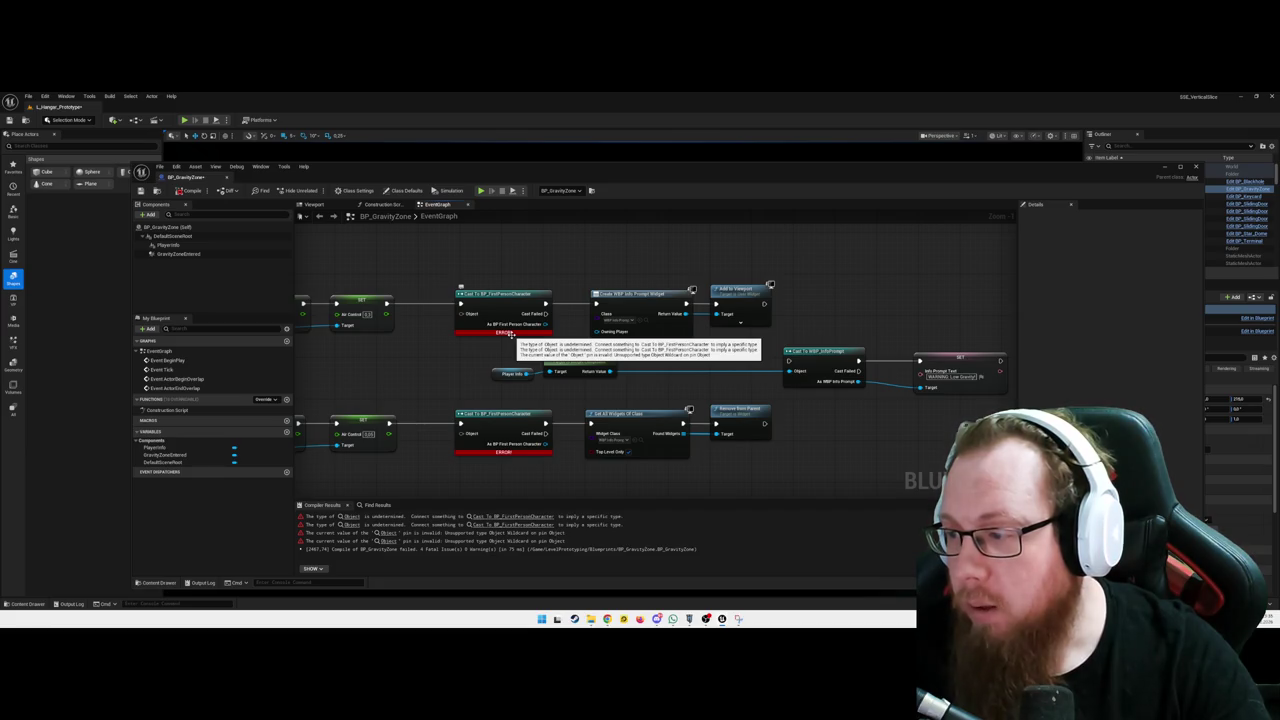
left_click_drag(510, 335, 537, 390)
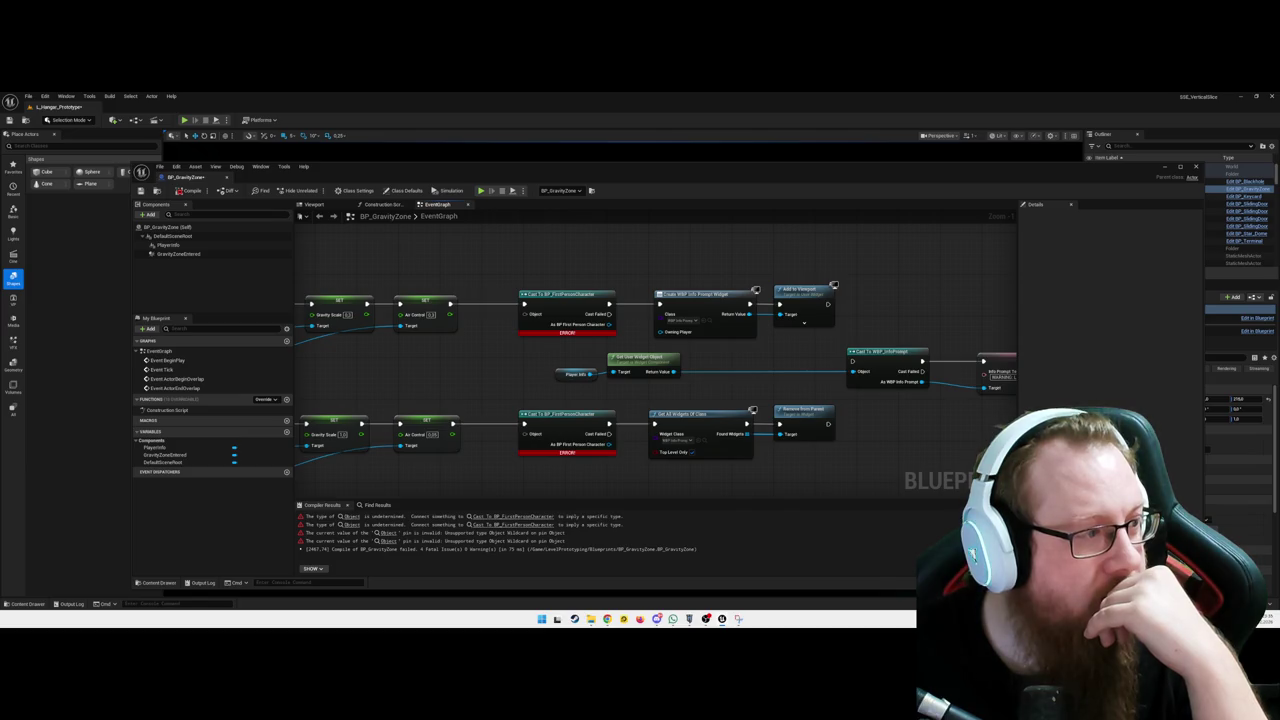
mouse_move(386, 371)
left_mouse_down()
mouse_move(714, 377)
mouse_move(636, 383)
mouse_move(576, 368)
left_mouse_up()
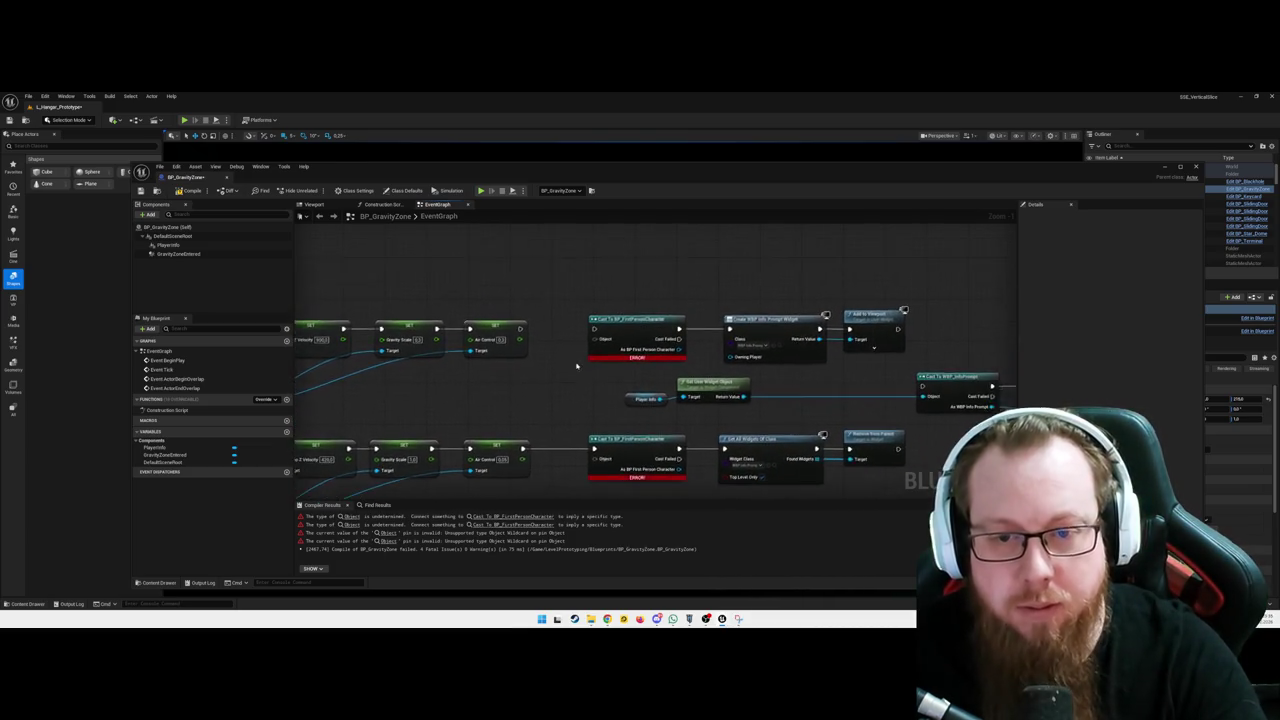
Gather the top cast and widget nodes and move them up-left
scroll(576, 368, "down", 1)
left_click_drag(566, 316, 834, 364)
mouse_move(604, 326)
left_mouse_down()
mouse_move(338, 278)
mouse_move(323, 296)
mouse_move(782, 282)
mouse_move(651, 287)
left_mouse_up()
right_click(648, 287)
Place the 'get player character' node and move the two disabled nodes aside
type("get player character")
key("Return")
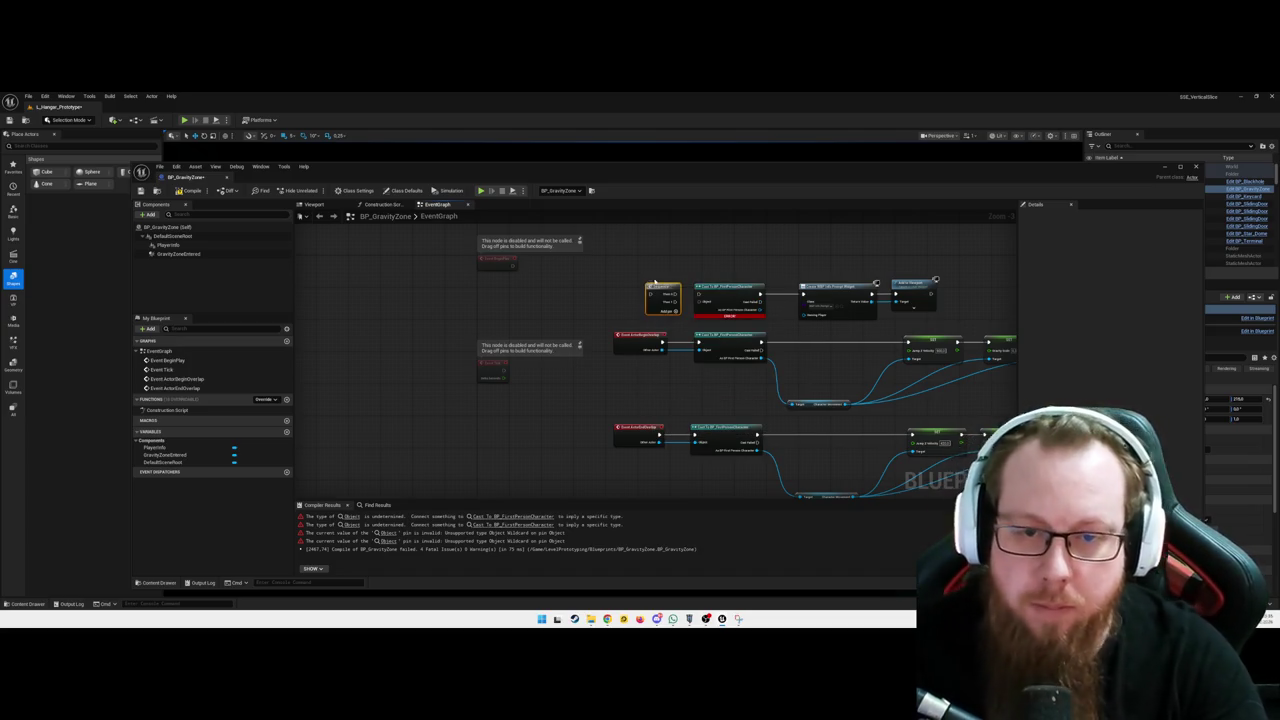
left_click_drag(636, 338, 612, 340)
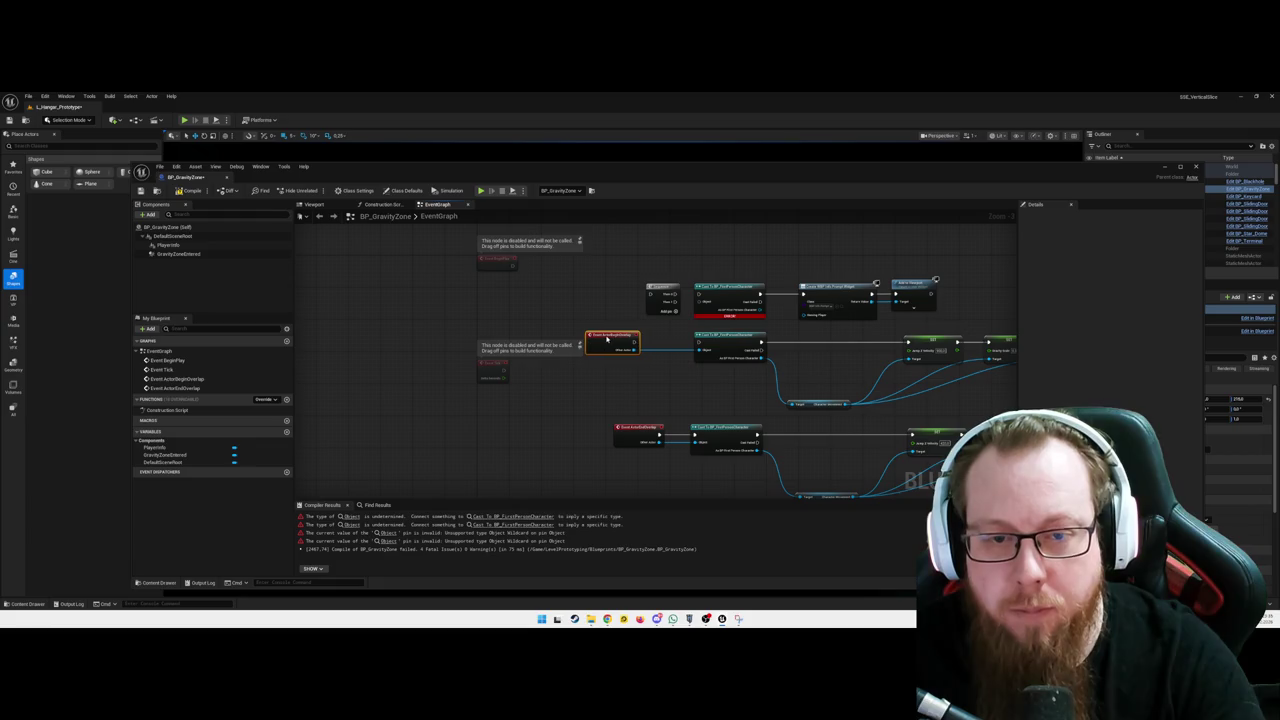
mouse_move(428, 246)
left_mouse_down()
mouse_move(534, 390)
mouse_move(356, 364)
left_mouse_up()
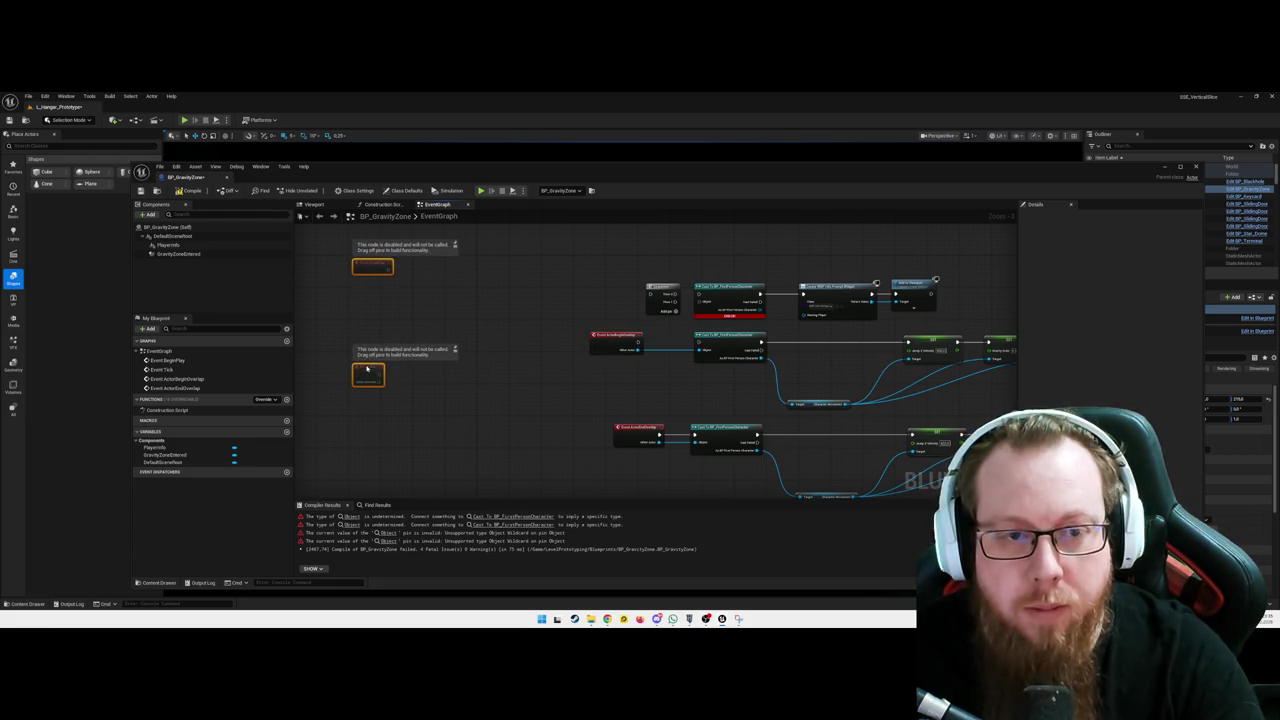
left_click(443, 357)
Wire Event ActorBeginOverlap through the new node into the lower cast node
mouse_move(594, 340)
left_mouse_down()
mouse_move(564, 340)
mouse_move(694, 350)
mouse_move(677, 297)
mouse_move(698, 343)
left_mouse_up()
left_click(664, 342)
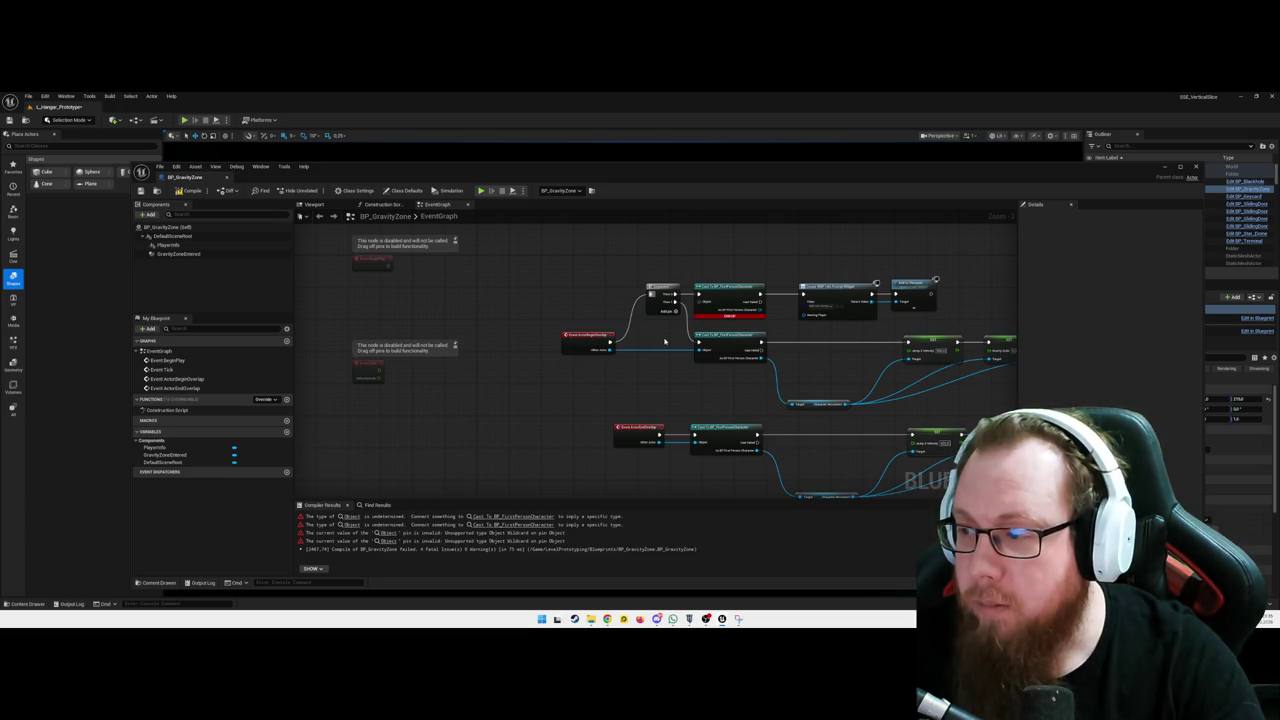
left_click_drag(676, 346, 566, 387)
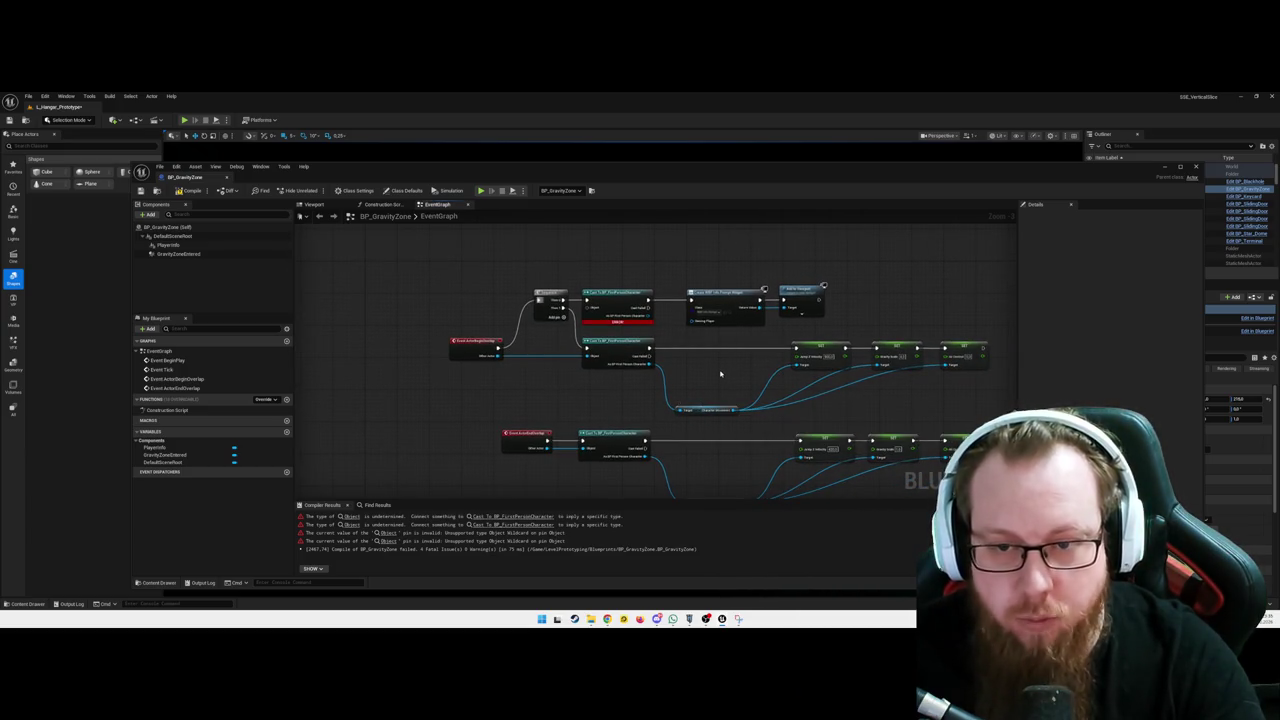
right_click(455, 279)
type("get player")
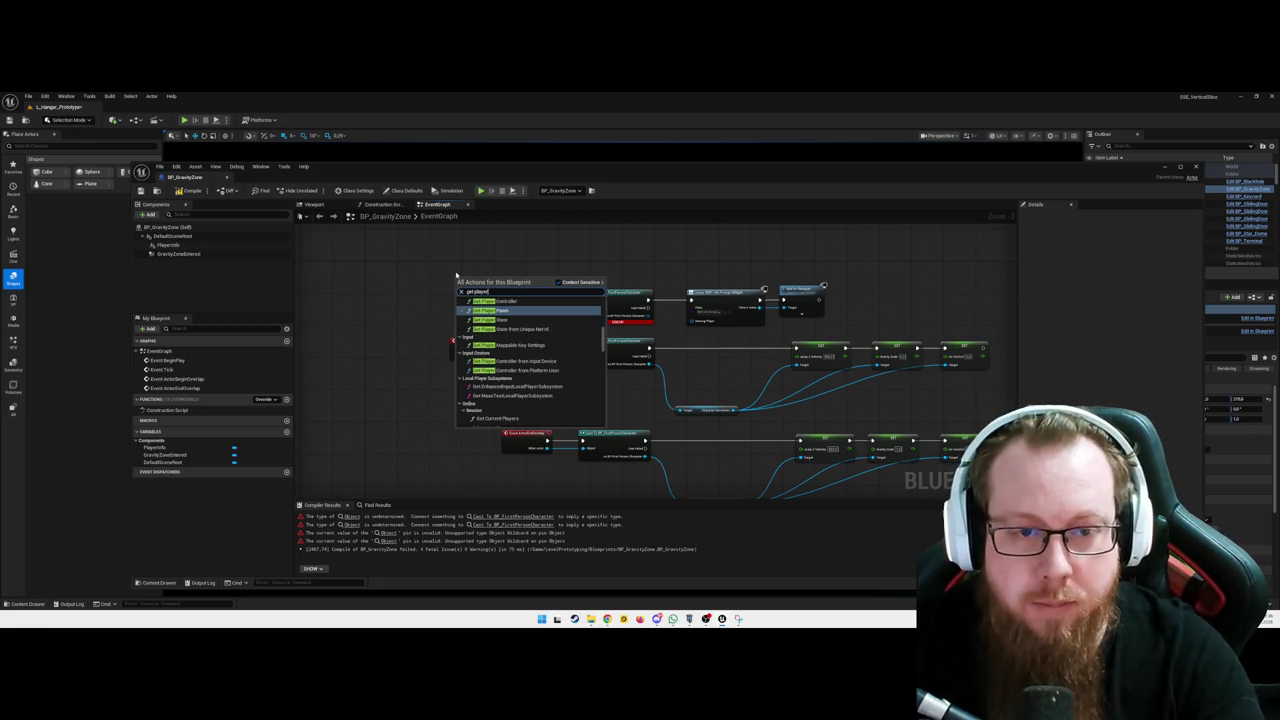
type(" ch")
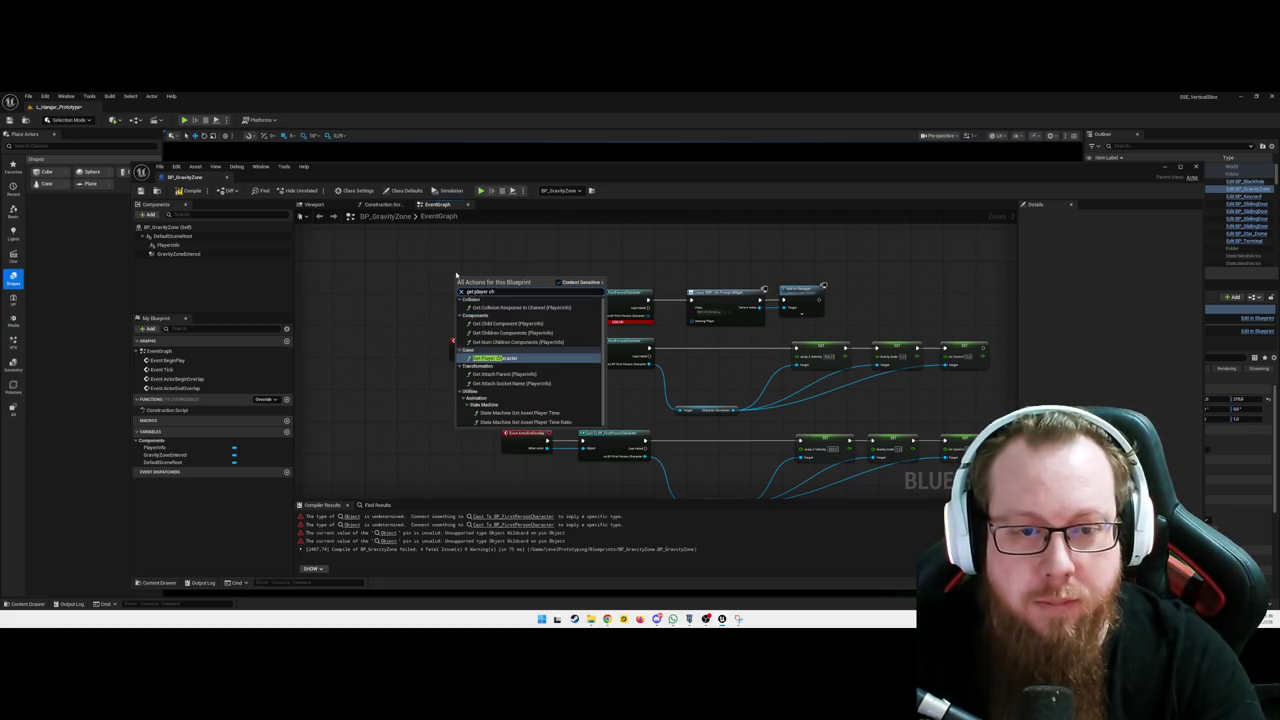
Feed Get Player Character into the upper cast's Object pin and recompile, leaving 2 errors
key("Return")
mouse_move(512, 283)
left_mouse_down()
mouse_move(540, 302)
mouse_move(530, 264)
mouse_move(542, 265)
left_mouse_up()
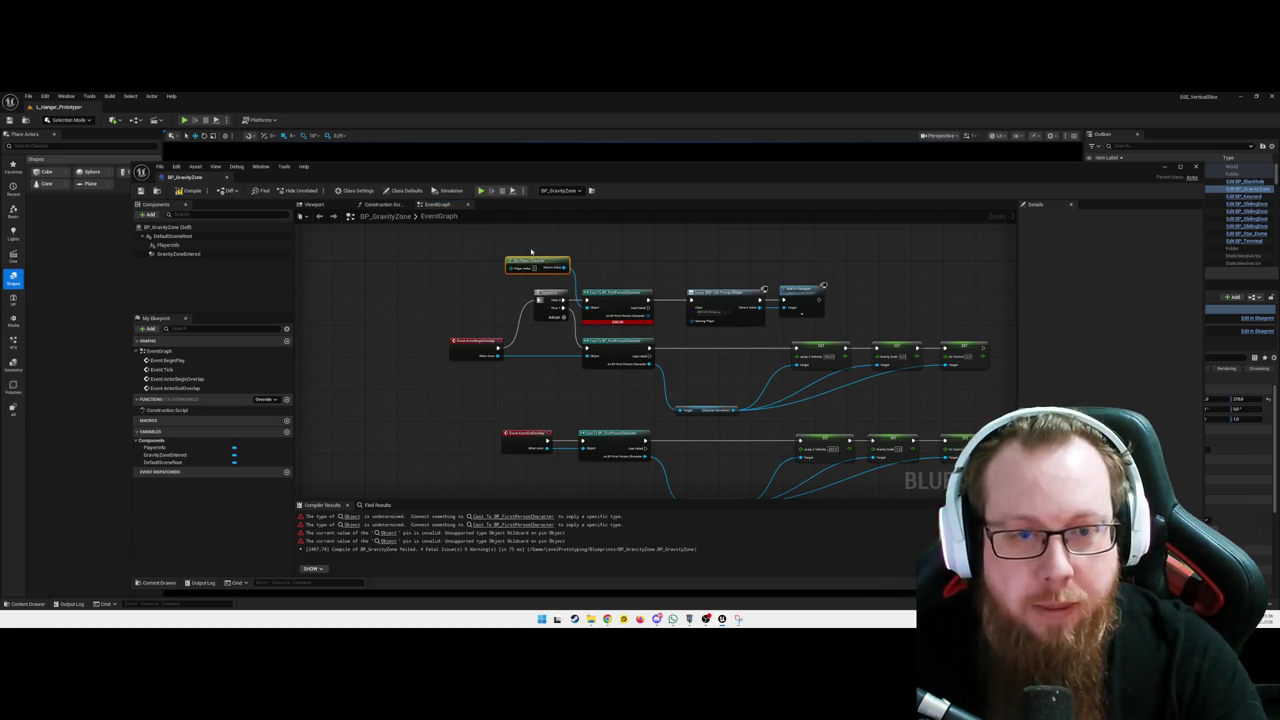
left_click(185, 192)
Move the lower cast and widget-removal chain further down under the end-overlap event
mouse_move(469, 303)
left_mouse_down()
mouse_move(361, 297)
mouse_move(869, 413)
left_mouse_up()
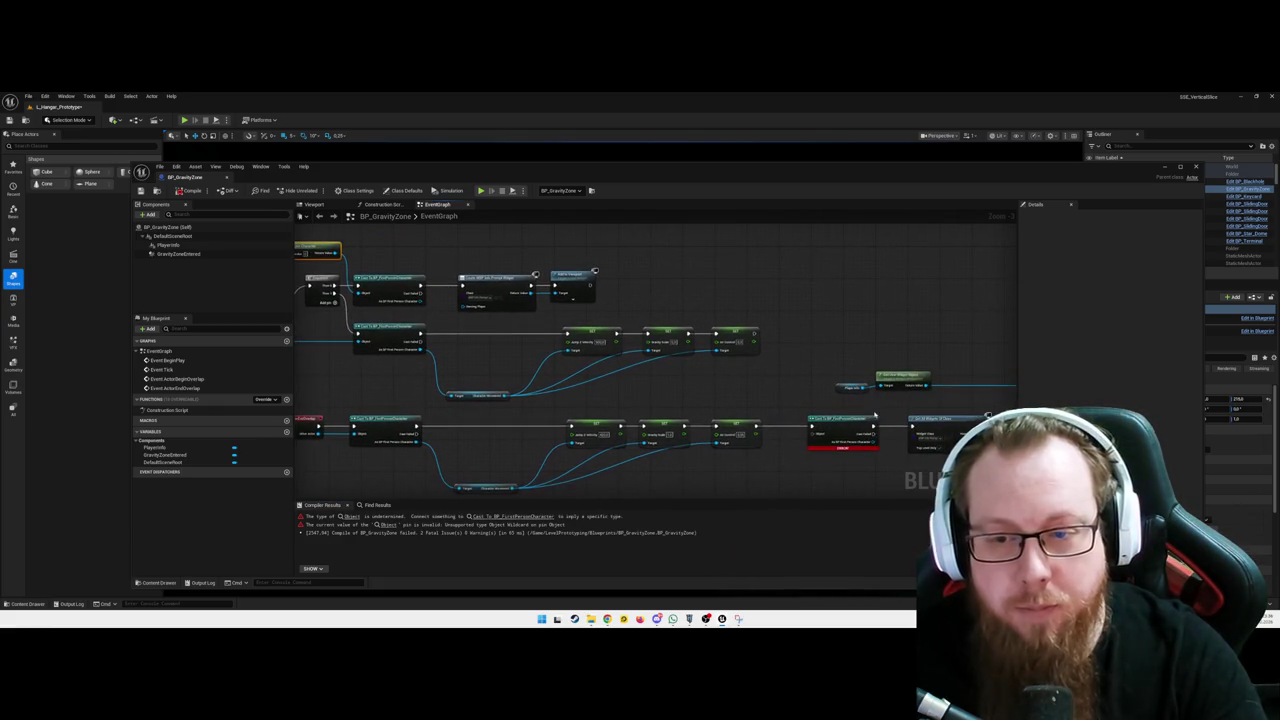
mouse_move(778, 426)
left_mouse_down()
mouse_move(603, 363)
mouse_move(880, 410)
left_mouse_up()
mouse_move(668, 376)
left_mouse_down()
mouse_move(466, 454)
mouse_move(371, 466)
mouse_move(665, 458)
mouse_move(646, 390)
left_mouse_up()
Add a branching node after Event ActorEndOverlap and position it ahead of both casts
left_click(623, 363)
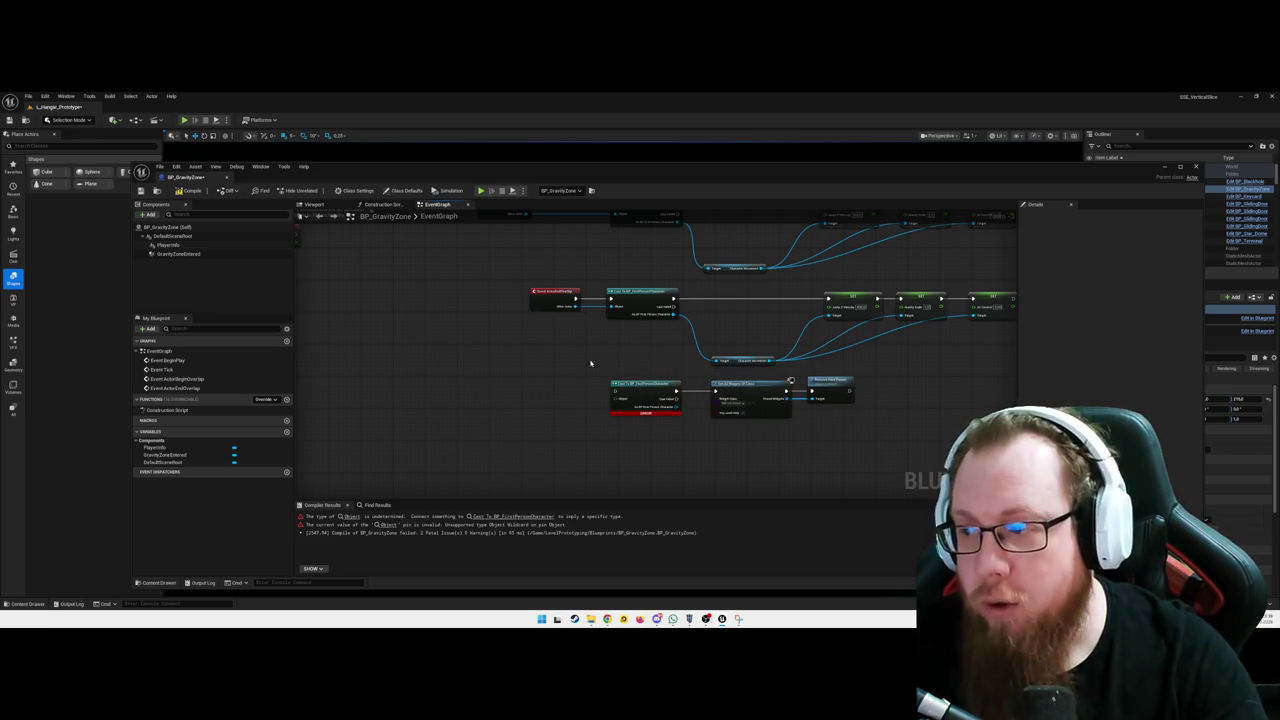
right_click(546, 359)
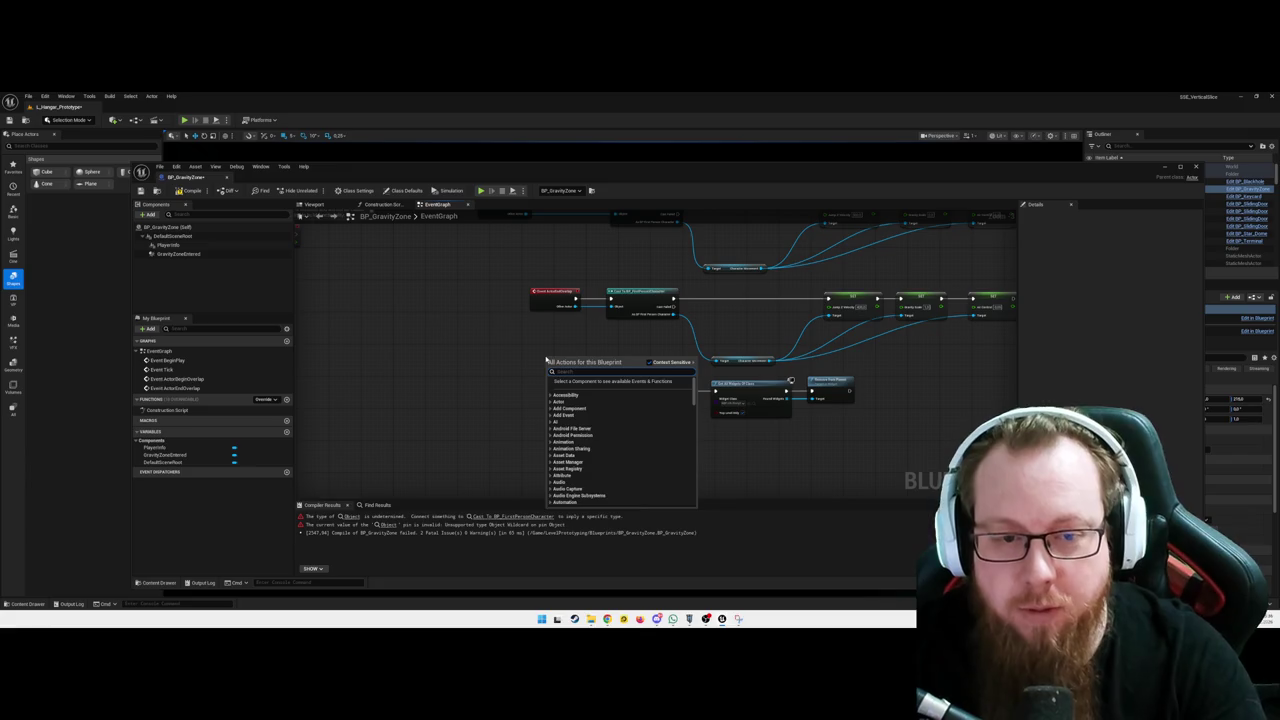
type("use")
key("BackSpace")
key("BackSpace")
key("BackSpace")
type("player")
key("Return")
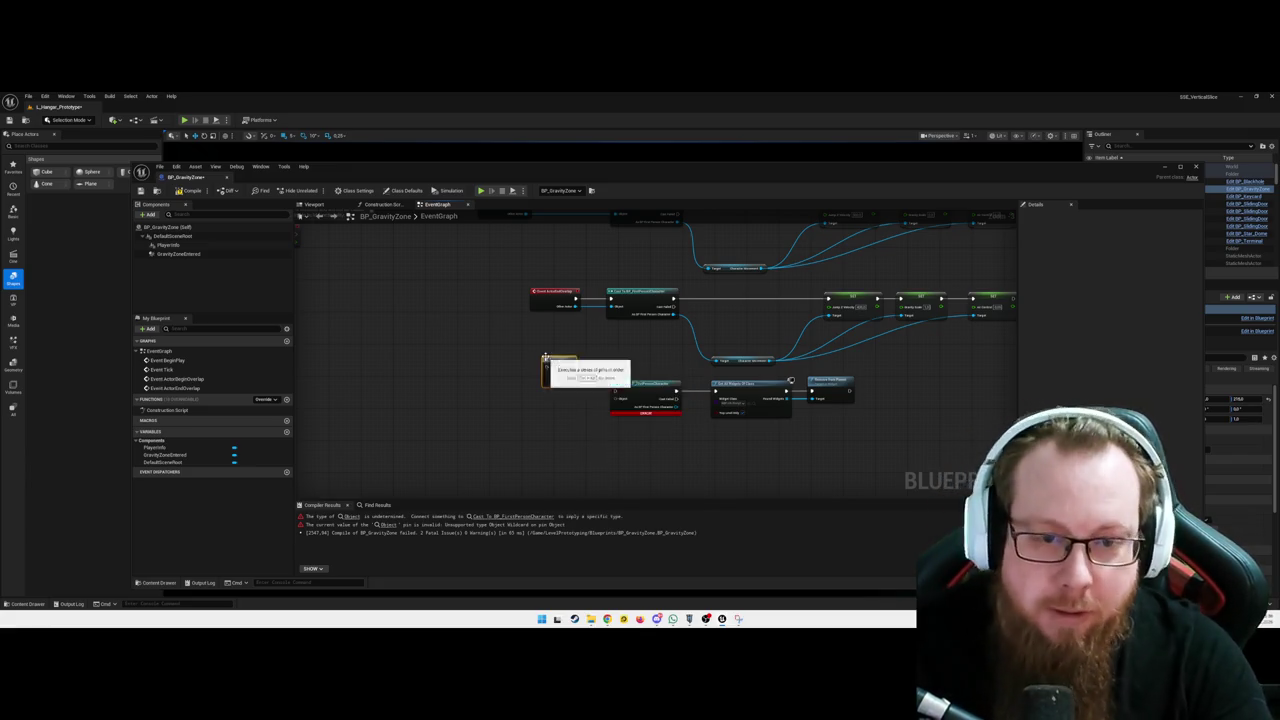
left_click(593, 301)
mouse_move(548, 362)
left_mouse_down()
mouse_move(579, 340)
mouse_move(592, 349)
left_mouse_up()
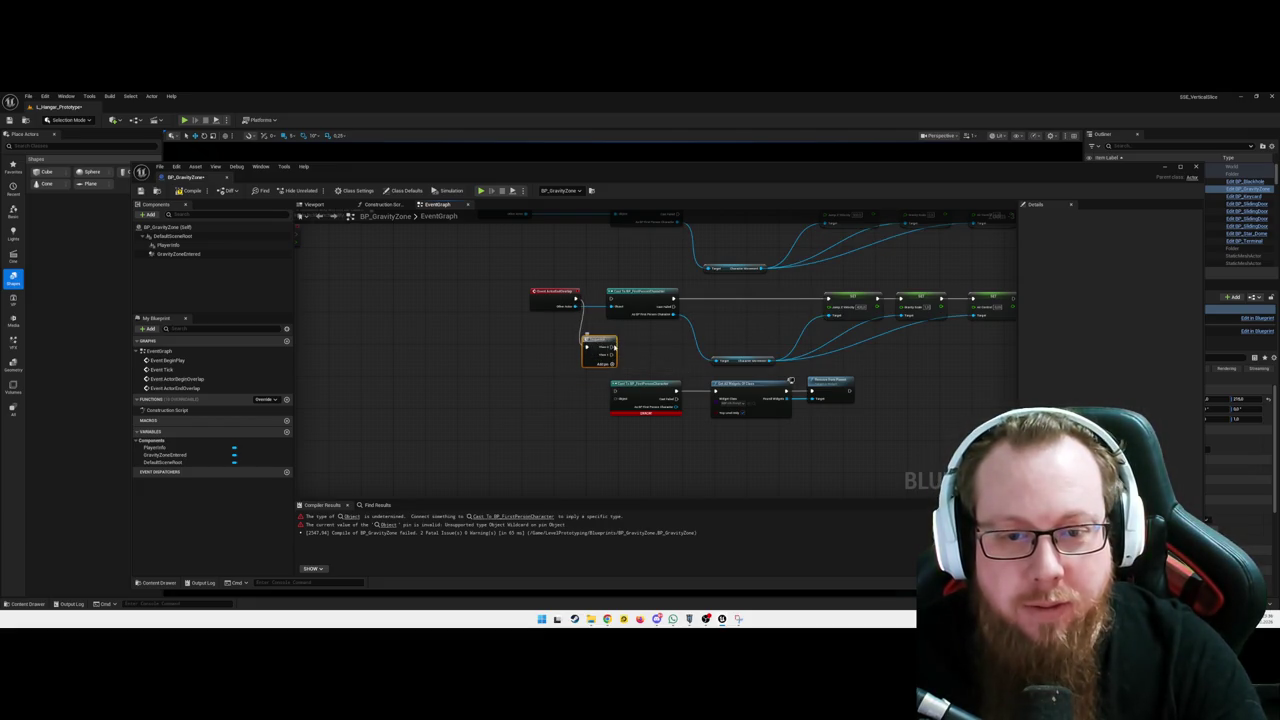
left_click_drag(549, 291, 527, 292)
left_click_drag(590, 343, 576, 344)
left_click_drag(526, 297, 508, 295)
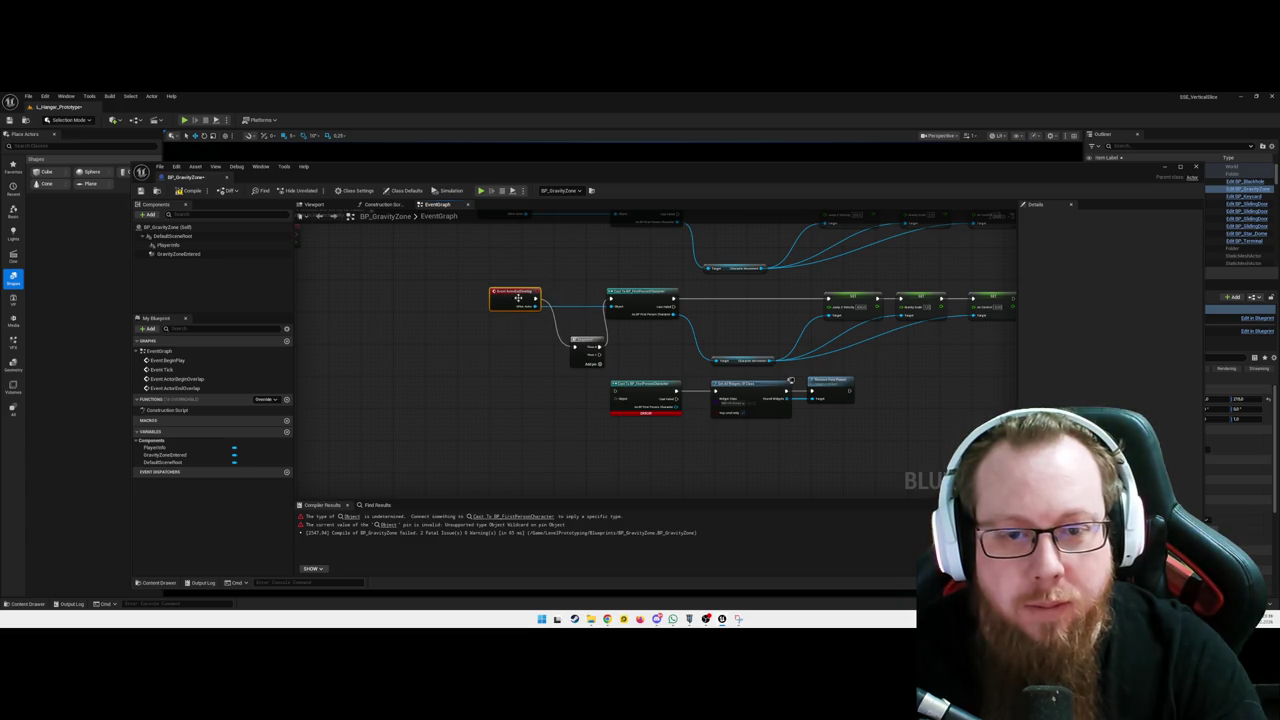
left_click_drag(588, 345, 577, 346)
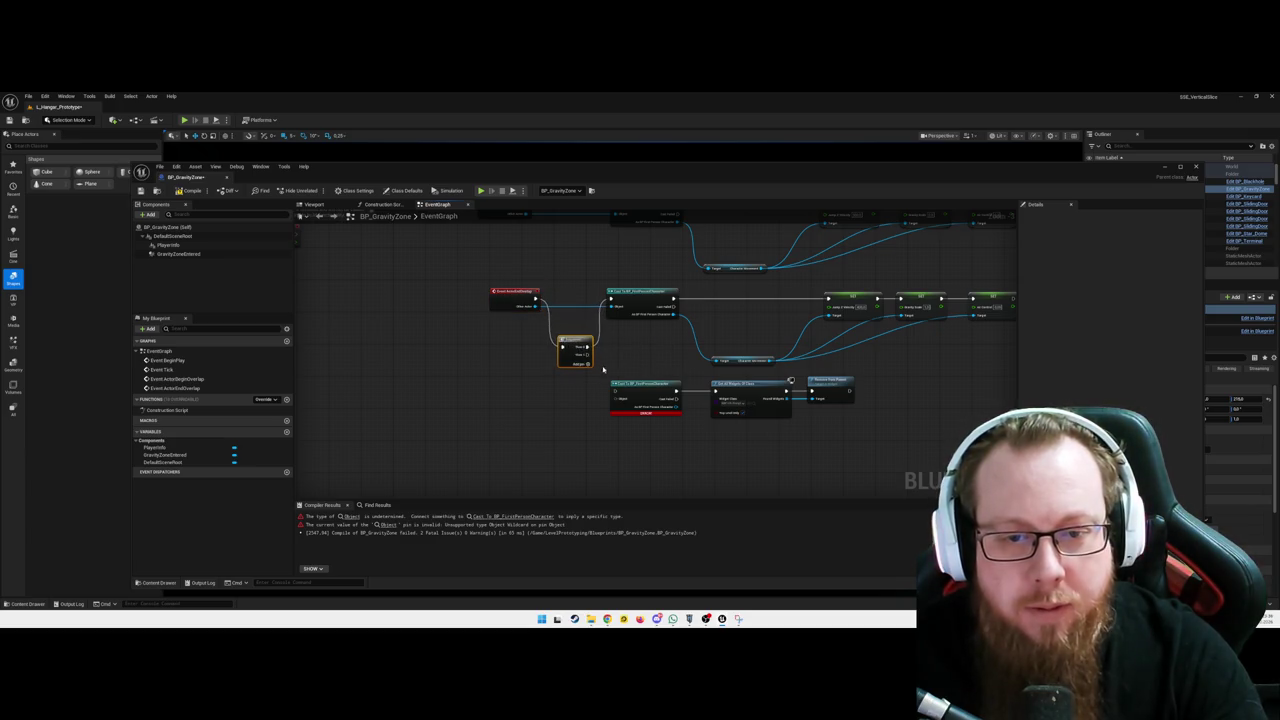
Connect Get Player Character to the lower cast, compile successfully, and minimize the editor
mouse_move(580, 215)
left_mouse_down()
mouse_move(598, 267)
mouse_move(580, 289)
mouse_move(591, 294)
mouse_move(578, 377)
left_mouse_up()
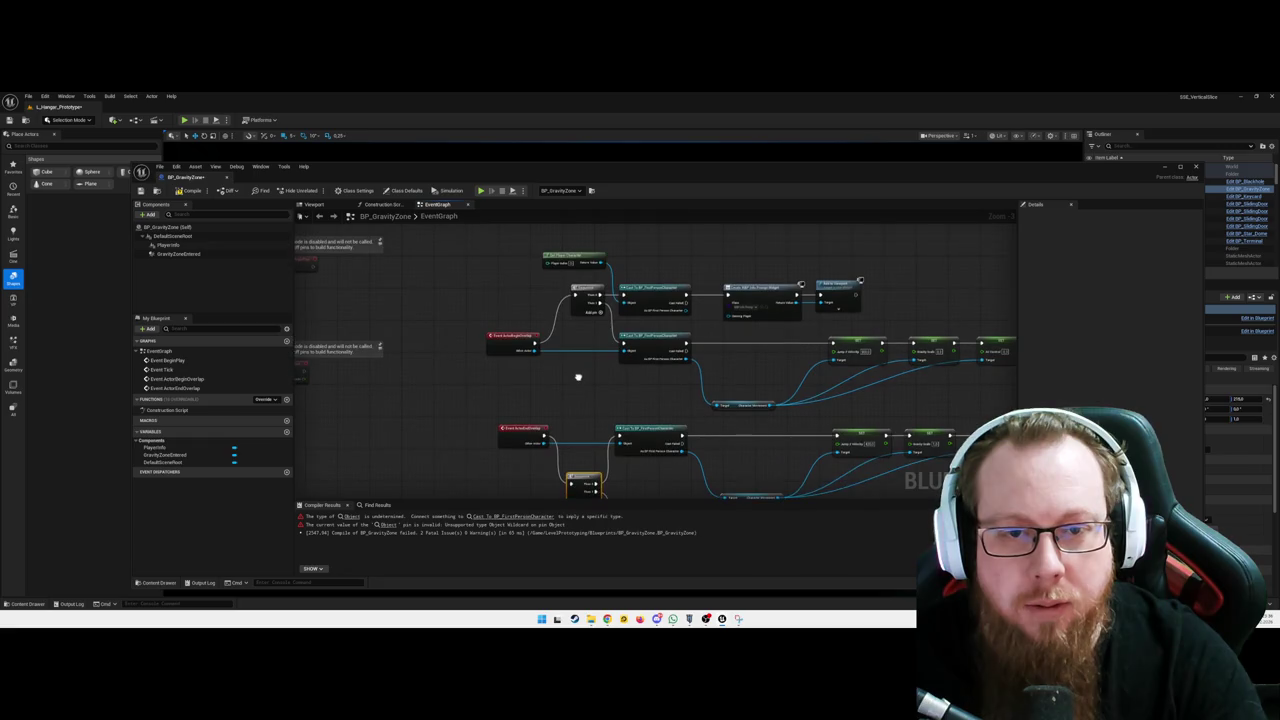
left_click(605, 257)
mouse_move(607, 257)
left_mouse_down()
mouse_move(575, 300)
mouse_move(552, 249)
mouse_move(580, 400)
mouse_move(556, 400)
mouse_move(557, 372)
mouse_move(622, 381)
left_mouse_up()
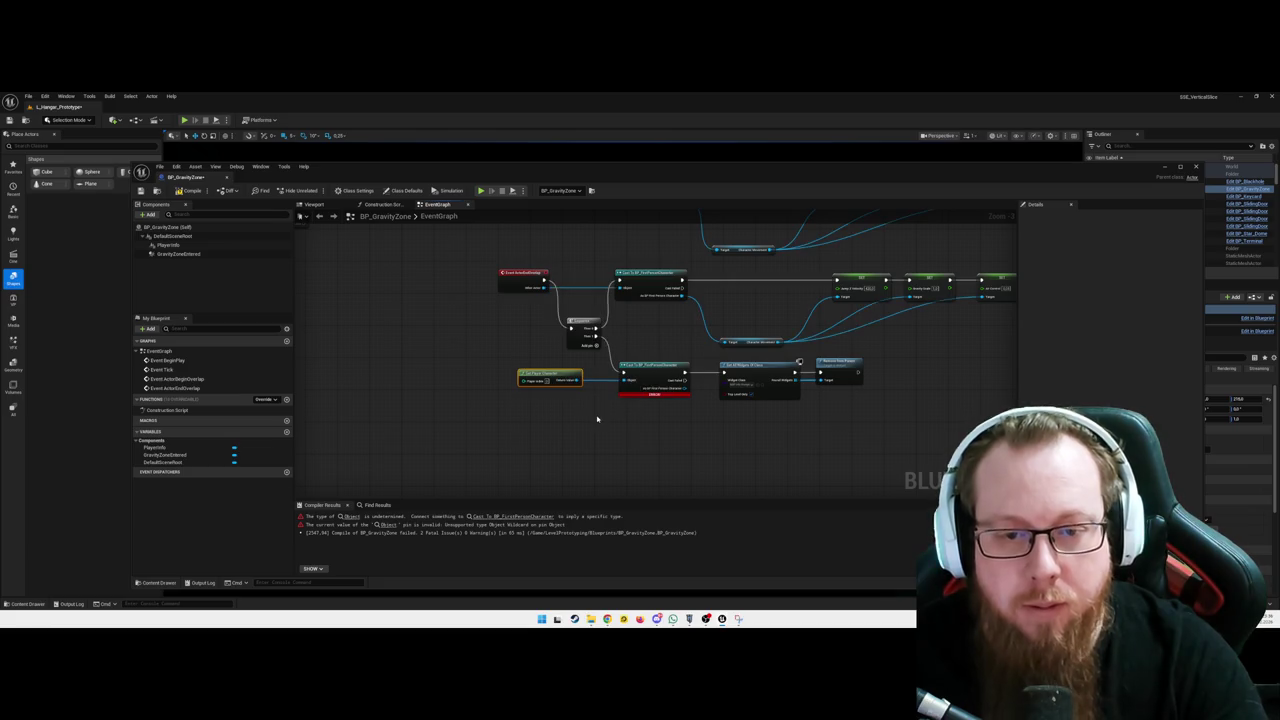
left_click(189, 190)
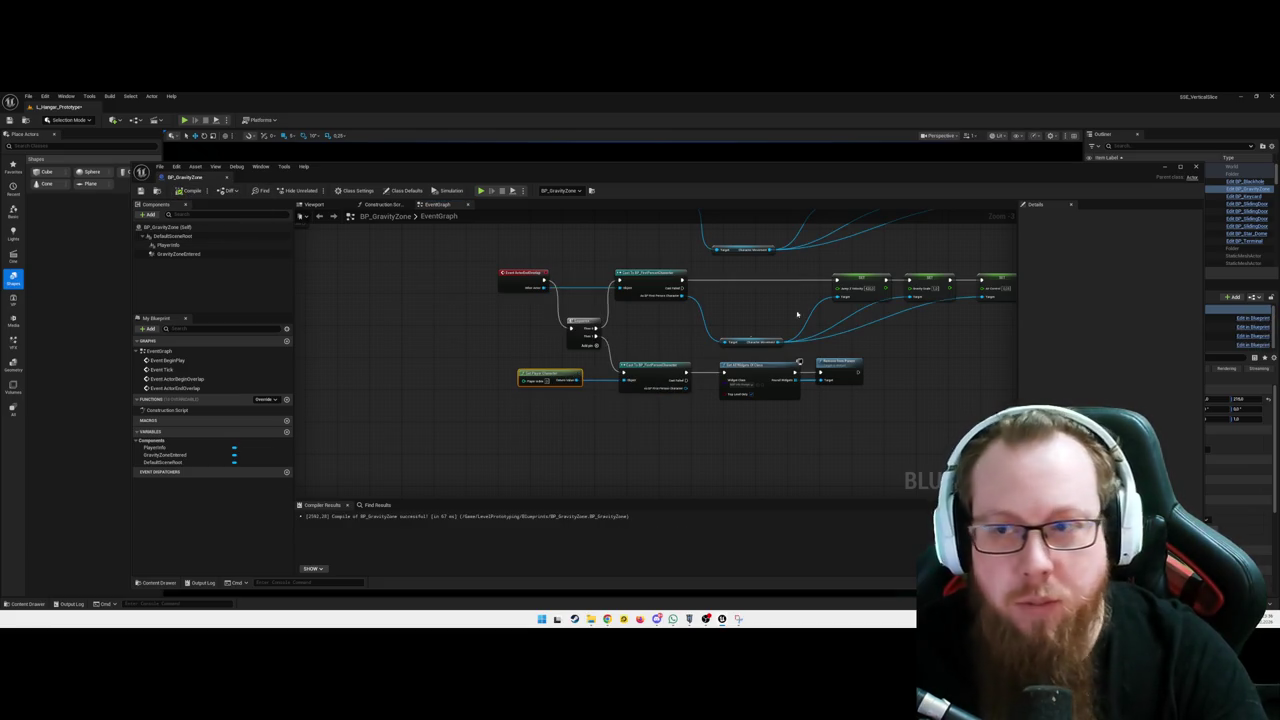
left_click(1163, 168)
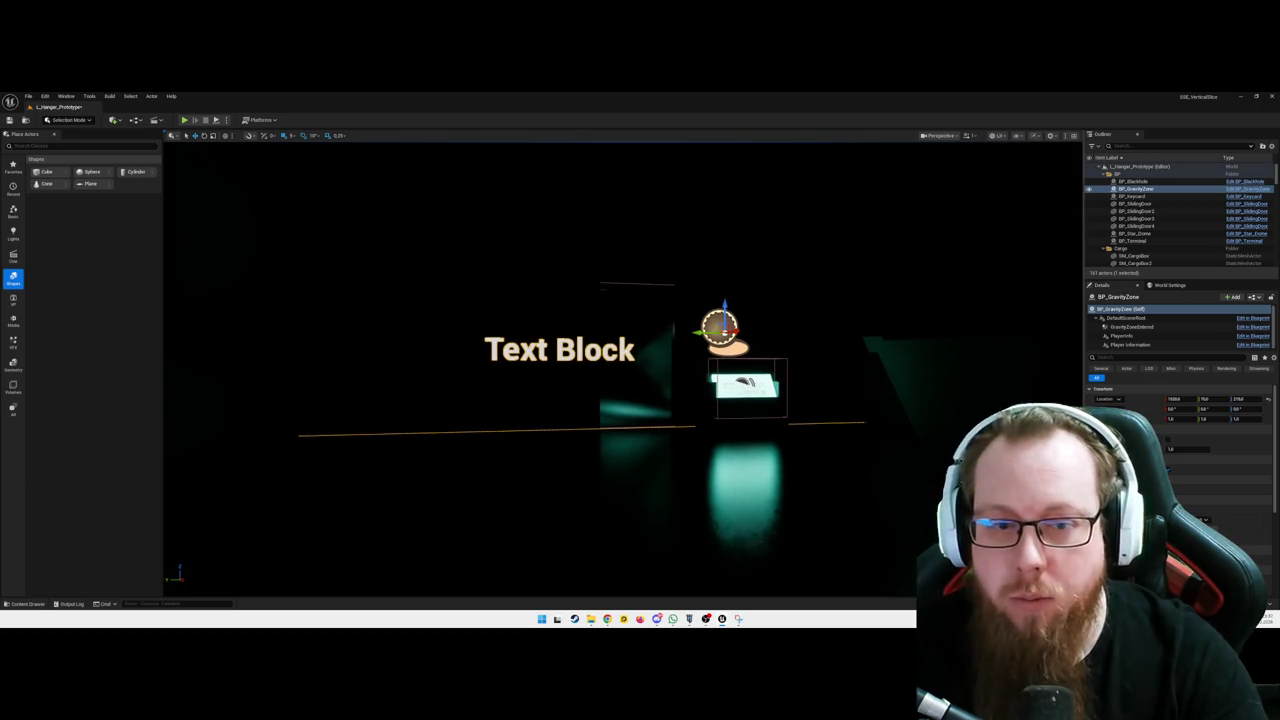
key("alt+p")
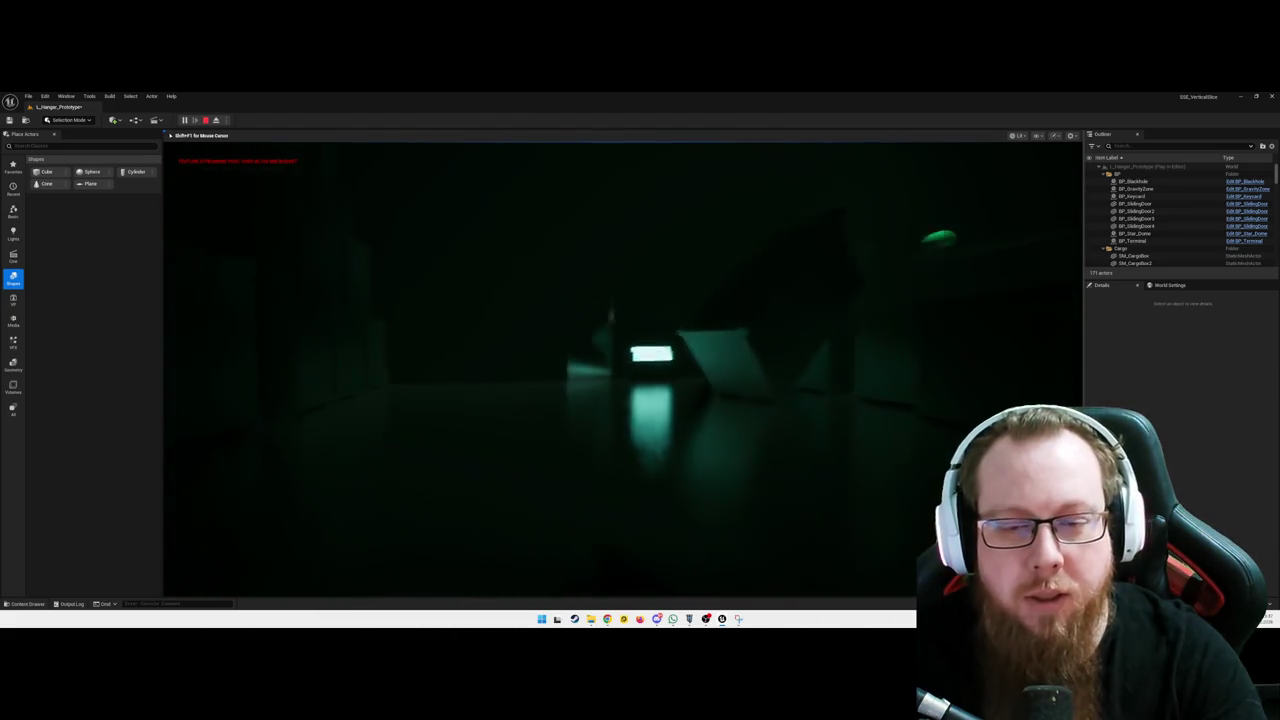
key("Escape")
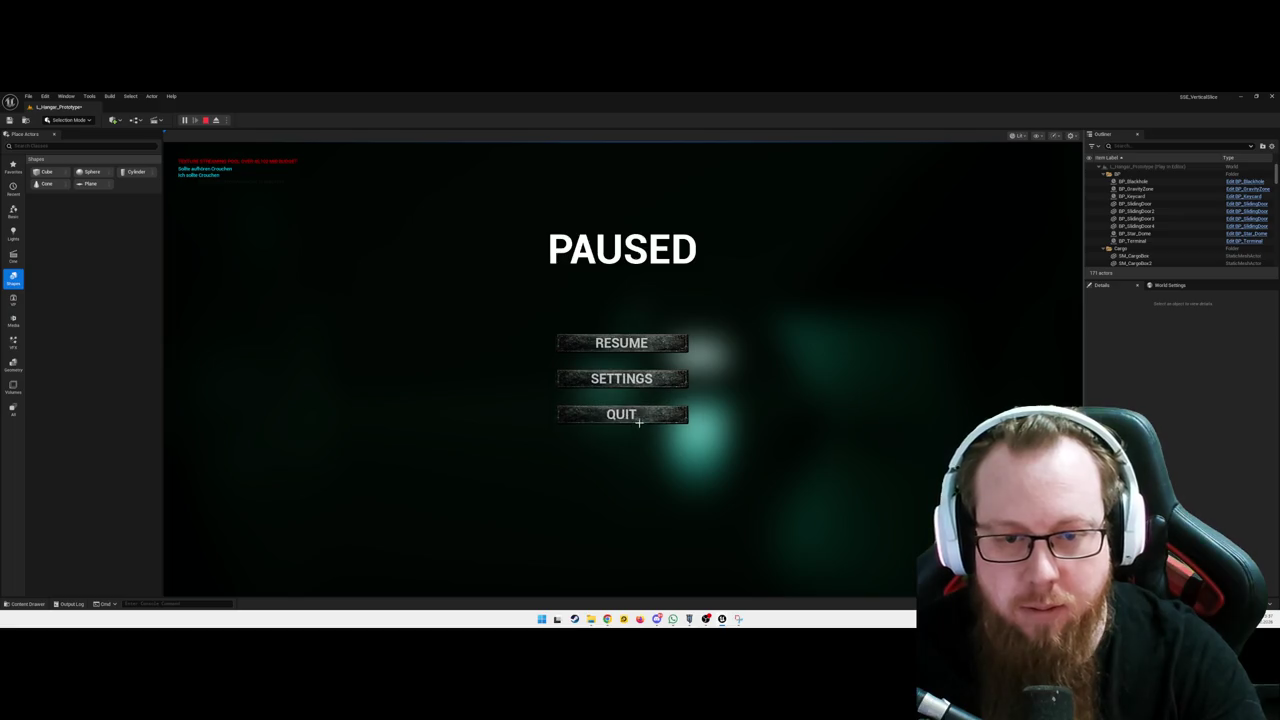
left_click(657, 416)
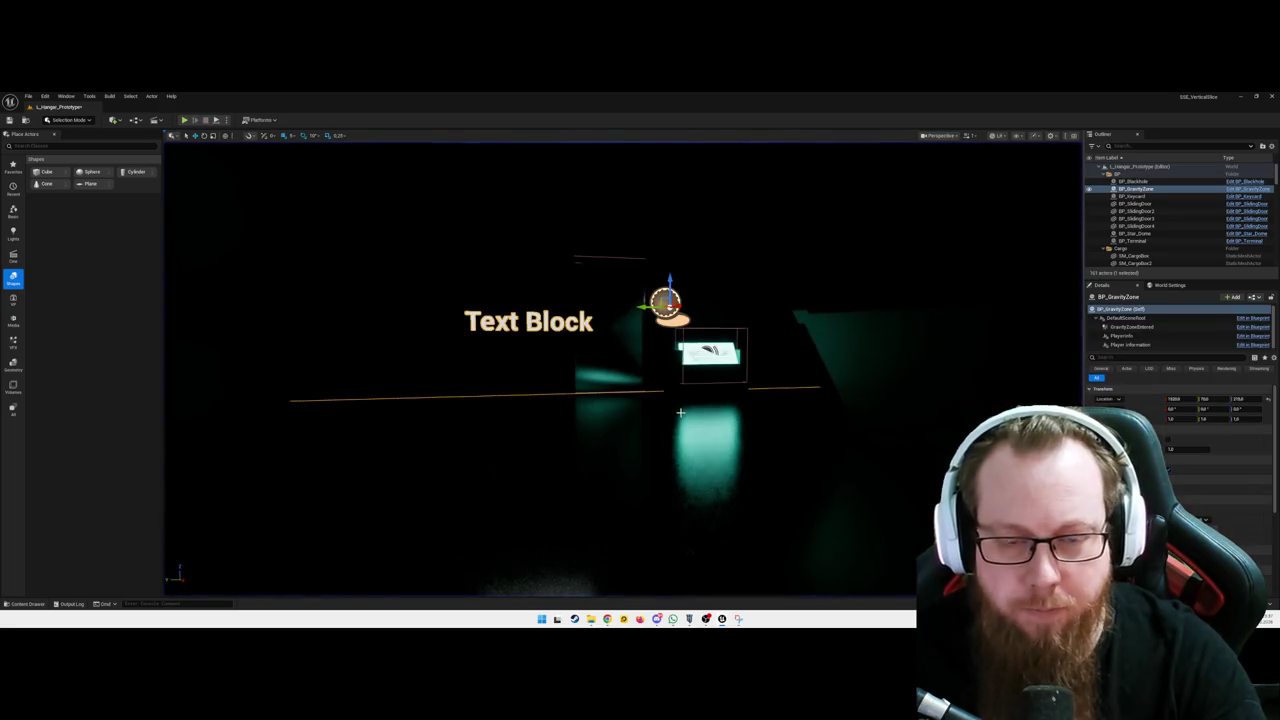
key("ctrl+space")
double_click(147, 501)
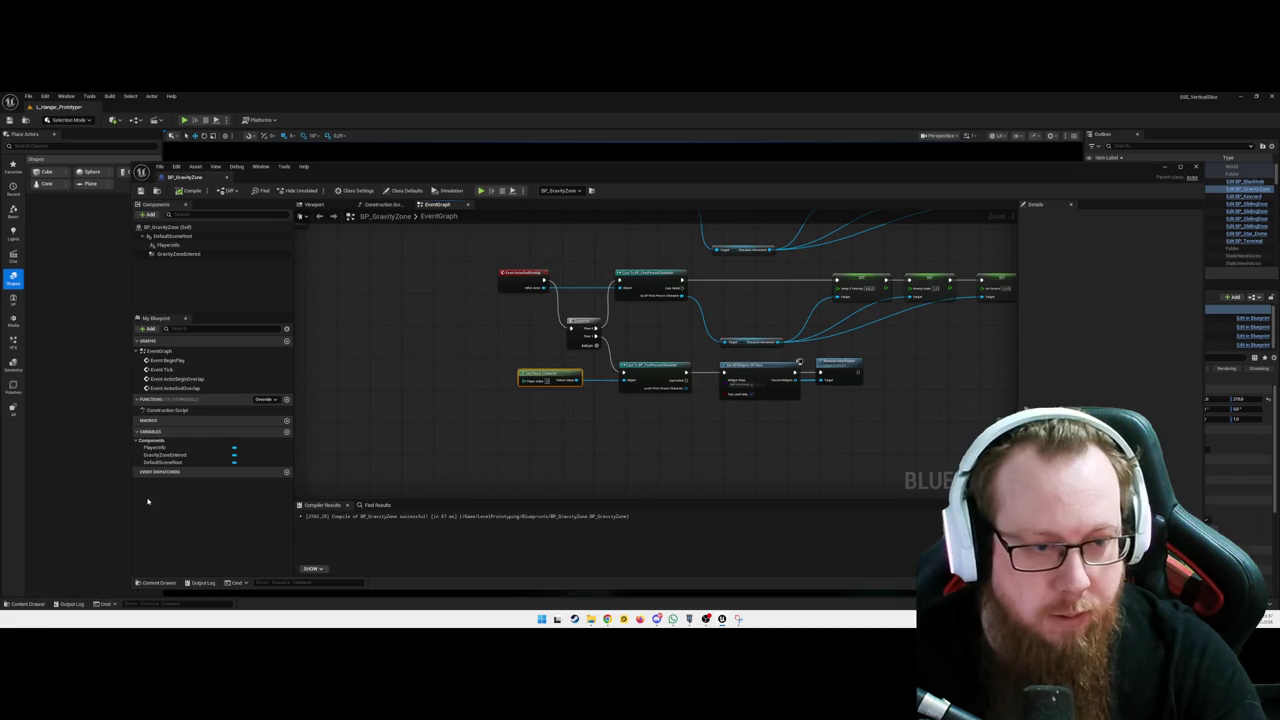
Select the four-node middle chain and move it up and left
left_click_drag(723, 423, 609, 461)
mouse_move(719, 436)
left_mouse_down()
mouse_move(586, 434)
mouse_move(663, 380)
mouse_move(577, 434)
mouse_move(604, 404)
left_mouse_up()
left_click_drag(528, 328, 924, 410)
mouse_move(663, 335)
left_mouse_down()
mouse_move(652, 326)
mouse_move(866, 356)
left_mouse_up()
mouse_move(785, 385)
left_mouse_down()
mouse_move(560, 230)
mouse_move(375, 245)
mouse_move(531, 290)
mouse_move(690, 292)
mouse_move(600, 277)
left_mouse_up()
left_click(645, 271)
Wire the small node's exec output into the Cast node and align Cast and SET alongside it
mouse_move(451, 286)
left_mouse_down()
mouse_move(649, 329)
mouse_move(668, 348)
left_mouse_up()
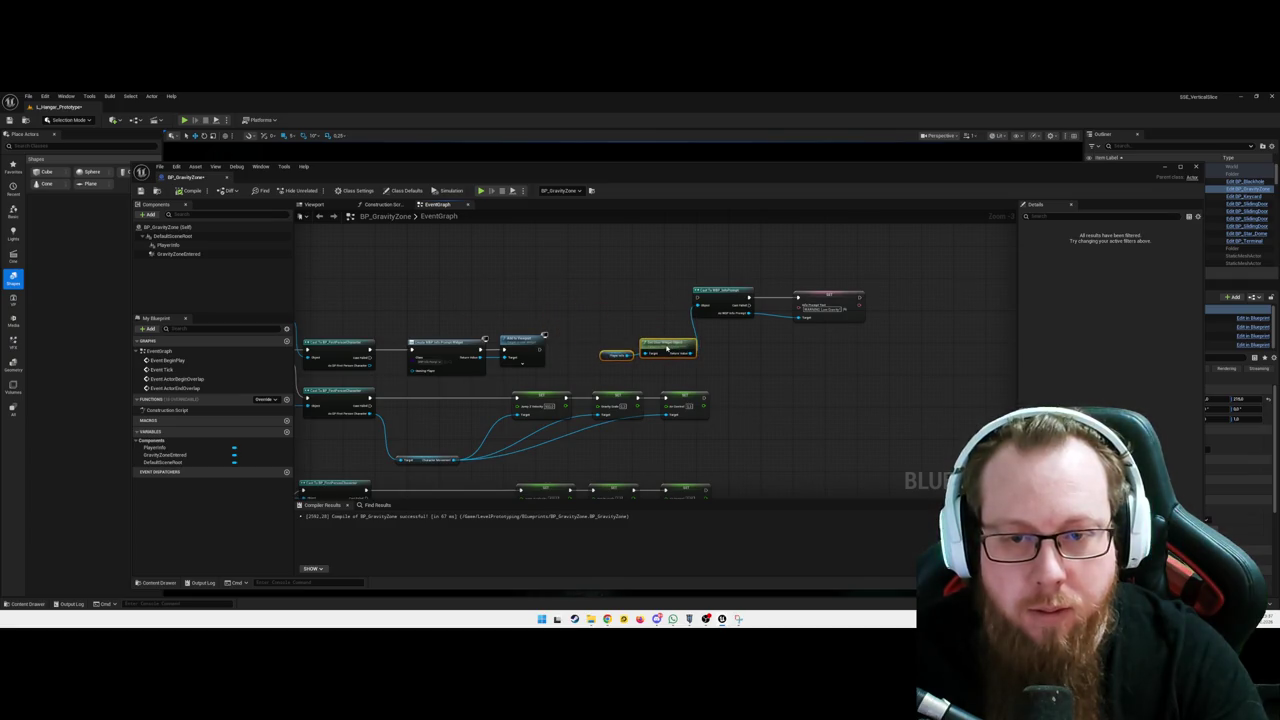
mouse_move(546, 350)
left_mouse_down()
mouse_move(571, 323)
mouse_move(698, 299)
left_mouse_up()
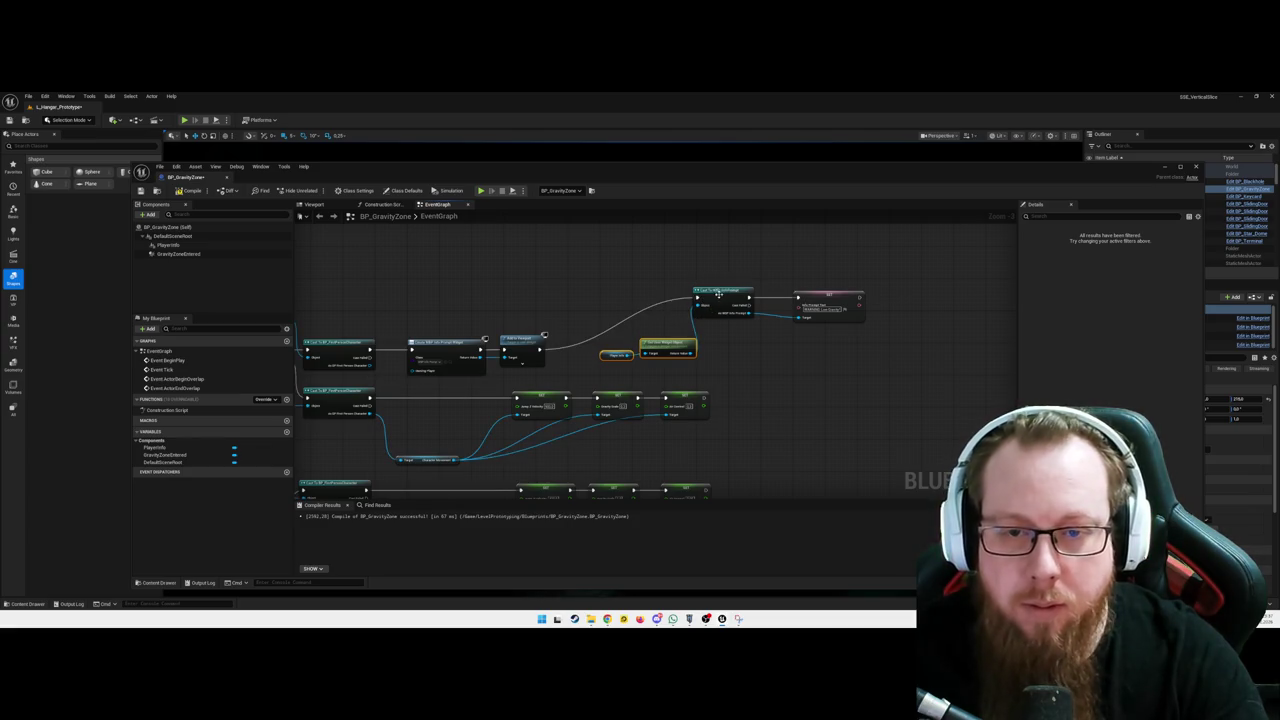
left_click_drag(600, 272, 863, 362)
mouse_move(710, 290)
left_mouse_down()
mouse_move(782, 296)
mouse_move(822, 323)
mouse_move(831, 349)
left_mouse_up()
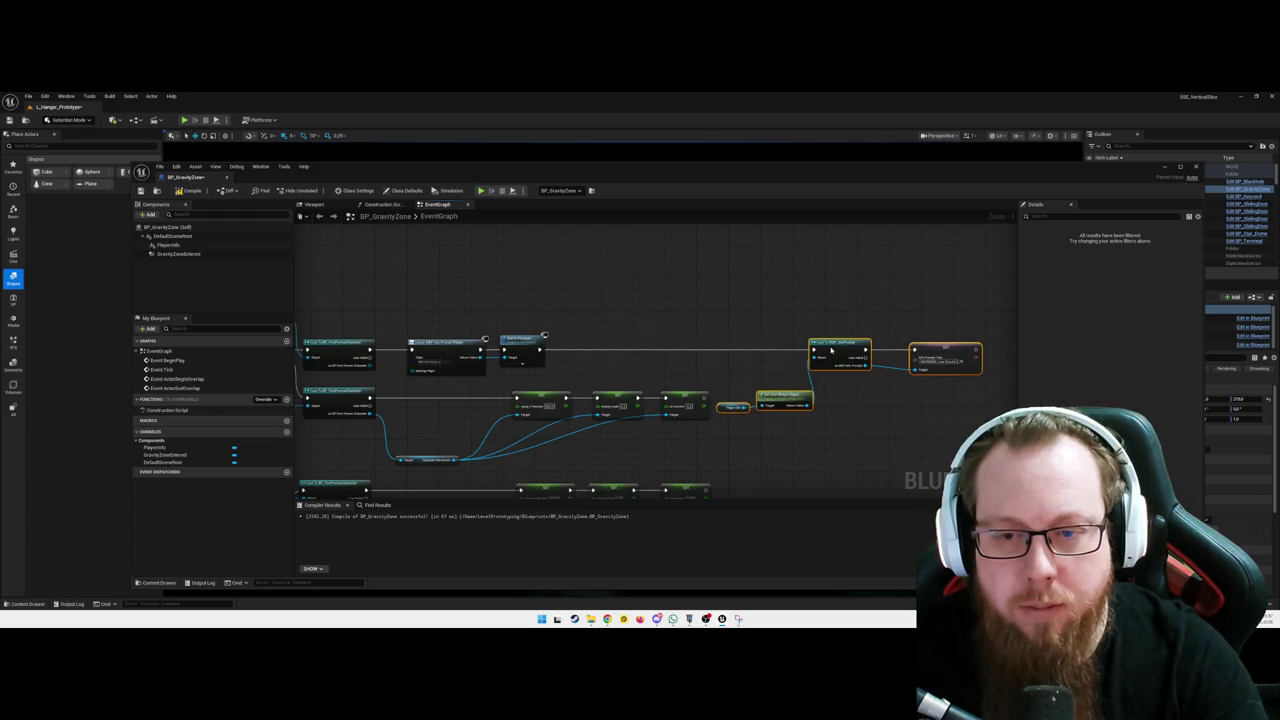
left_click(687, 374)
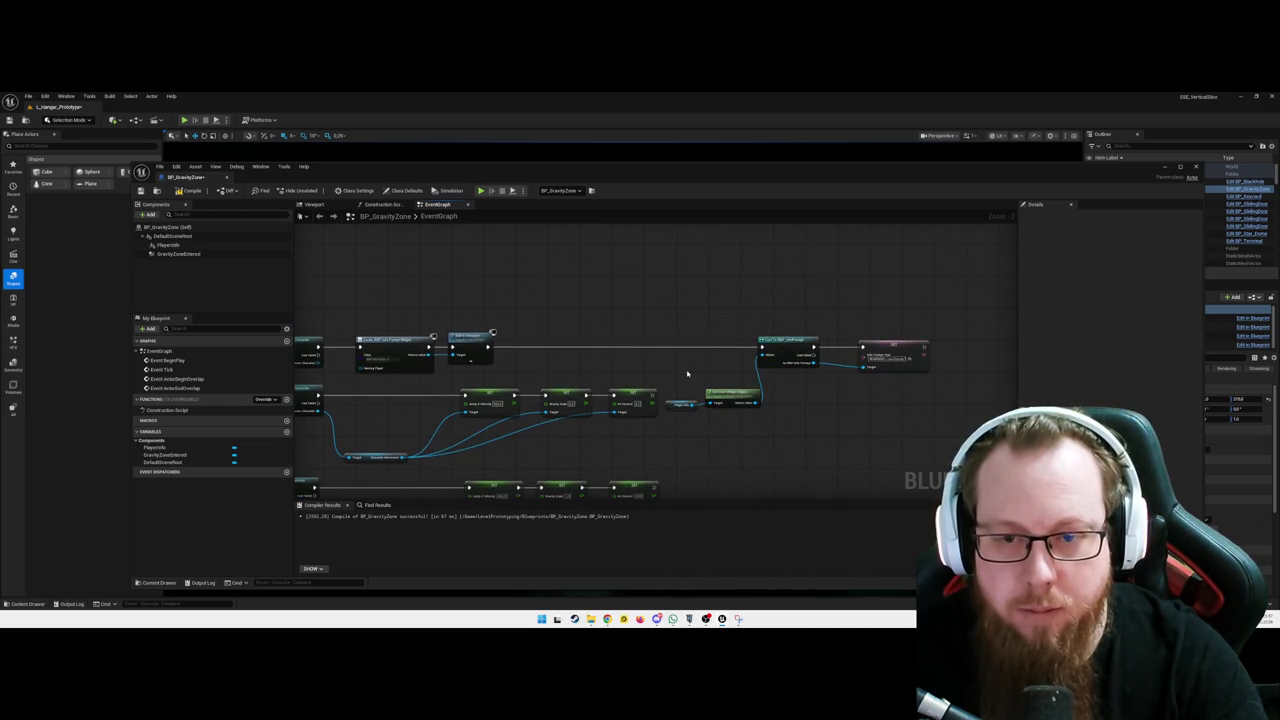
left_click_drag(667, 375, 646, 363)
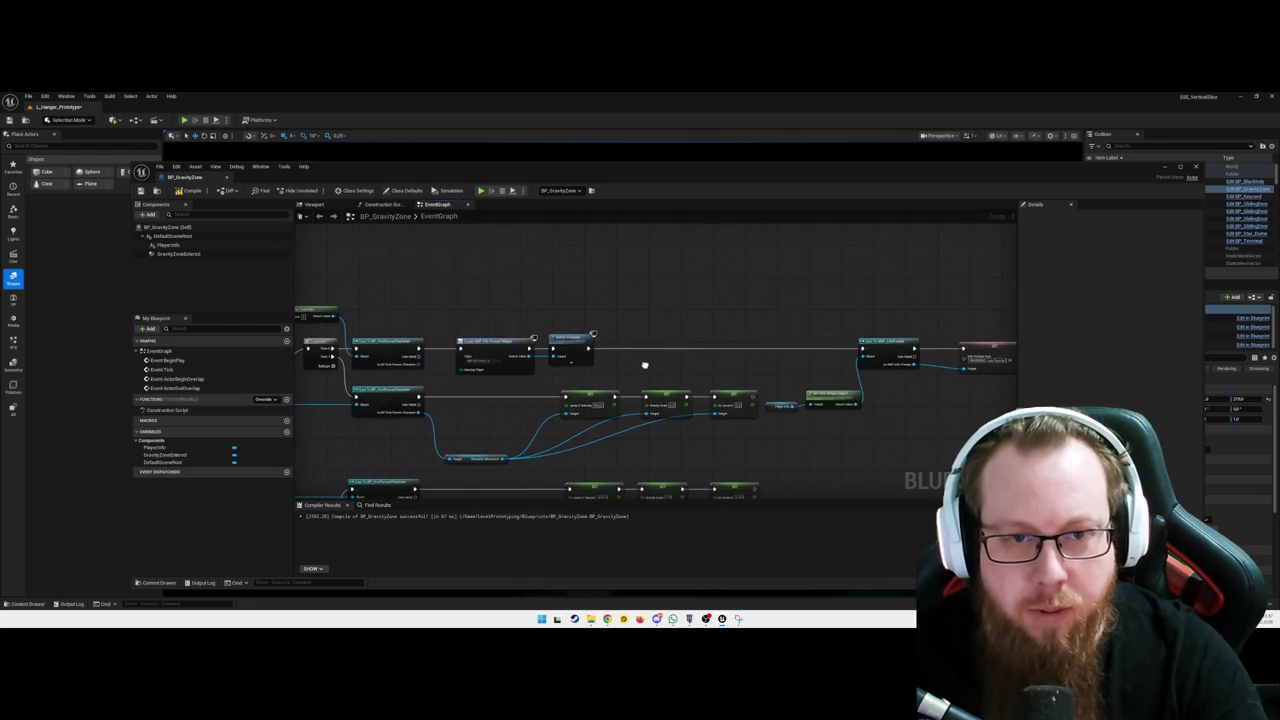
left_click(1172, 170)
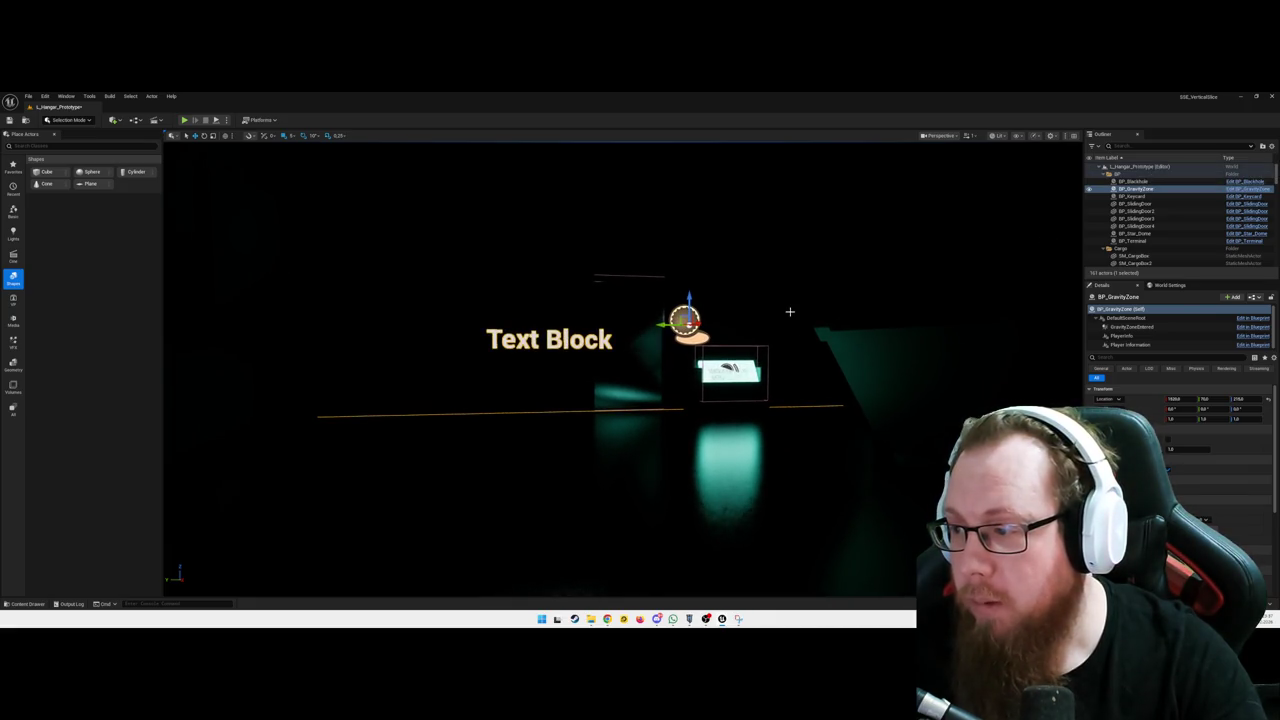
Playtest through the keycard door to the 'WARNING: Low Gravity!' zone, jump, then quit
key("alt+p")
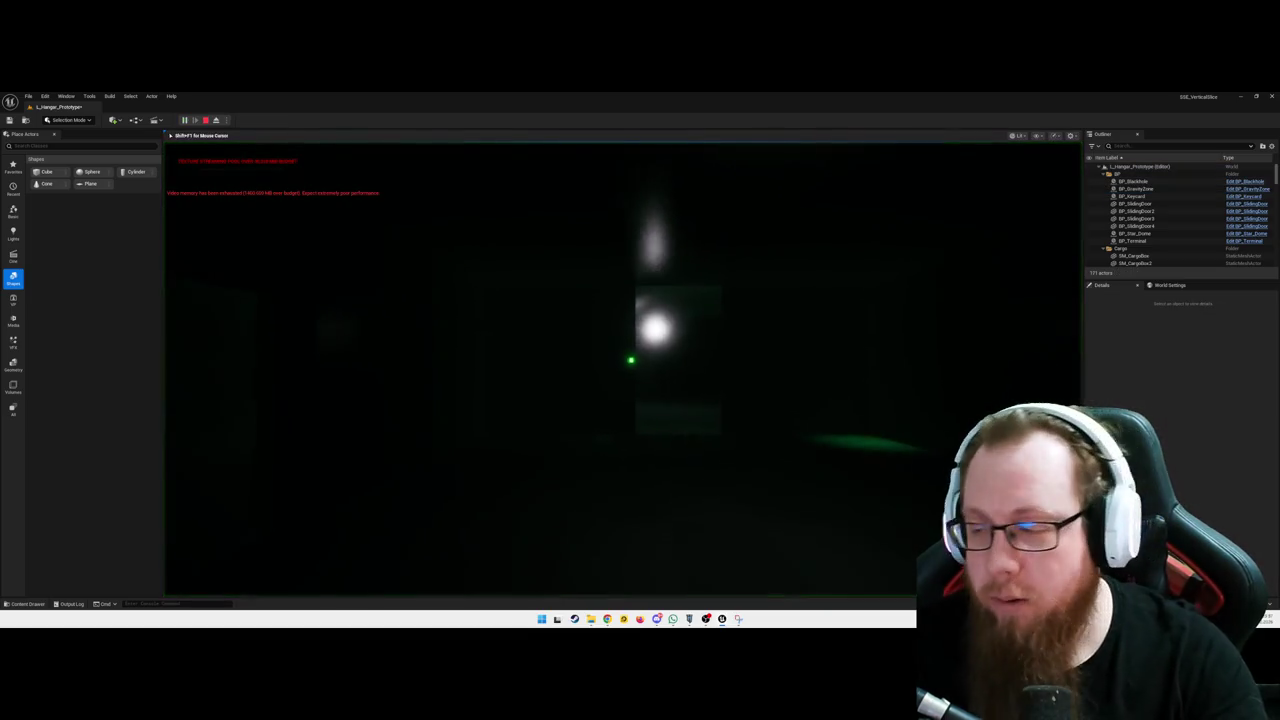
key("w")
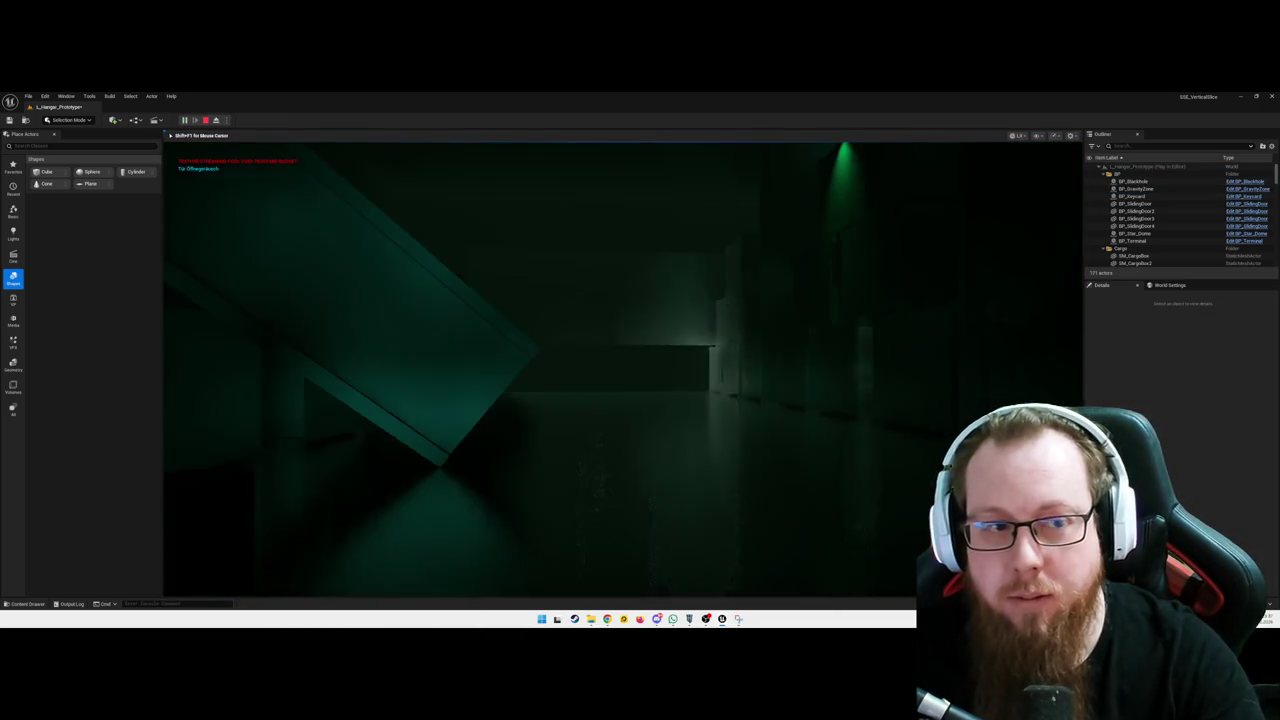
key("w")
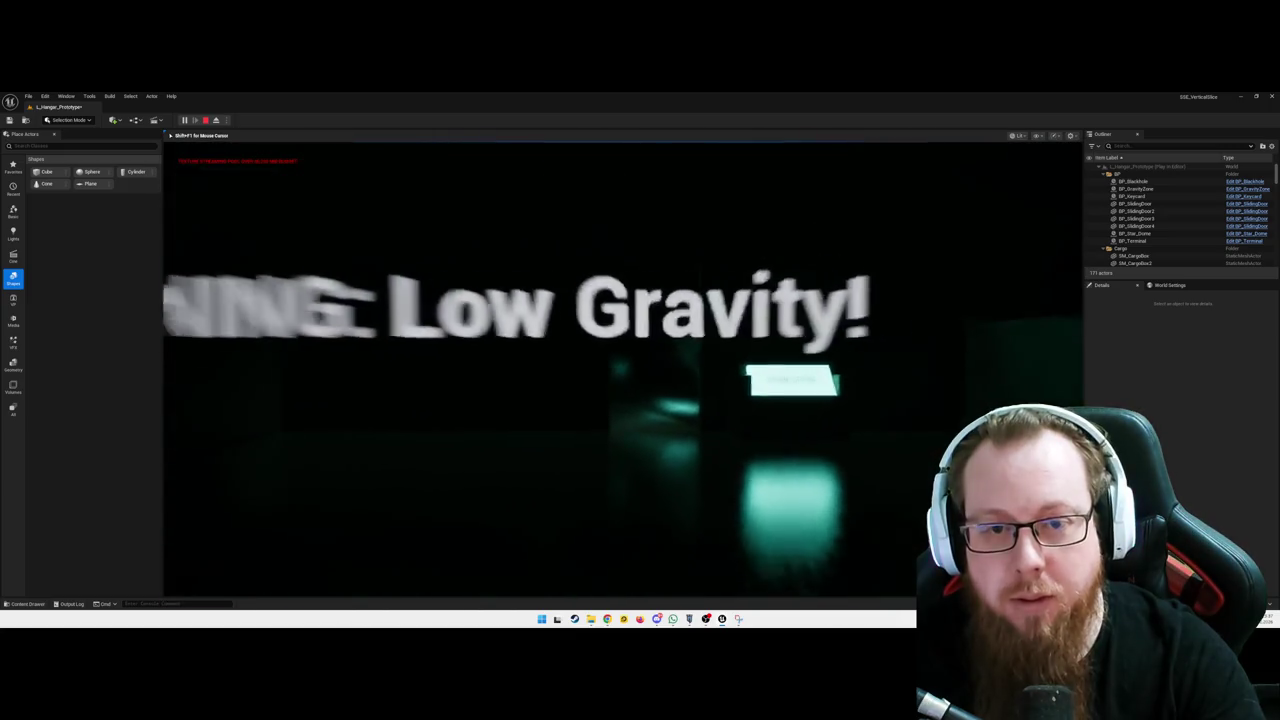
key("w")
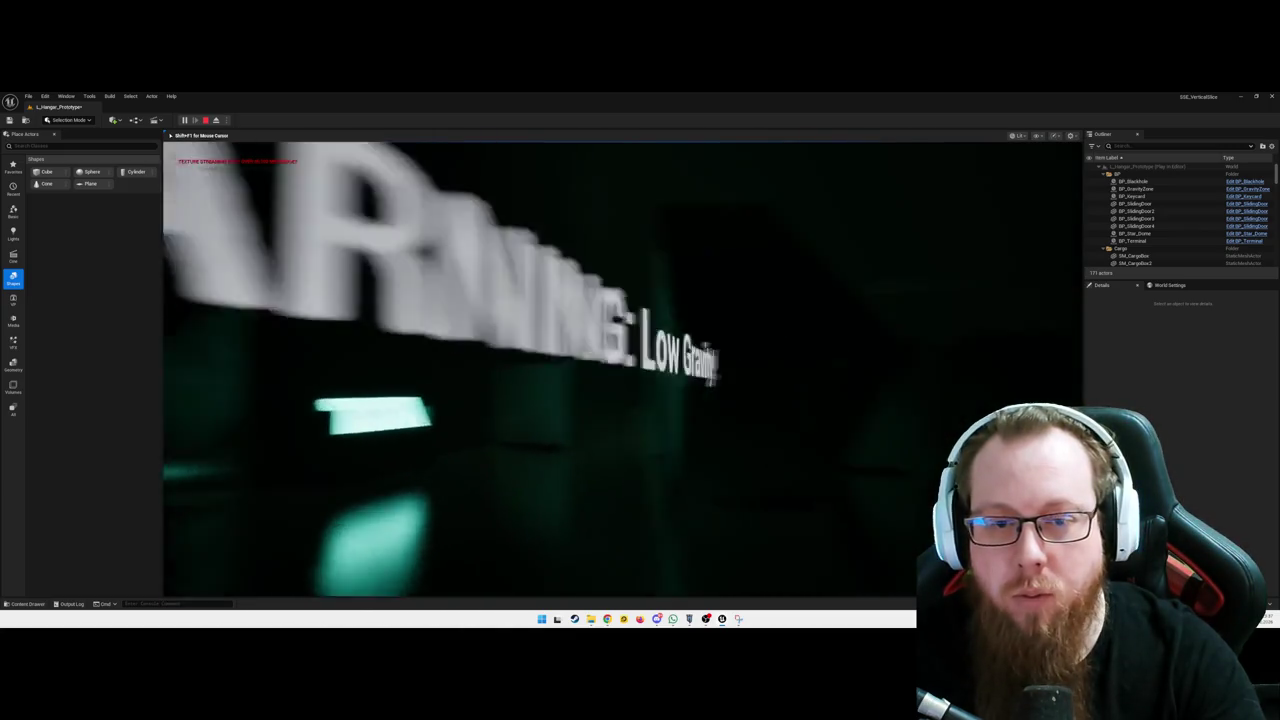
key("w")
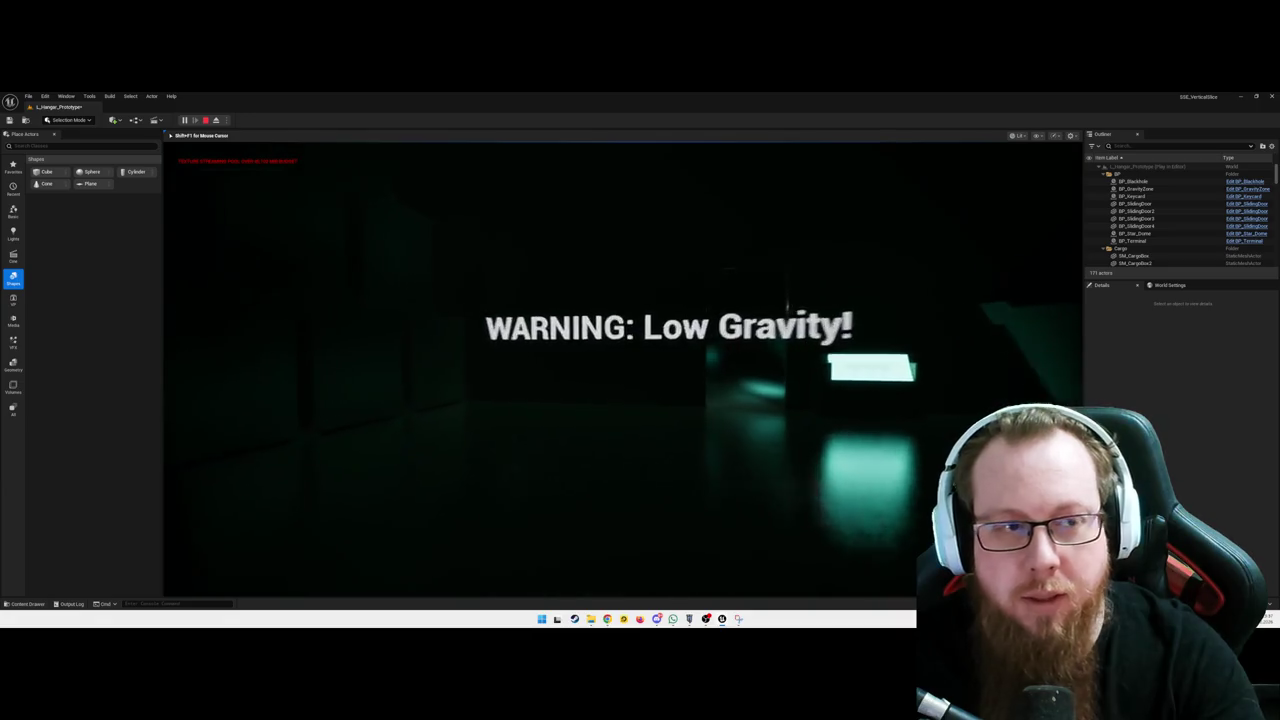
key("w")
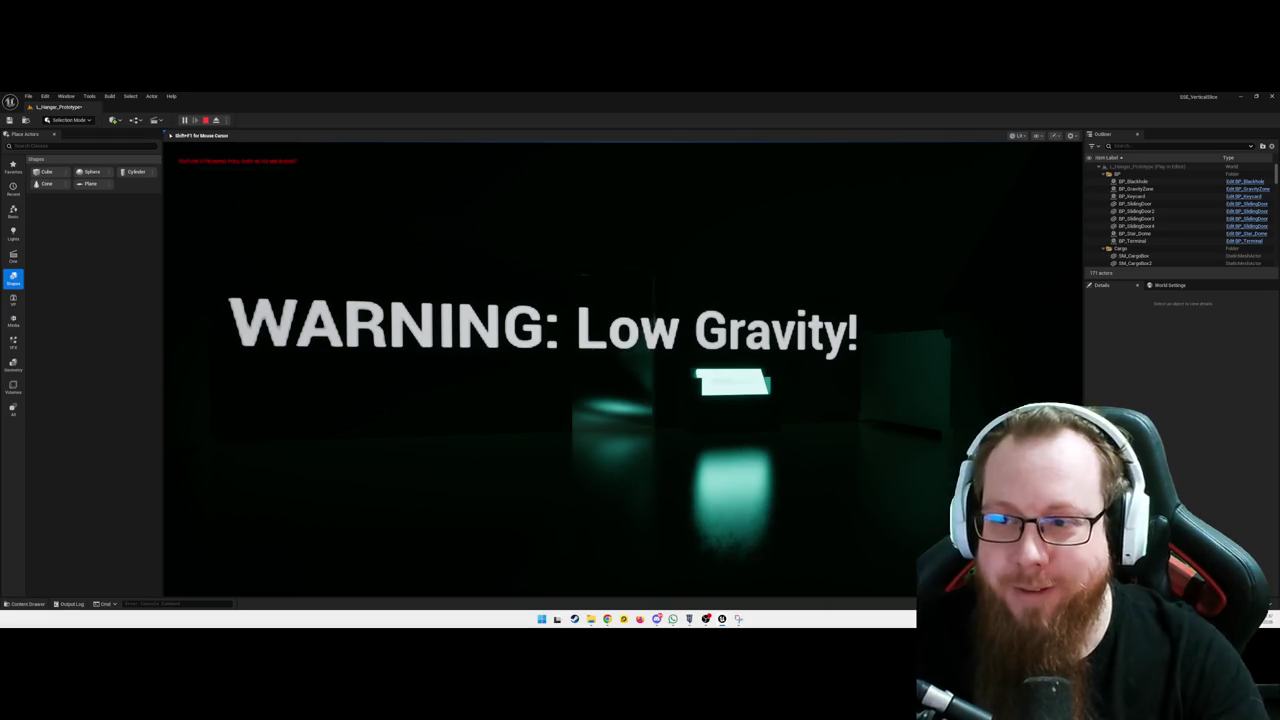
key("s")
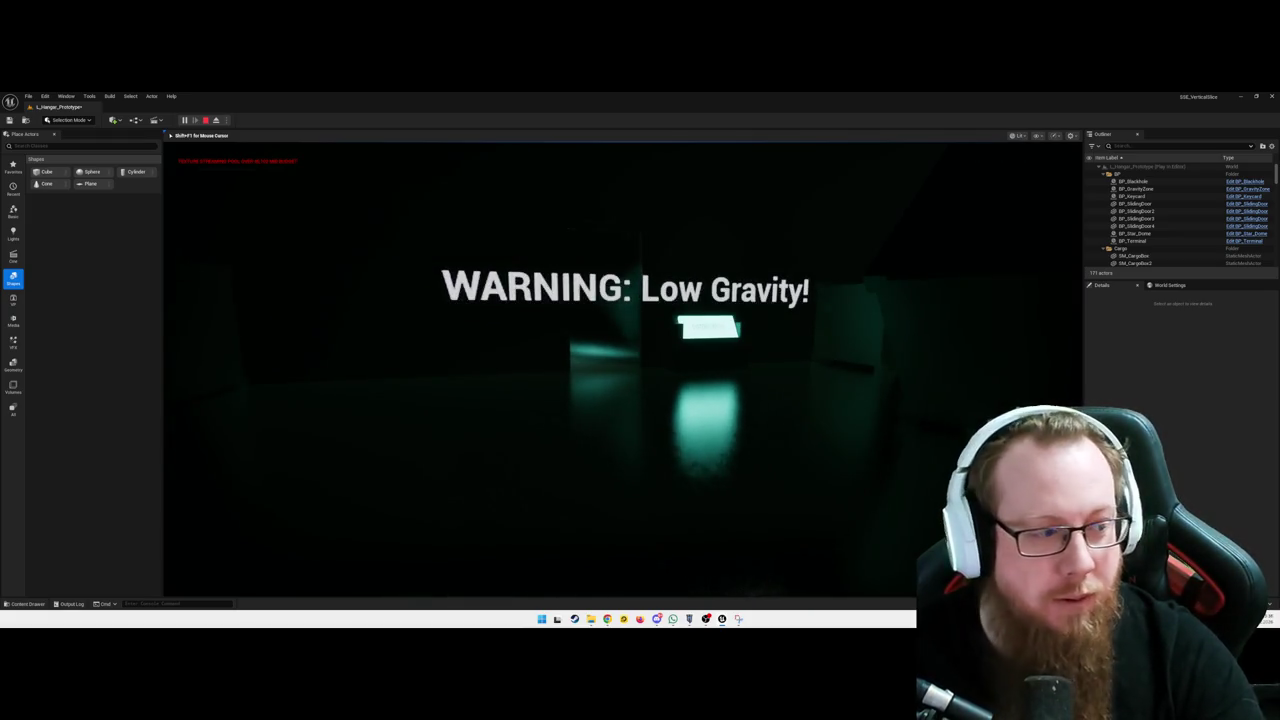
key("space")
mouse_move(640, 370)
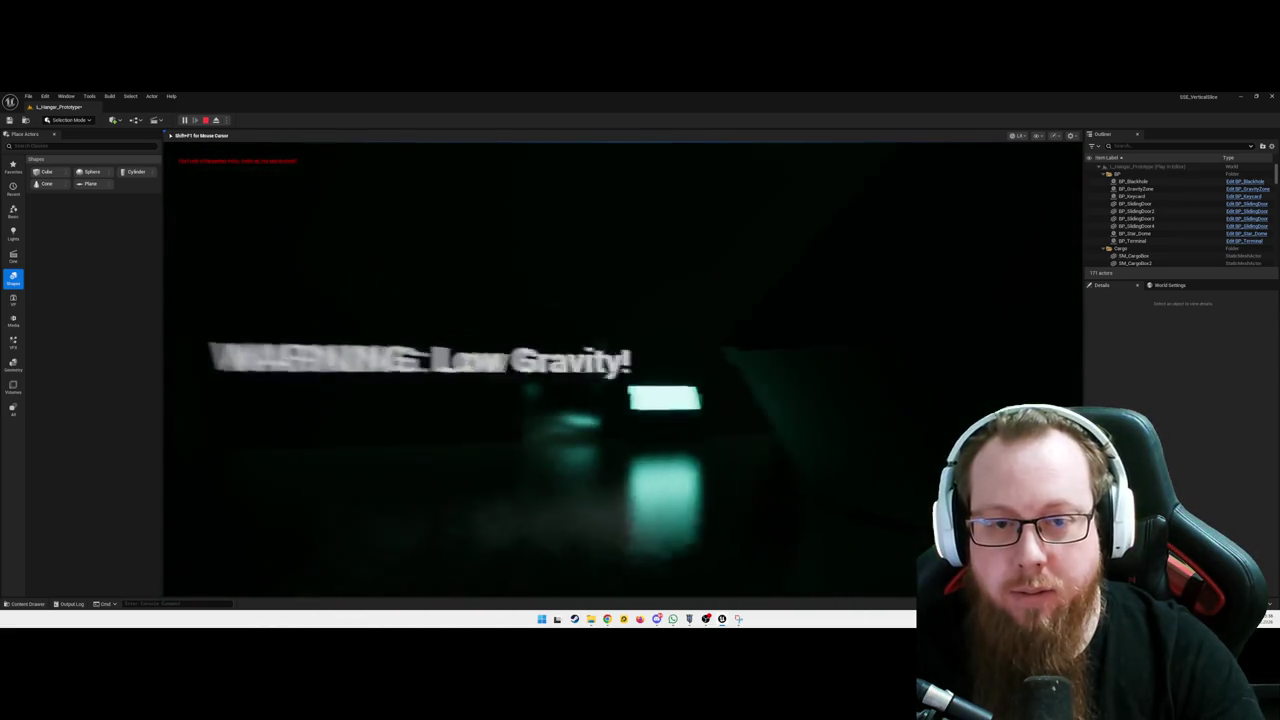
key("Escape")
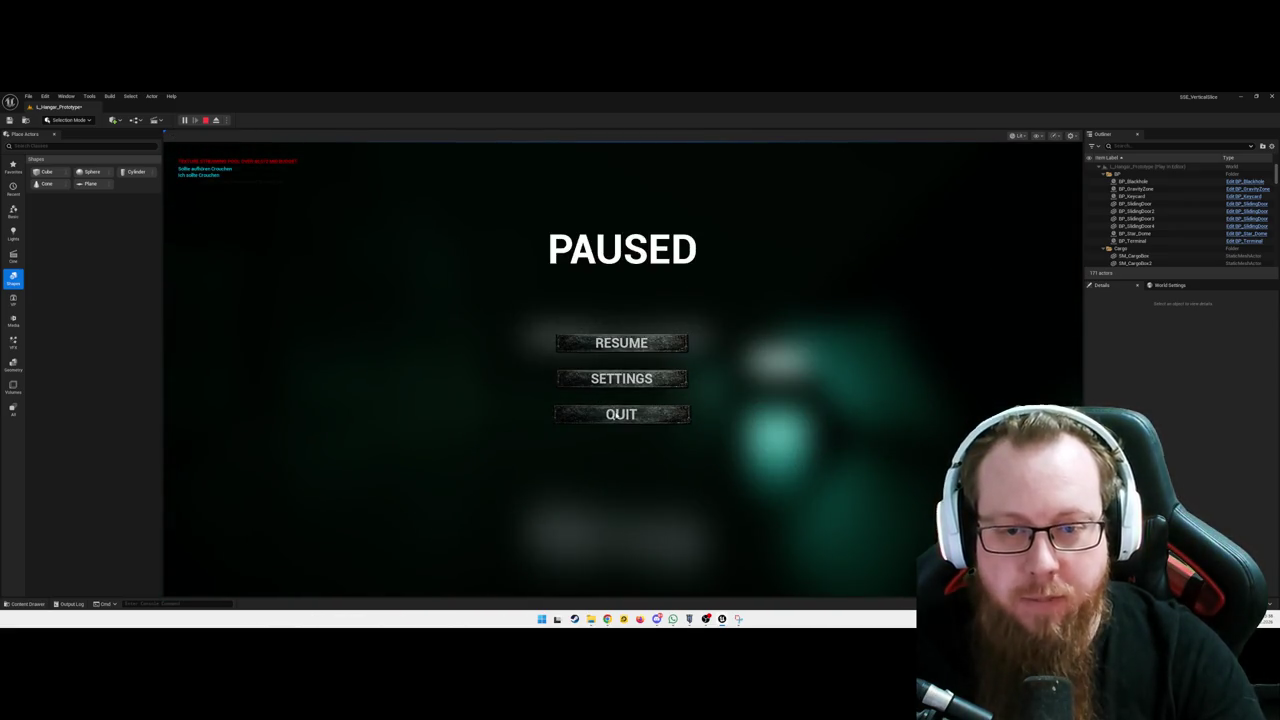
left_click(620, 414)
key("ctrl+b")
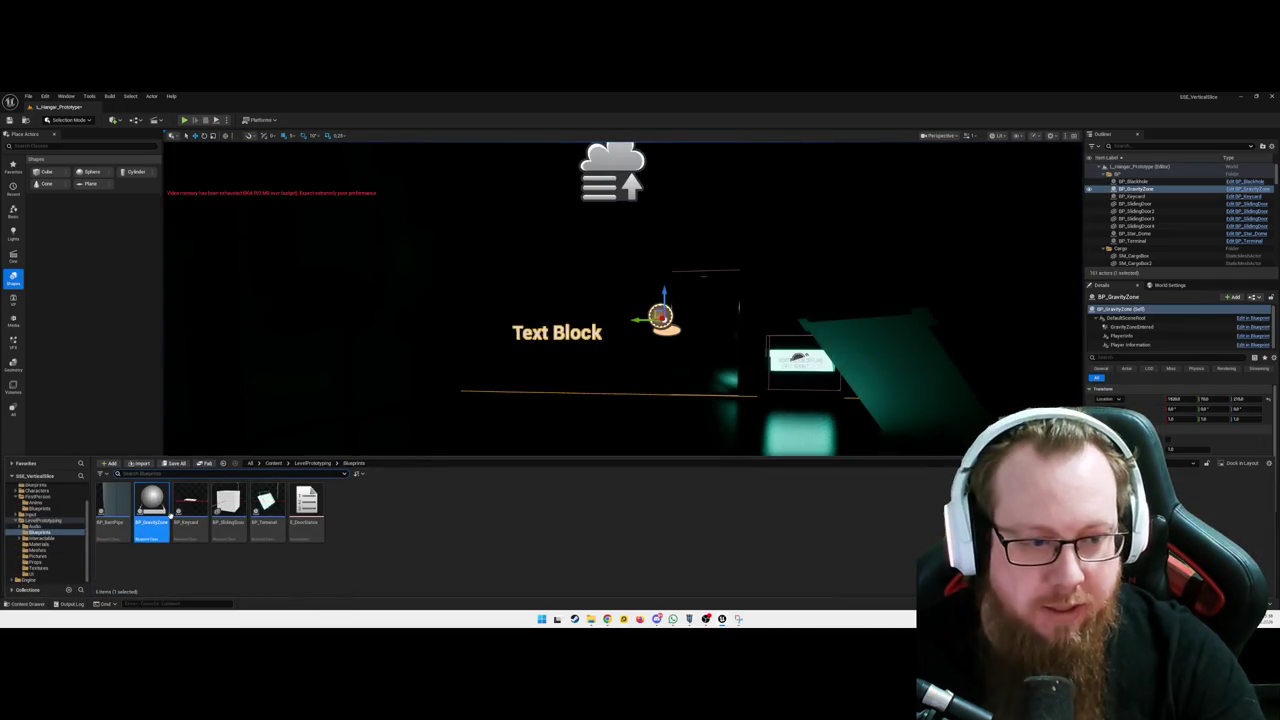
Reopen the BP_GravityZone event graph and review the overlap chain
key("ctrl+e")
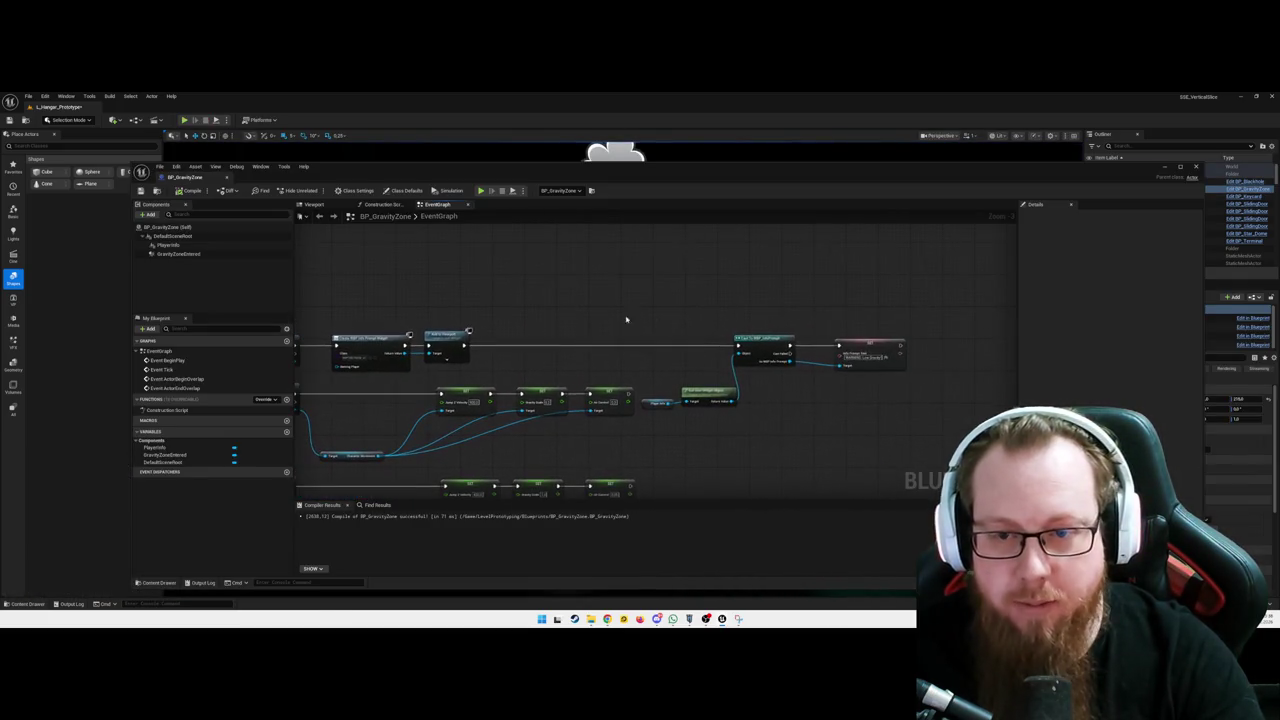
left_click_drag(536, 313, 731, 315)
left_click_drag(464, 306, 494, 312)
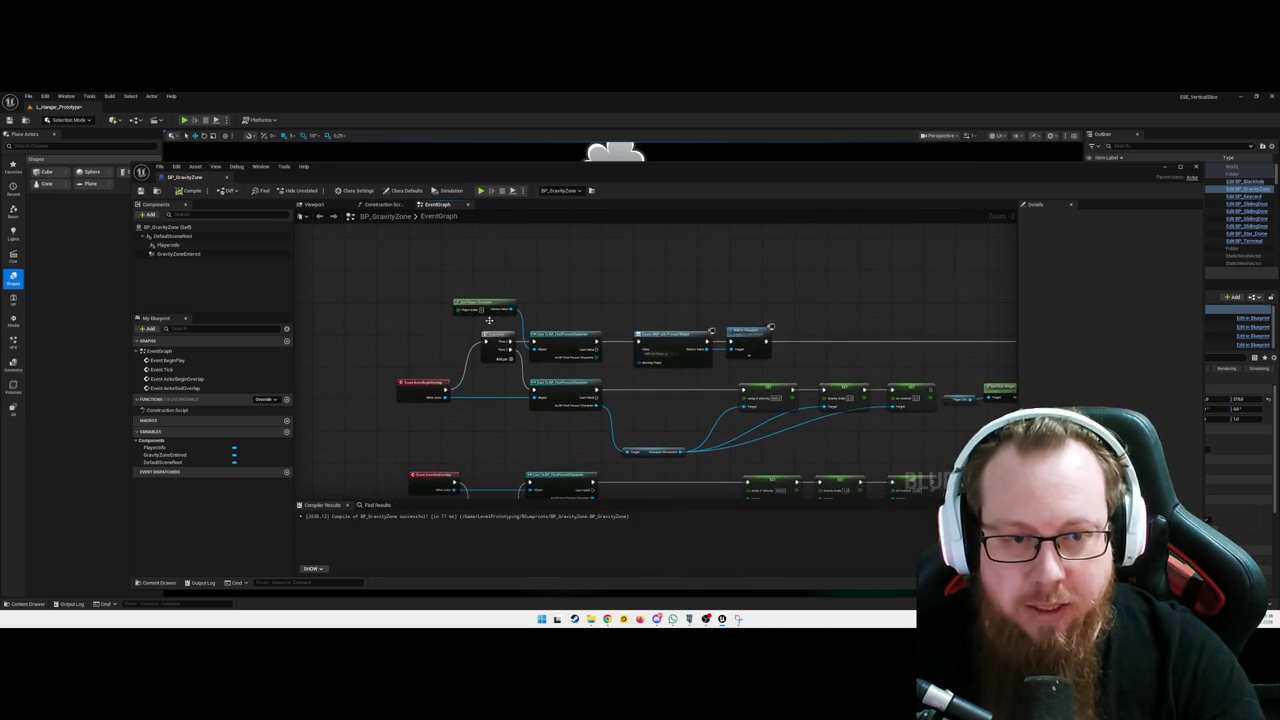
mouse_move(663, 406)
left_mouse_down()
mouse_move(563, 366)
mouse_move(545, 338)
left_mouse_up()
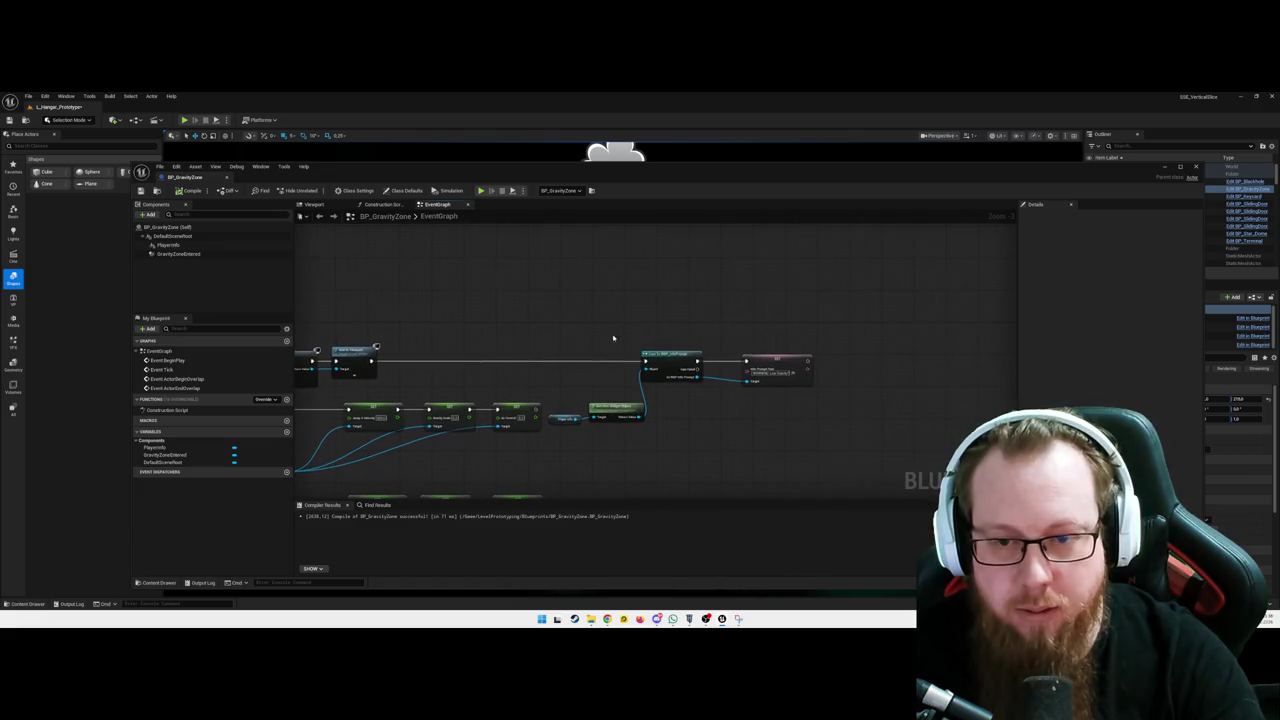
left_click(791, 360)
left_click(696, 312)
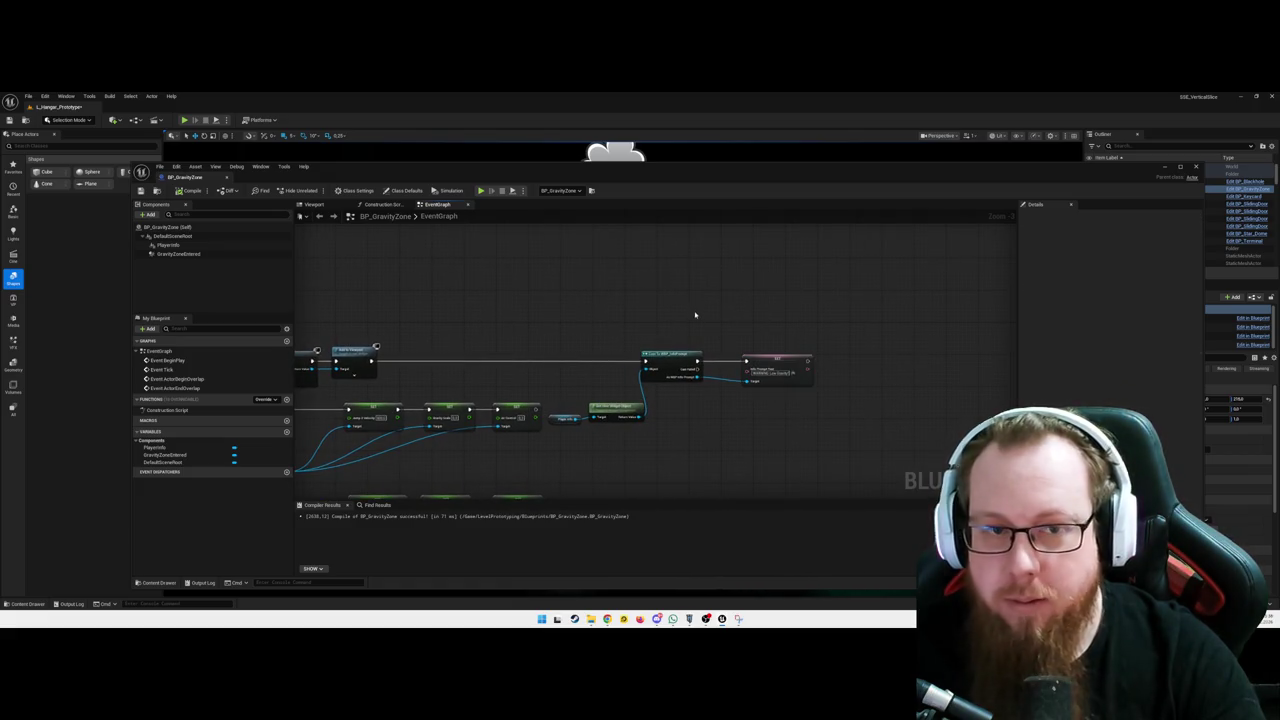
Add a Get Player Position node and drag a new connection from the Cast node
right_click(623, 300)
type("get pla")
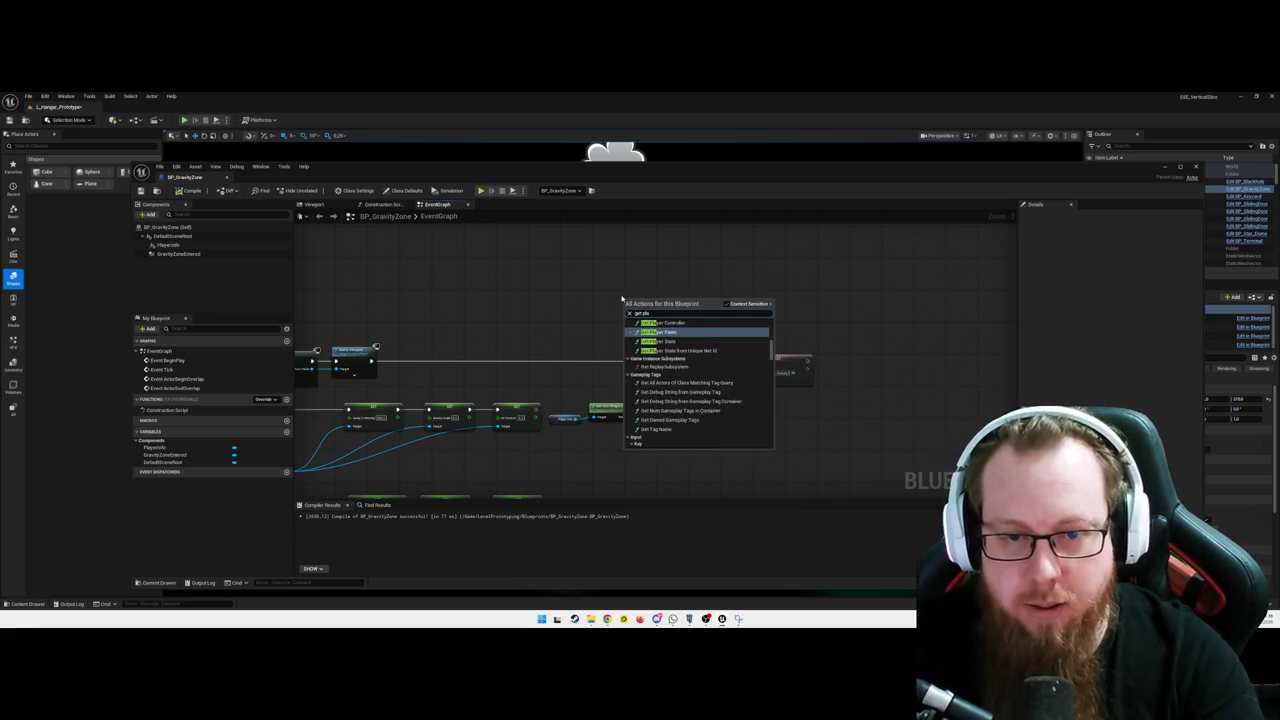
type("yer po")
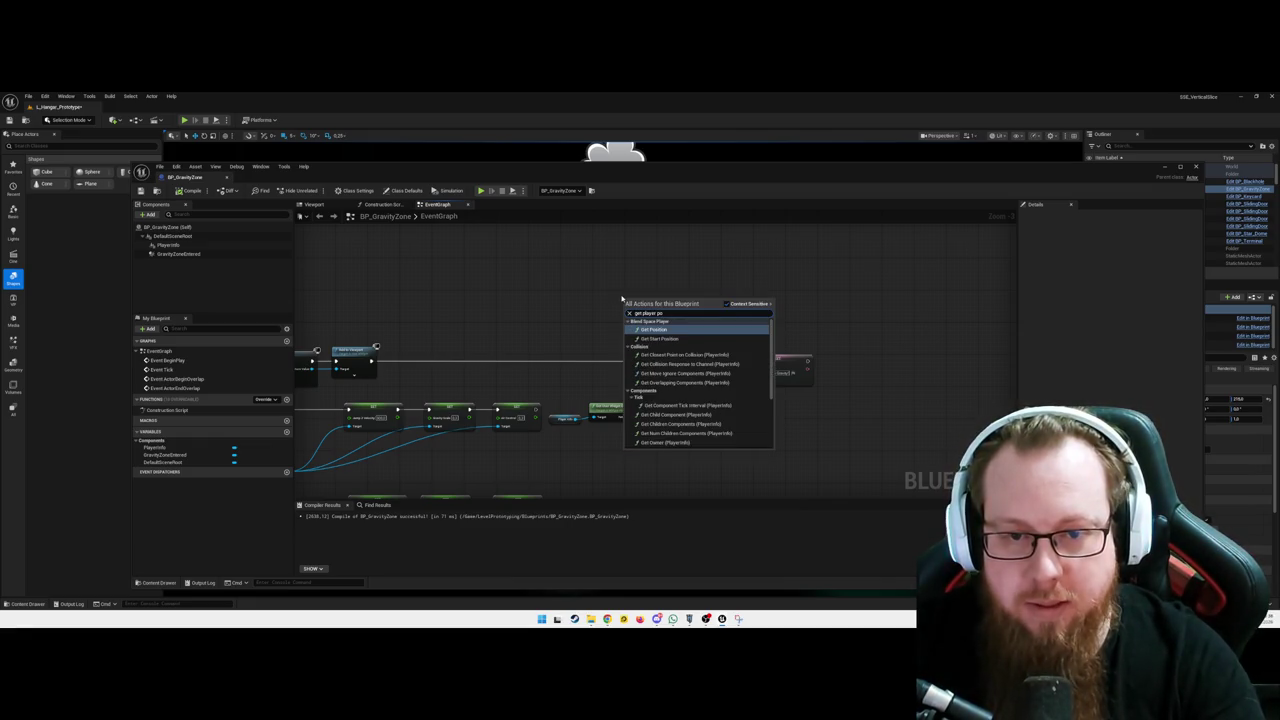
key("Return")
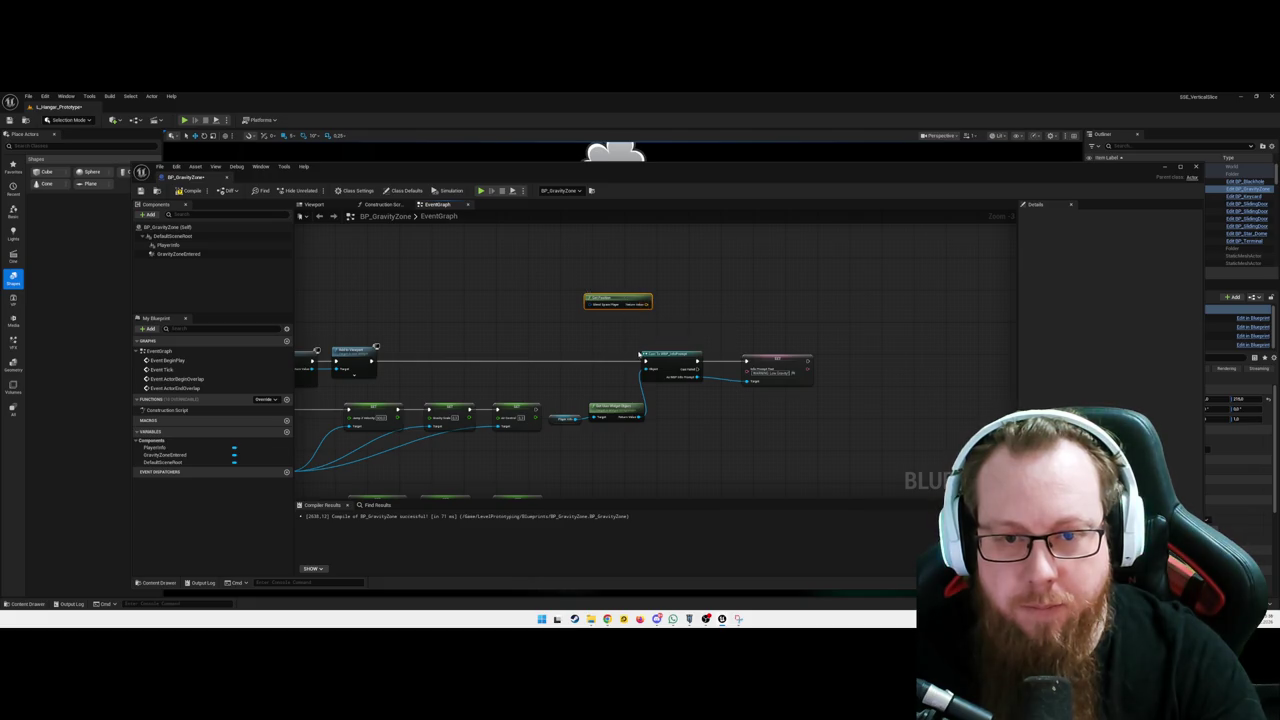
left_click(736, 297)
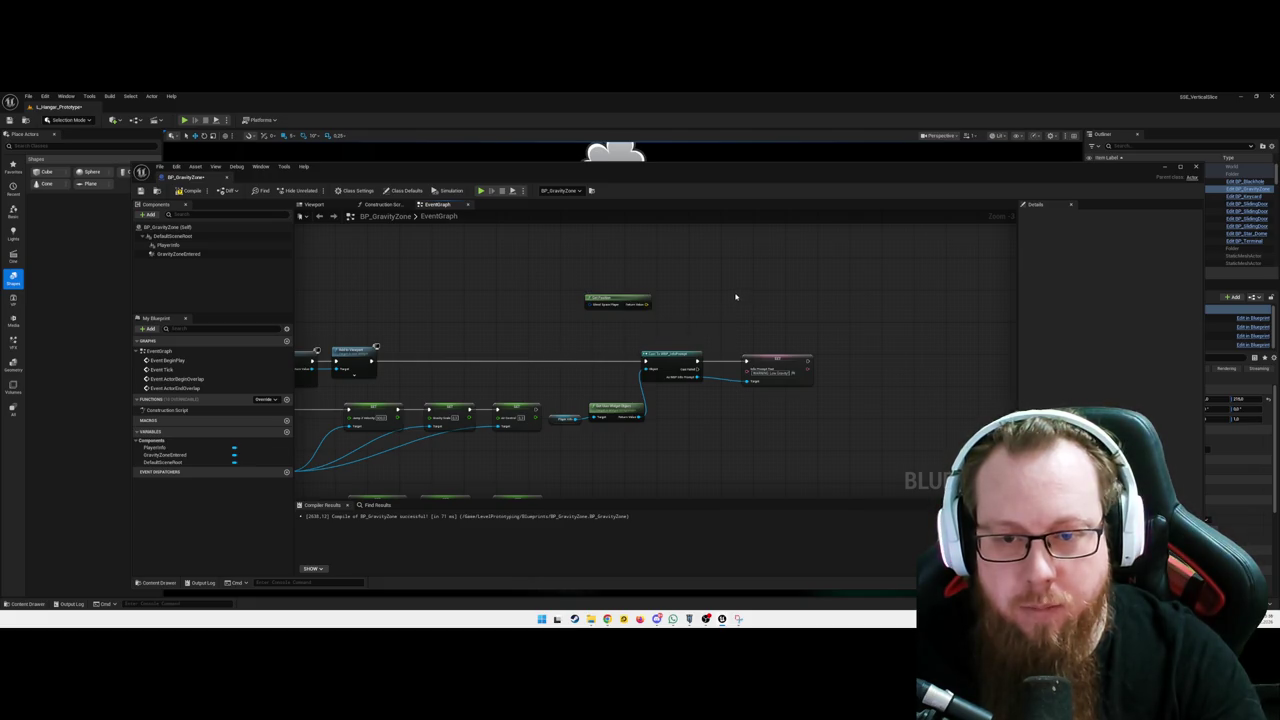
left_click(778, 356)
left_click(679, 354)
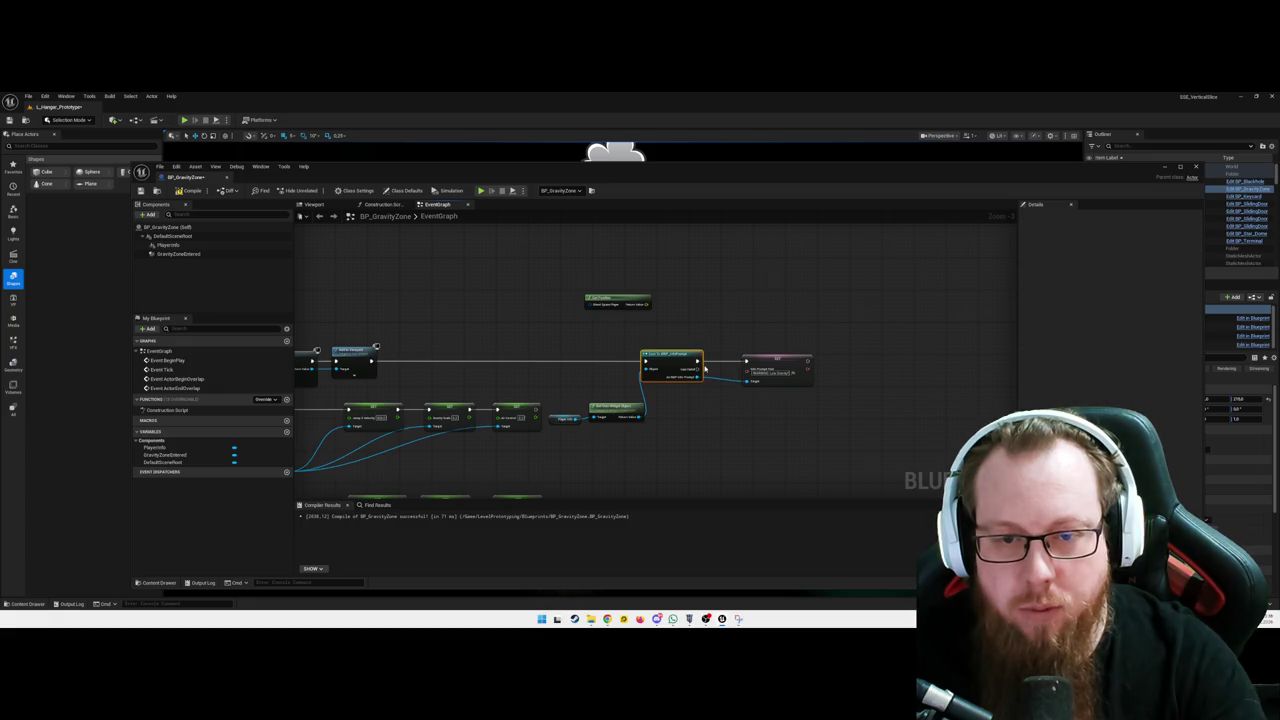
left_click_drag(697, 360, 718, 328)
Search the setters and add a SET Prompt Text node after the Cast
type("set po")
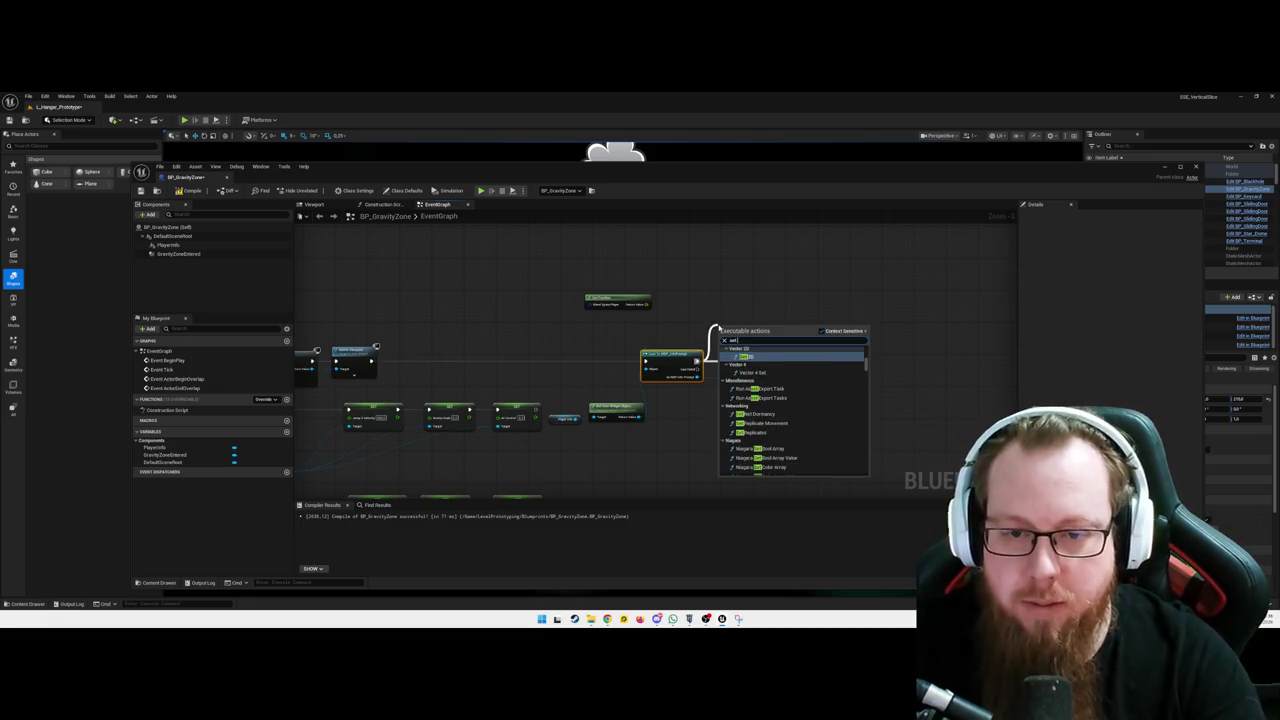
key("BackSpace")
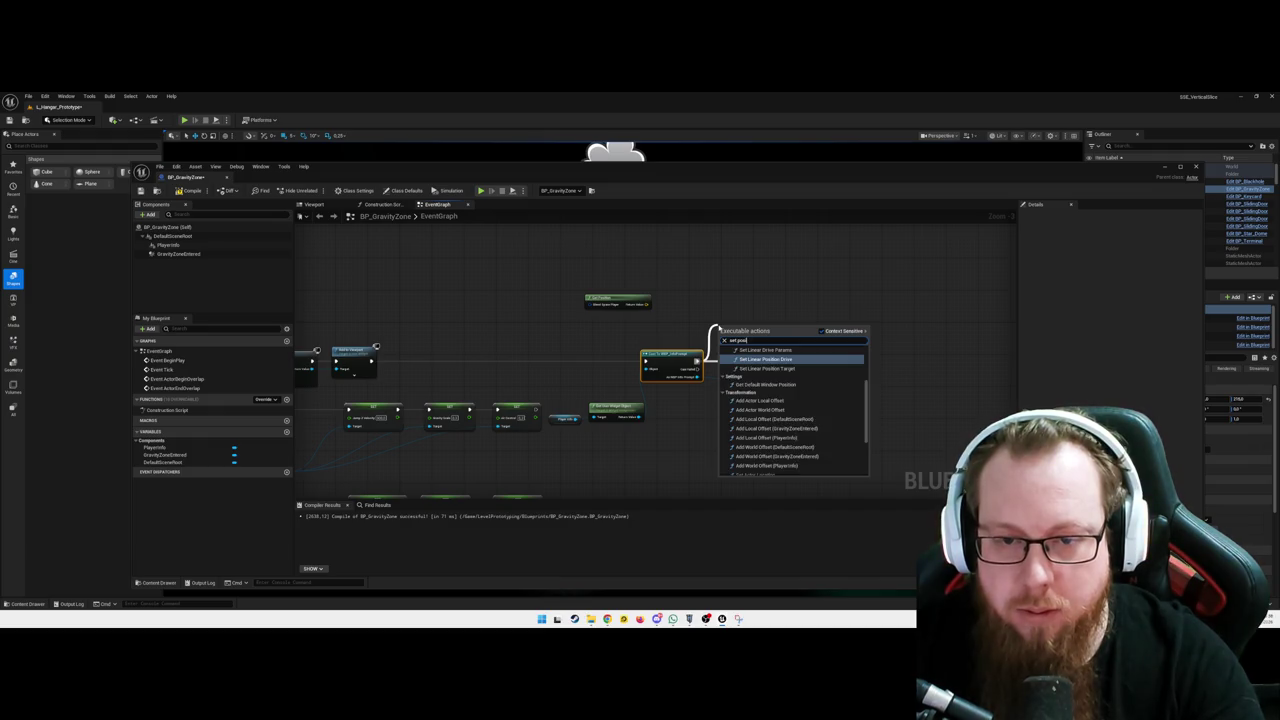
type("l")
key("BackSpace")
key("BackSpace")
type("vector")
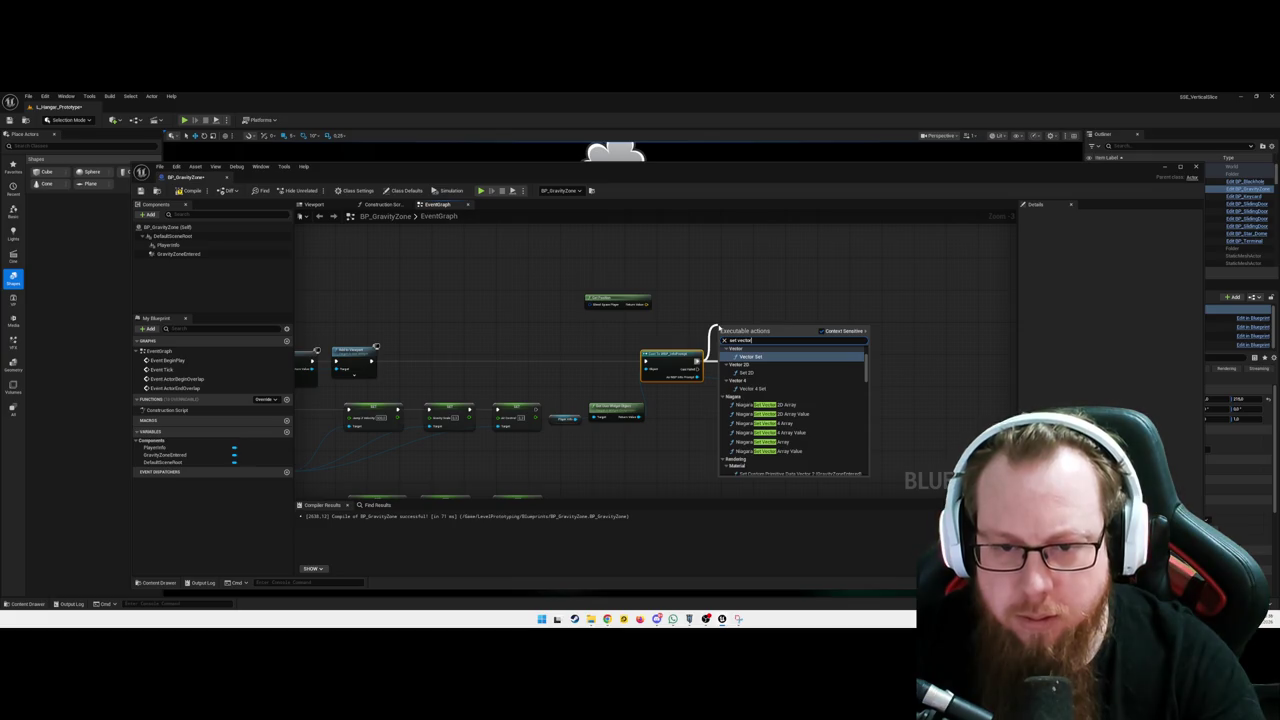
scroll(788, 404, "down", 3)
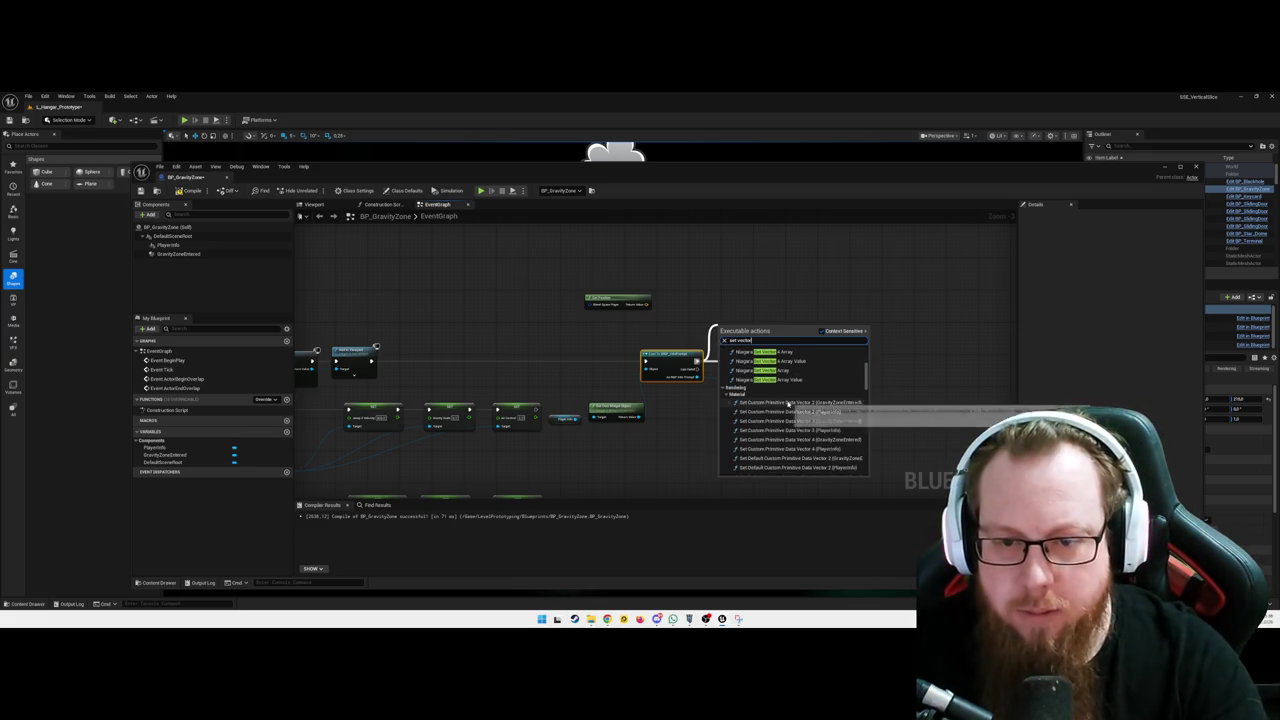
scroll(788, 410, "down", 5)
type("set prompt text")
key("Return")
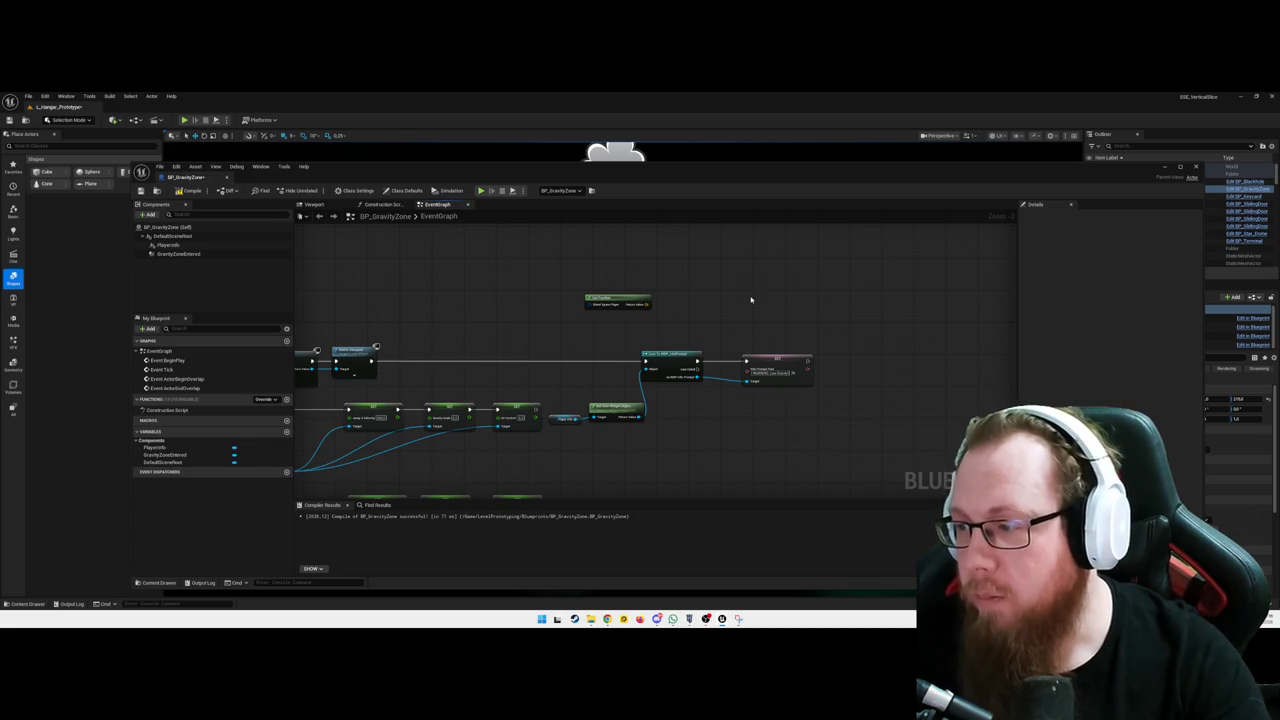
Delete the unwanted SET Prompt Text node, compile with F7, and close the editor
mouse_move(751, 297)
left_mouse_down()
mouse_move(640, 317)
mouse_move(798, 342)
mouse_move(631, 337)
mouse_move(716, 315)
left_mouse_up()
key("Delete")
left_click_drag(611, 347, 680, 345)
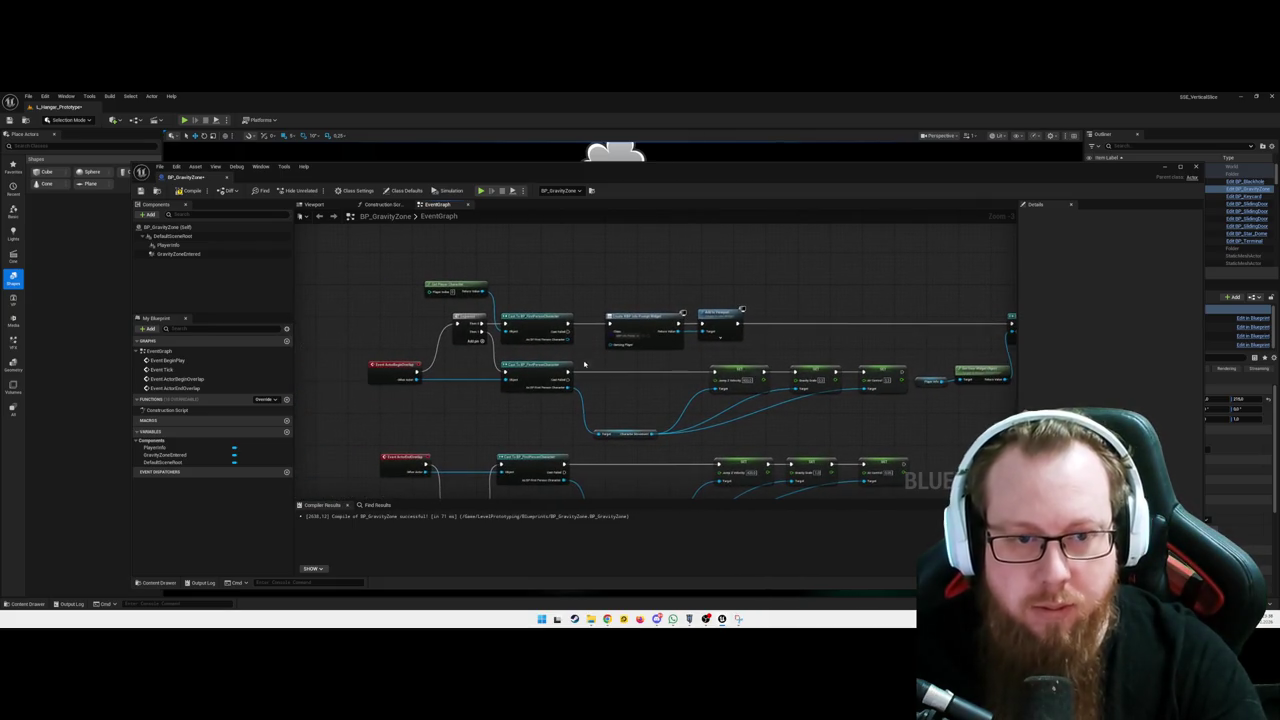
key("F7")
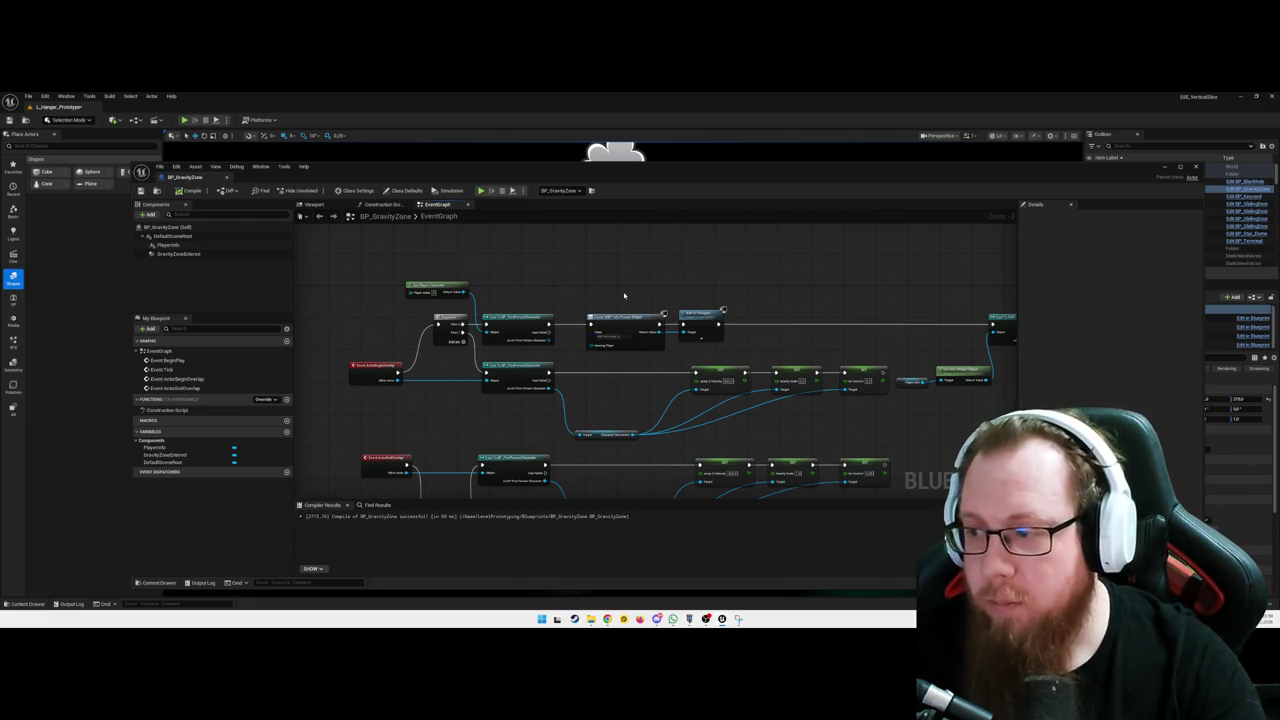
left_click(1196, 166)
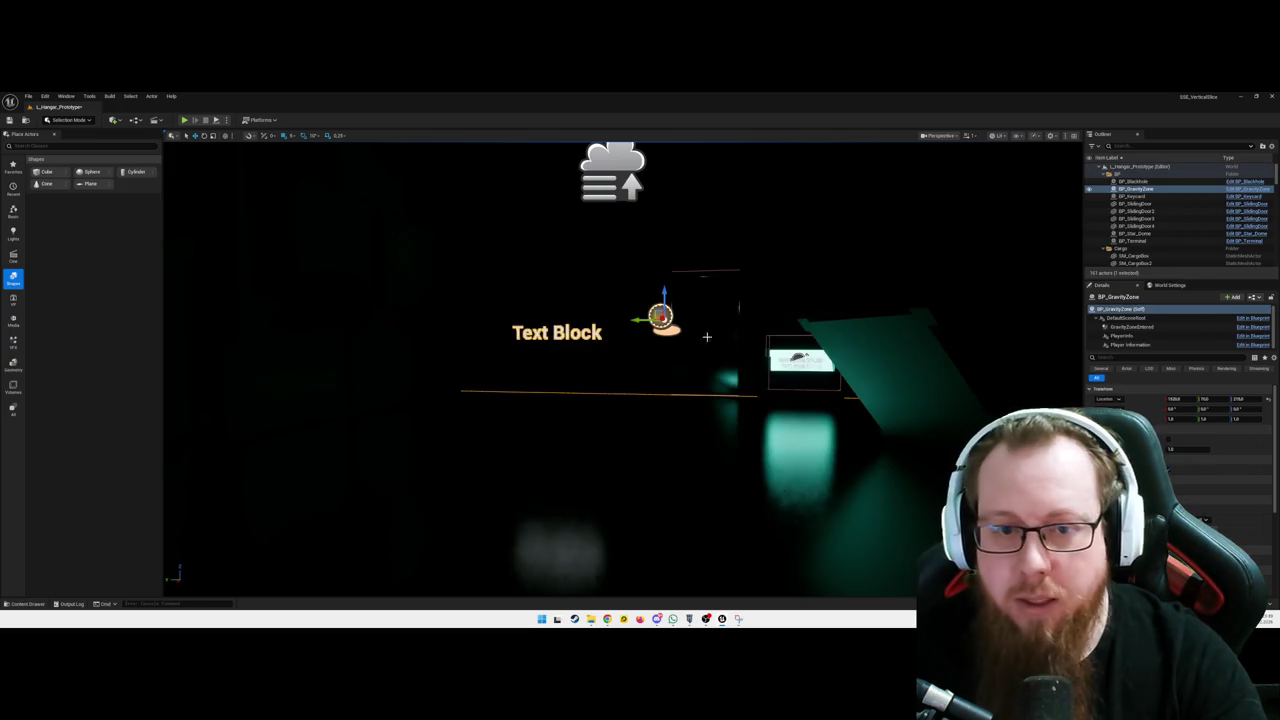
Select the PlayerInfo widget component, edit BP_GravityZone in Blueprint, and show its Viewport preview
scroll(1195, 505, "down", 5)
scroll(1188, 498, "down", 2)
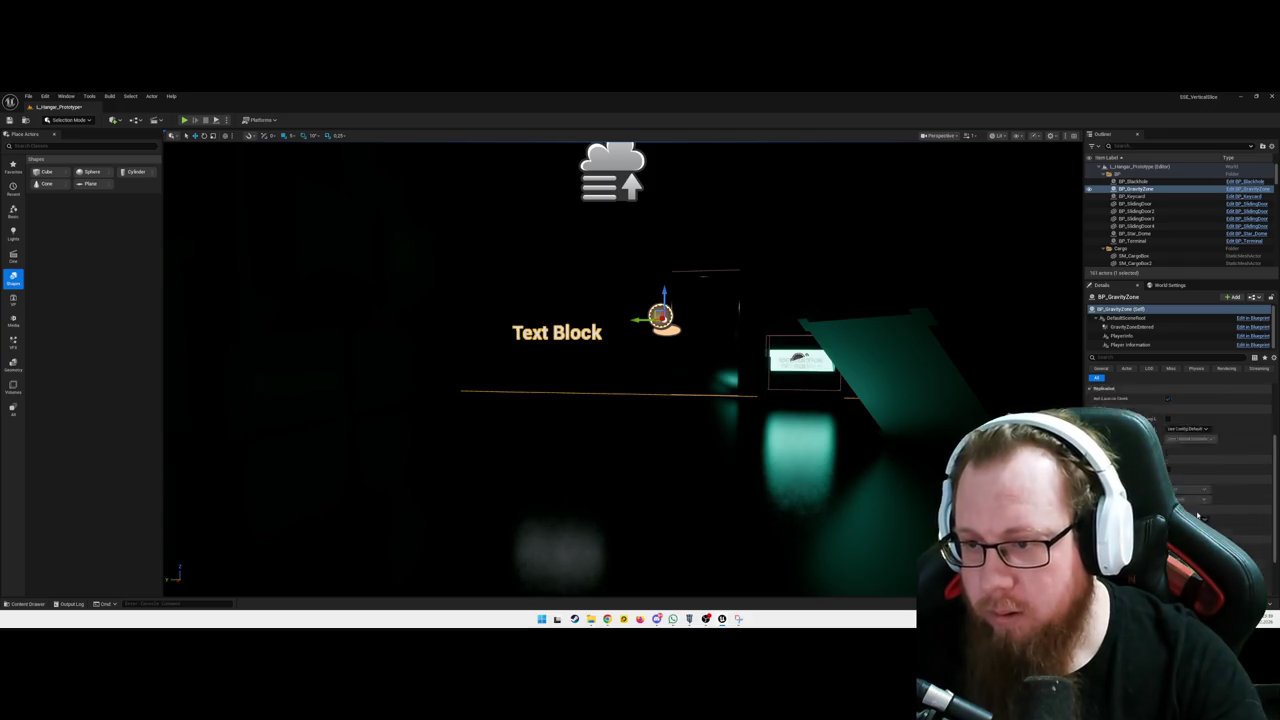
left_click(1135, 345)
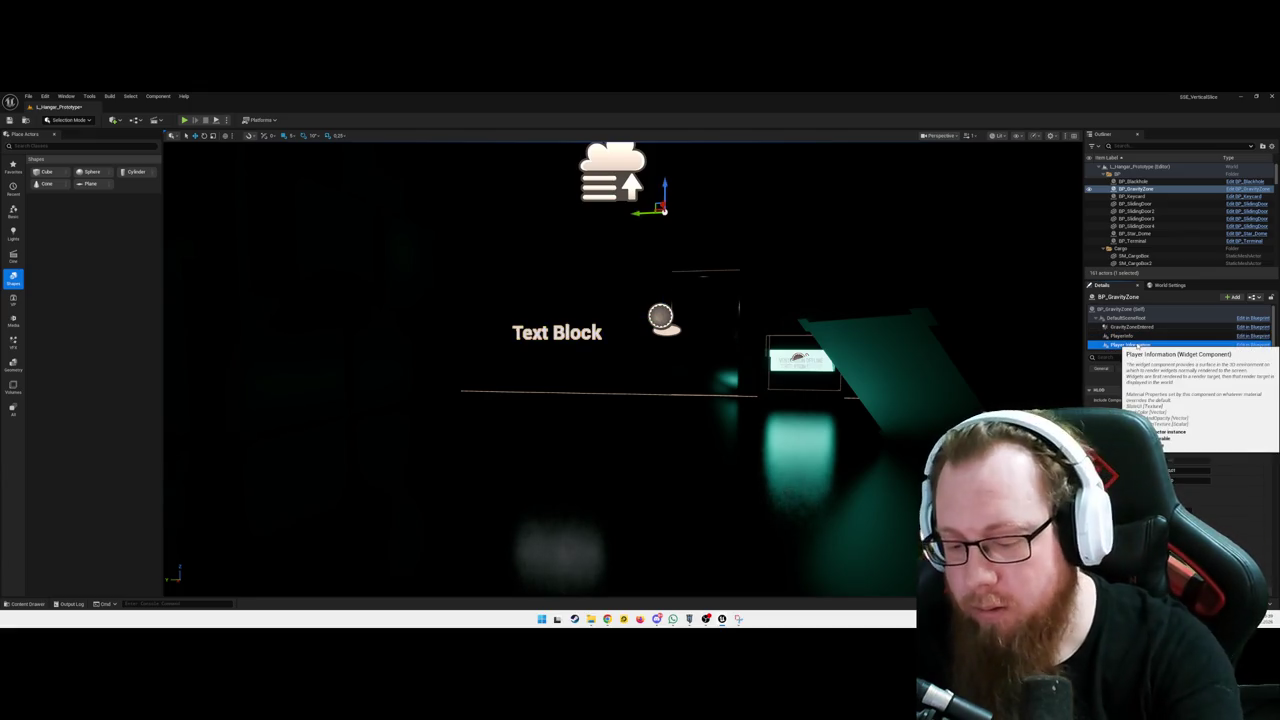
left_click(1131, 337)
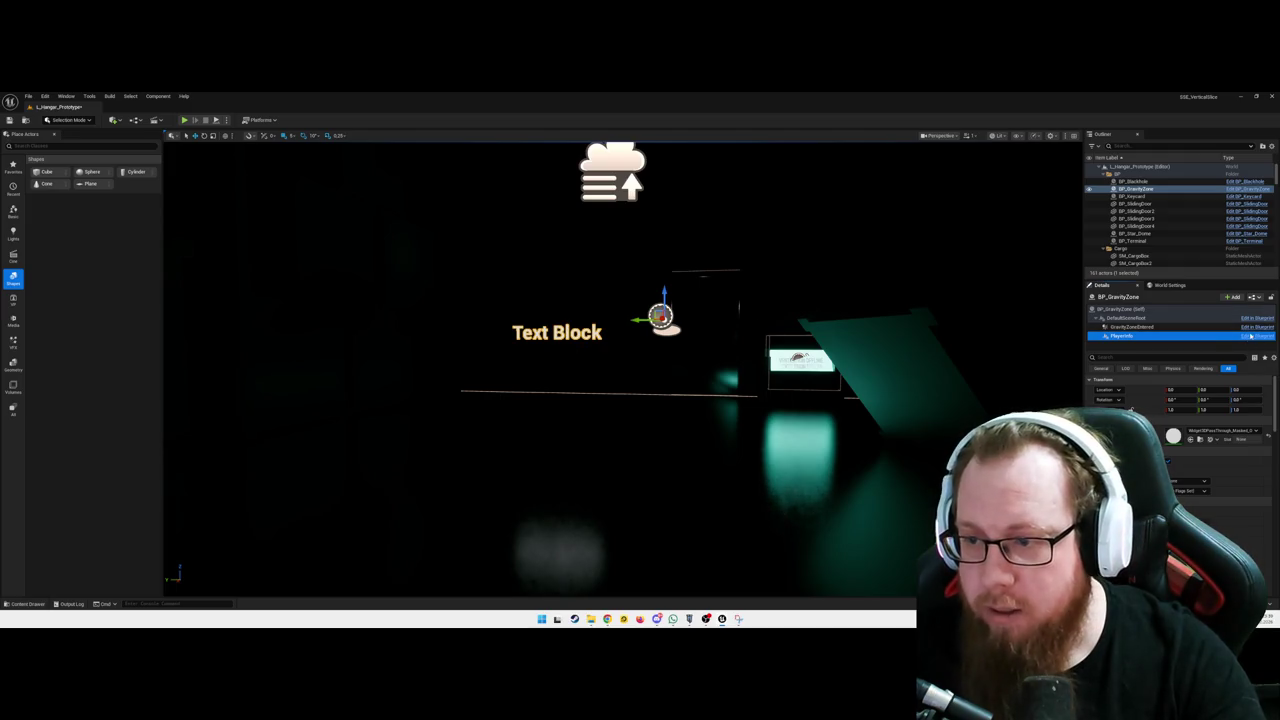
left_click(1252, 337)
left_click(314, 204)
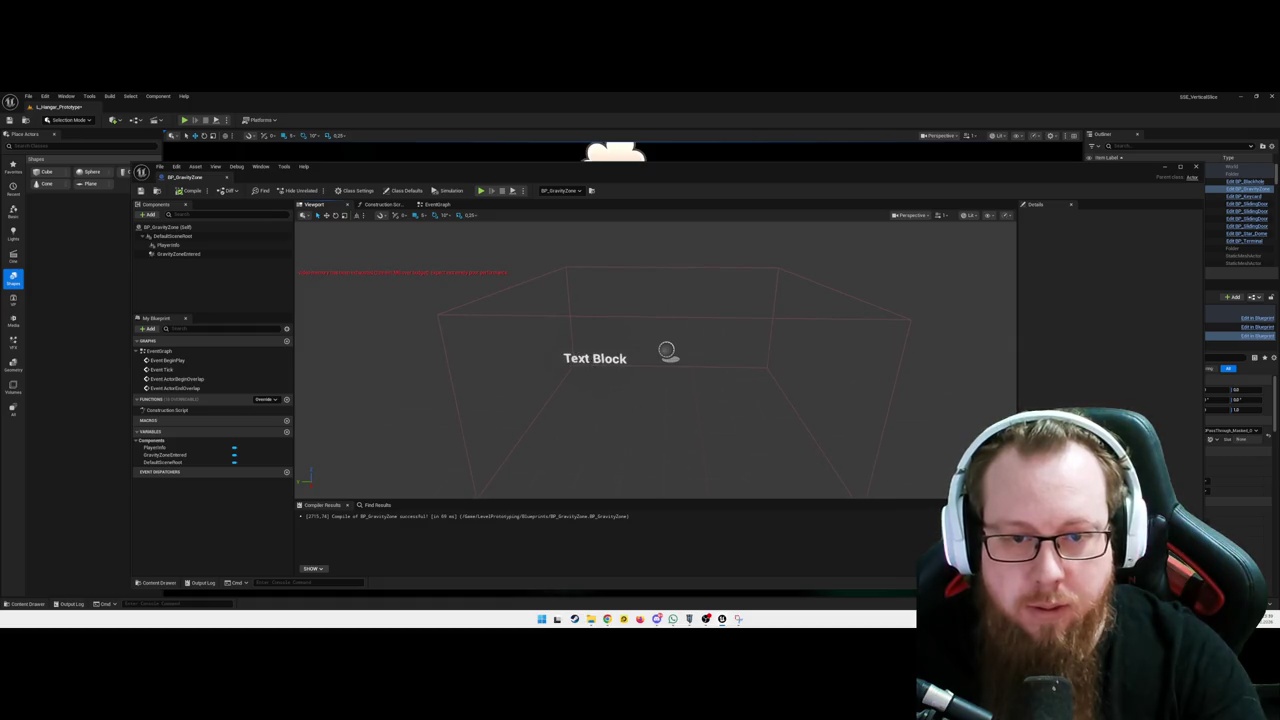
Filter PlayerInfo's Details by 'char' to check Can Character Step Up On, then clear the filter
left_click(167, 245)
scroll(1105, 310, "down", 2)
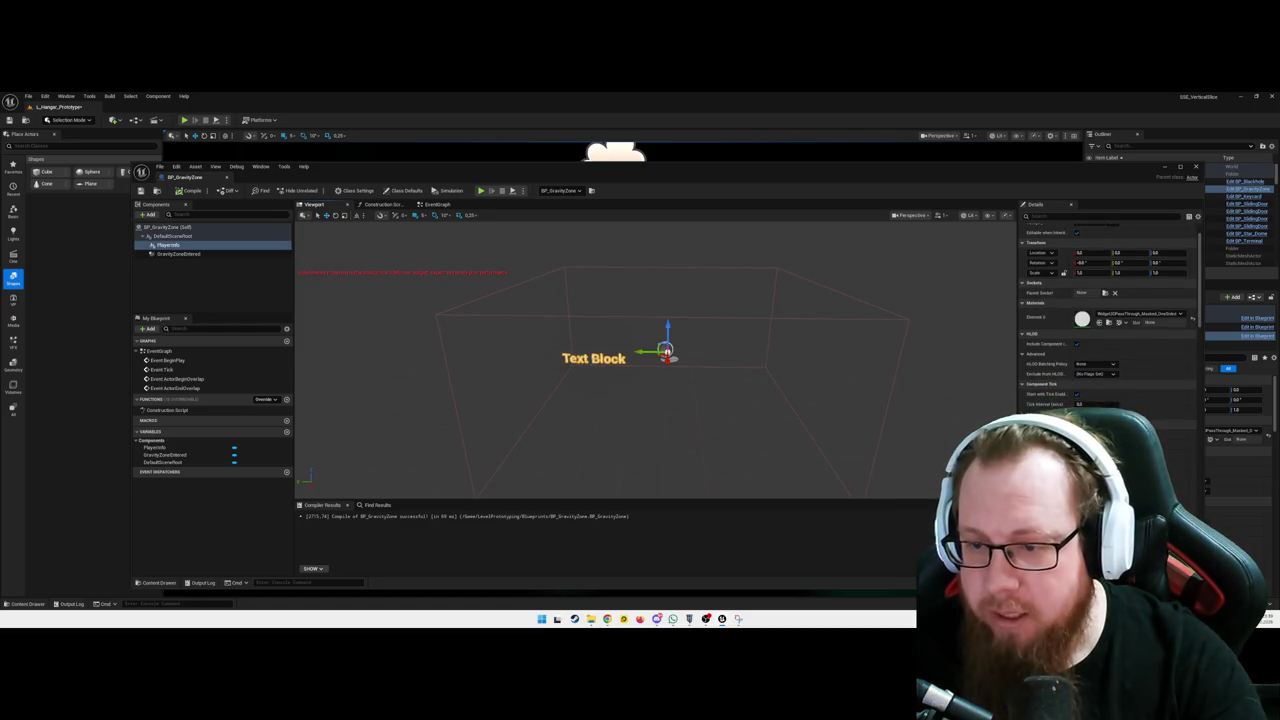
scroll(1050, 290, "up", 1)
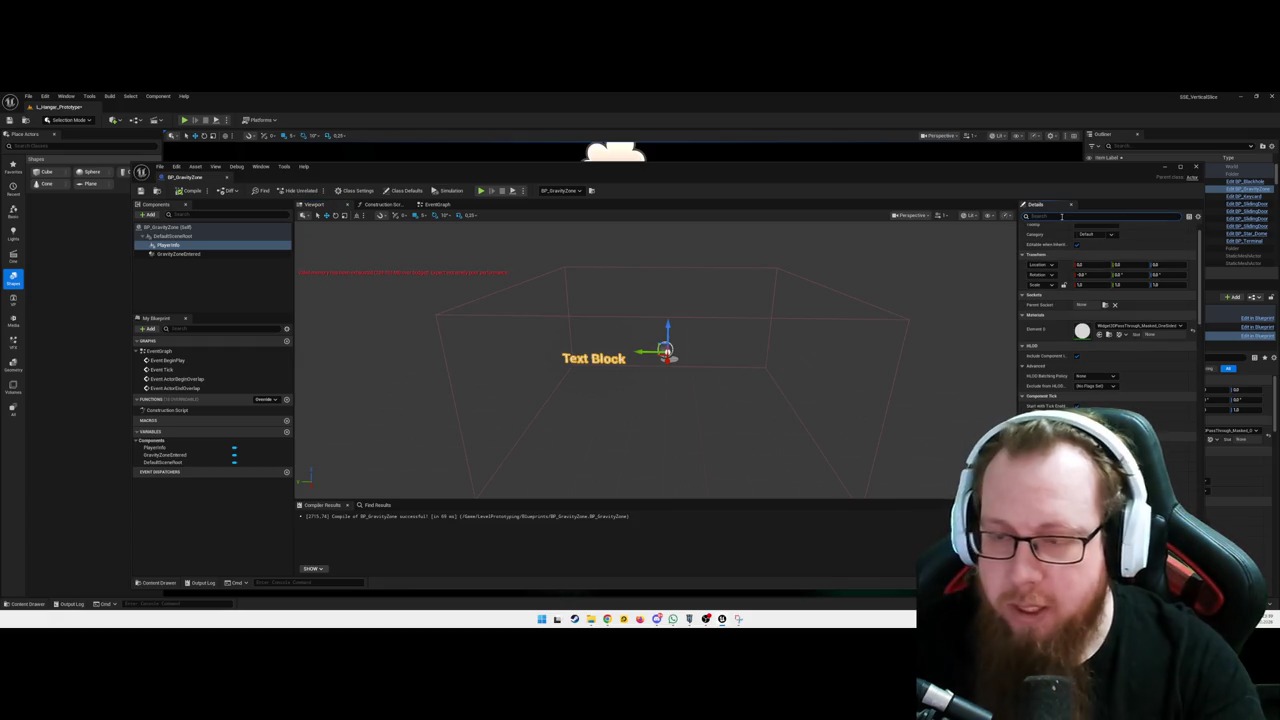
type("a")
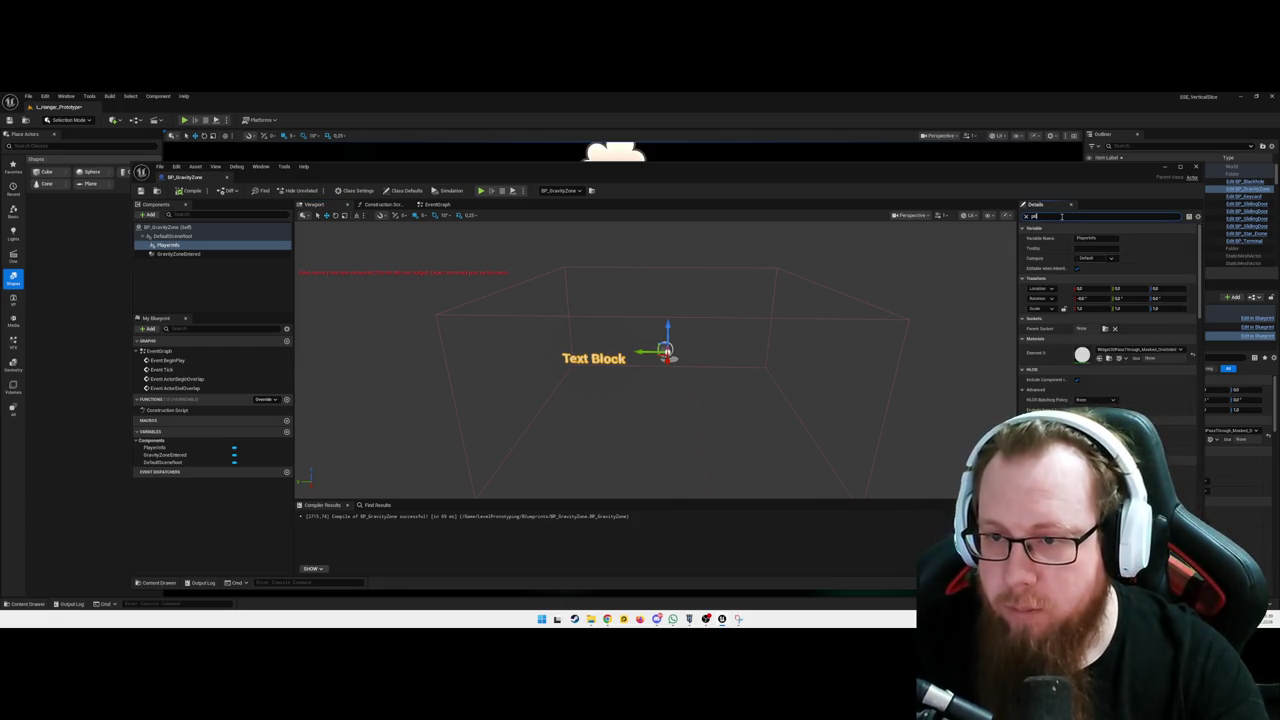
type("ay")
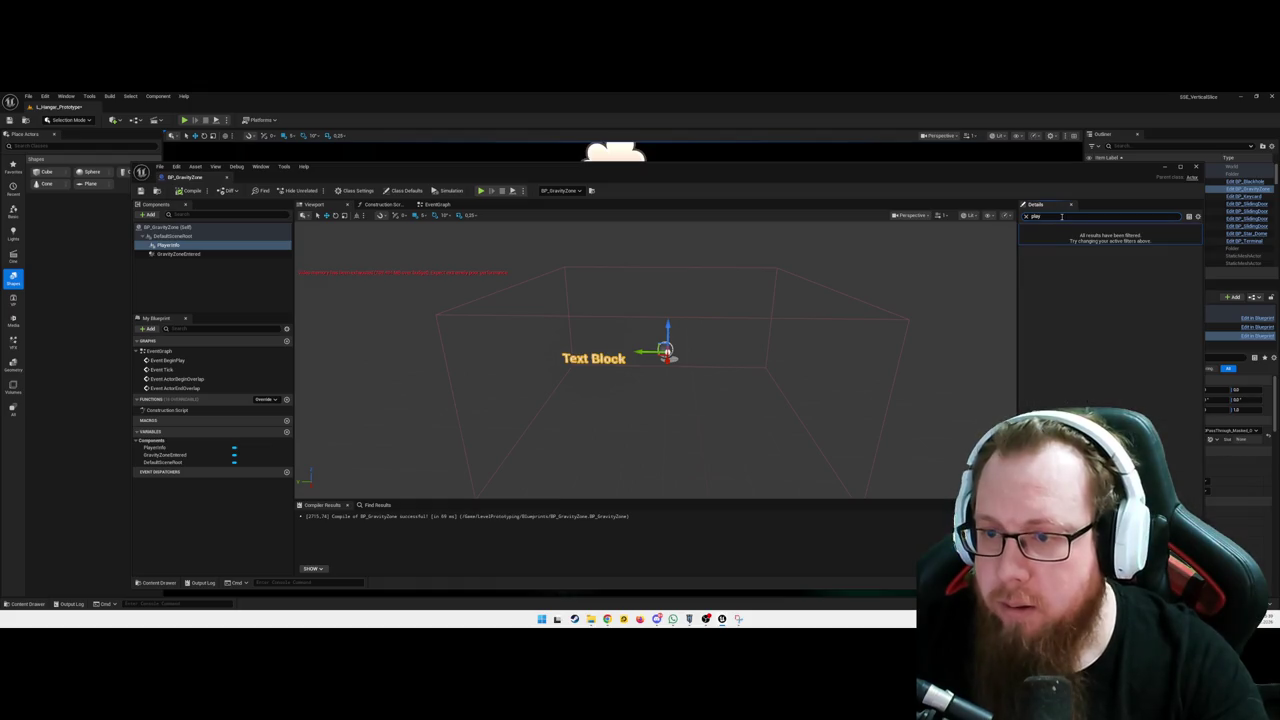
type("char")
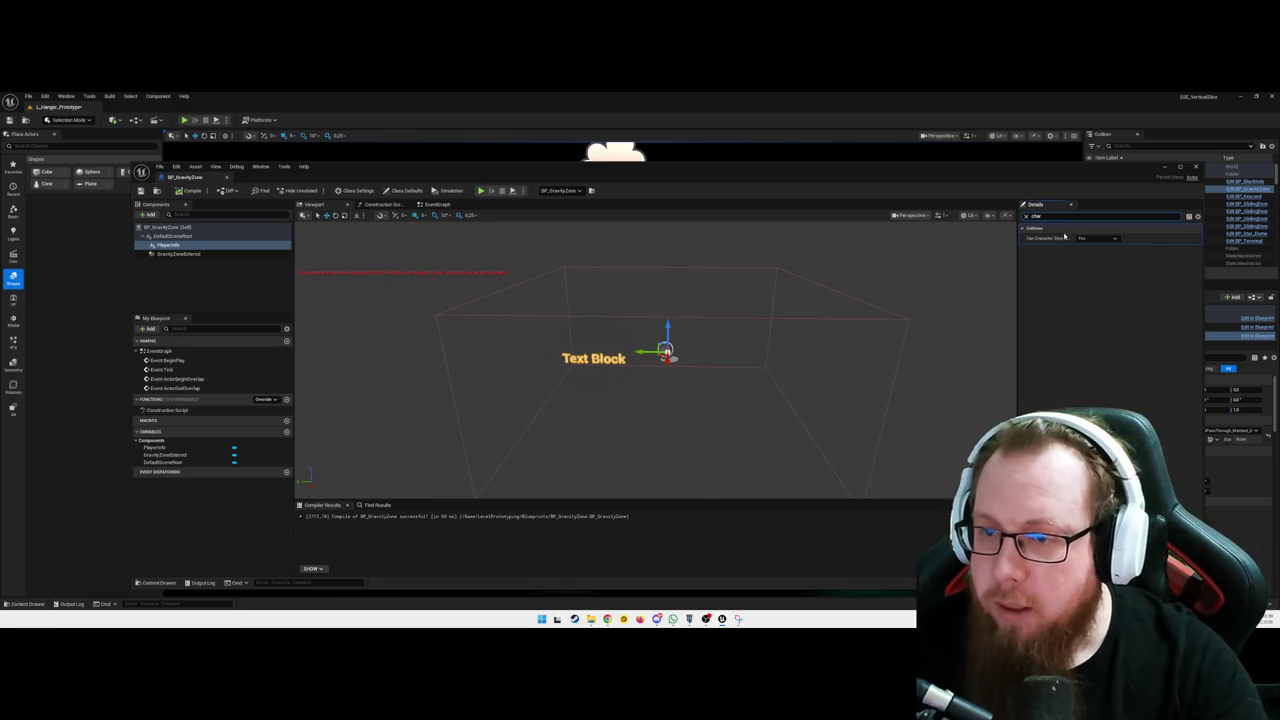
mouse_move(1053, 239)
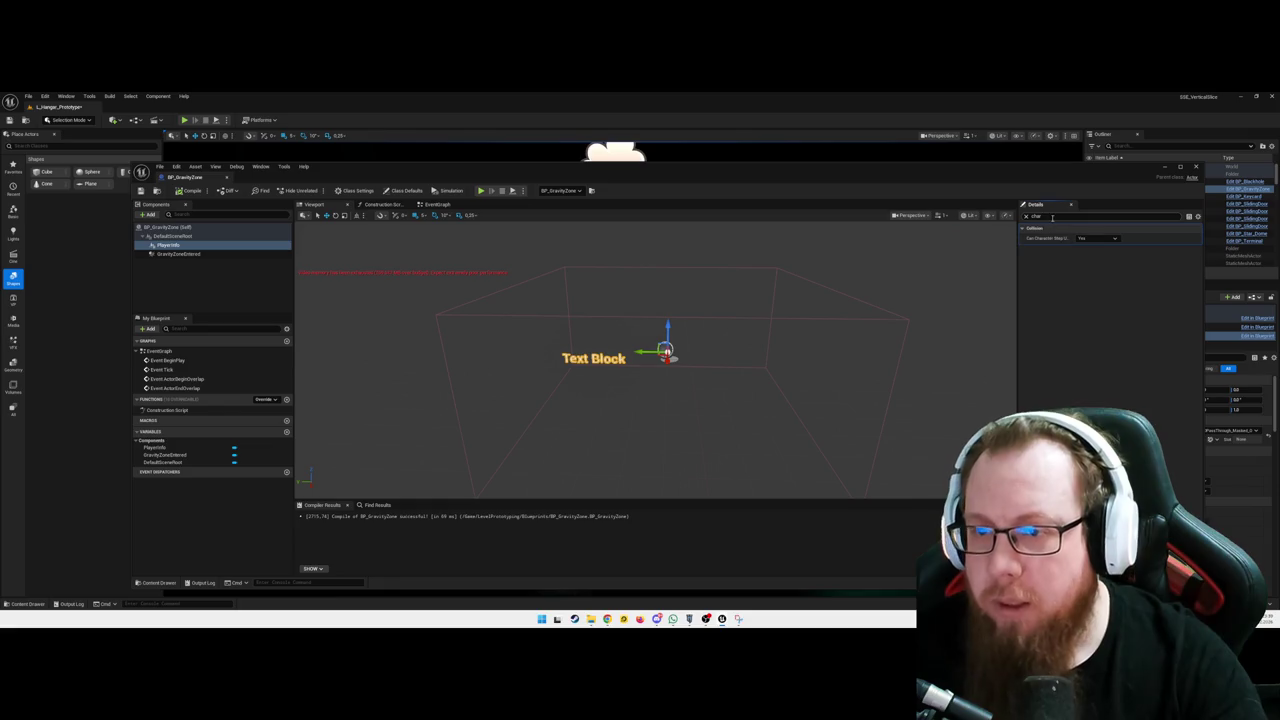
left_click(1025, 216)
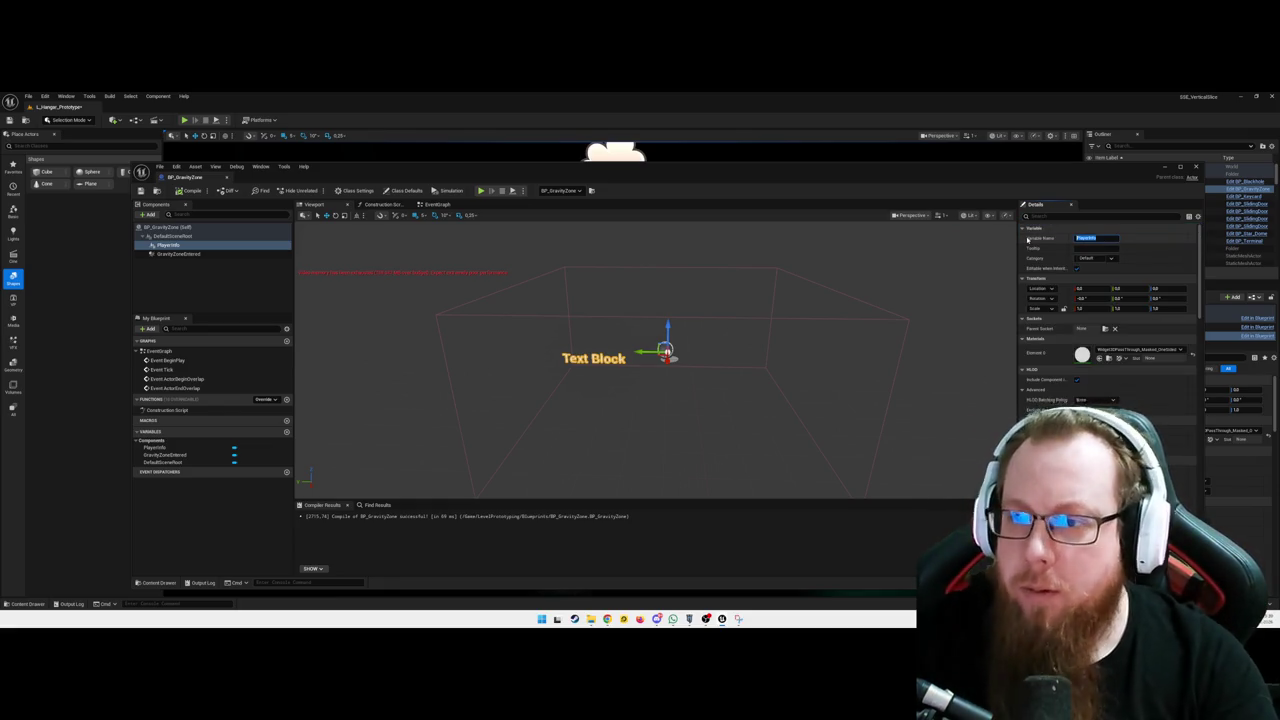
left_click(1105, 238)
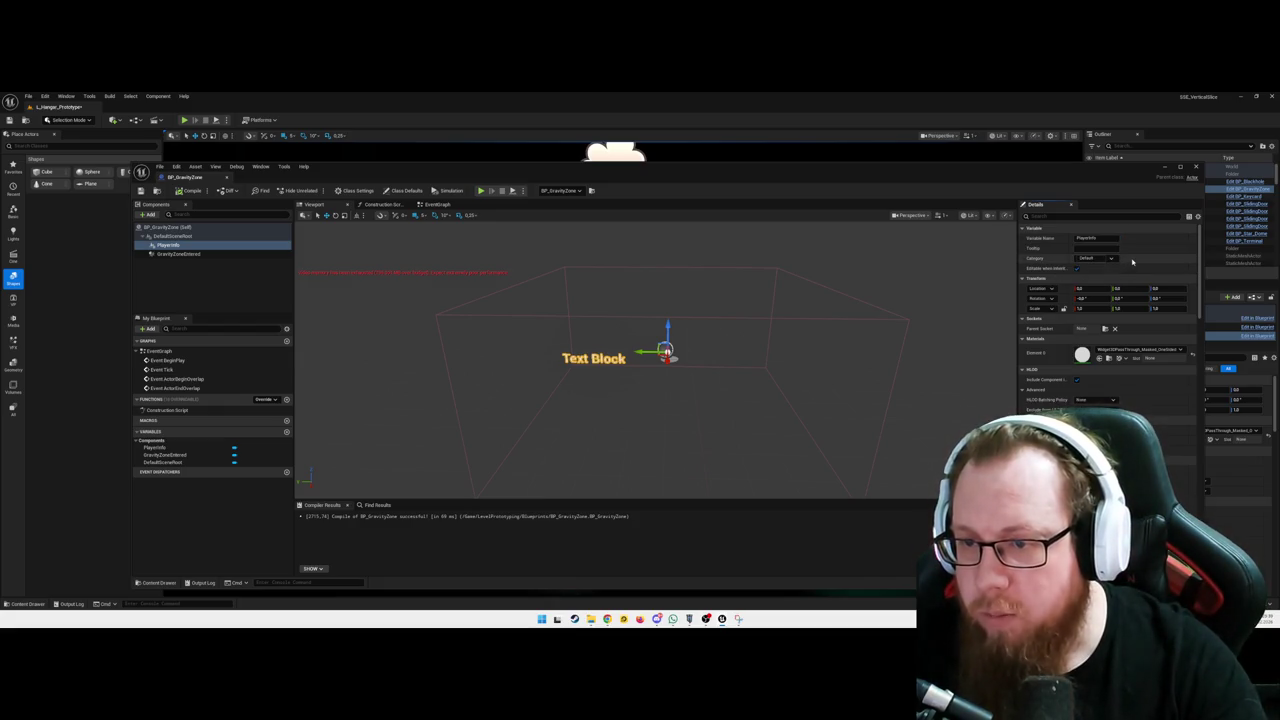
Scroll PlayerInfo's Details down to the User Interface section
scroll(1134, 300, "down", 3)
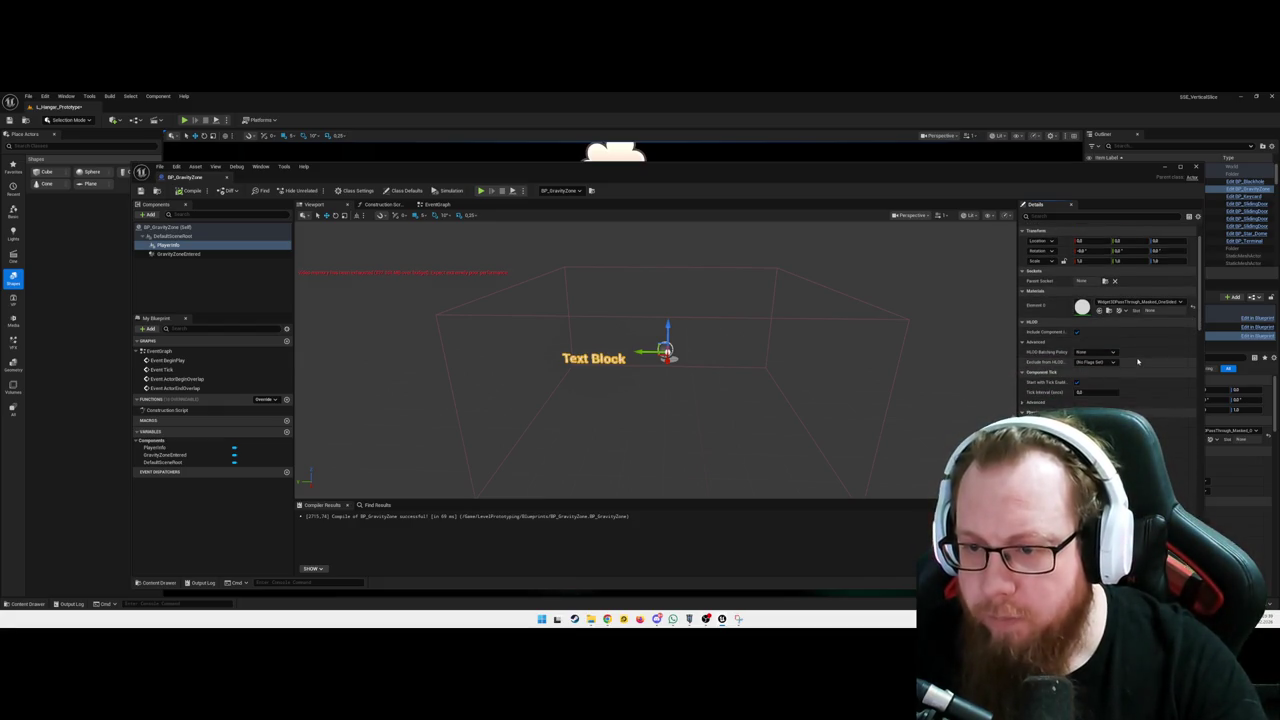
scroll(1137, 362, "down", 5)
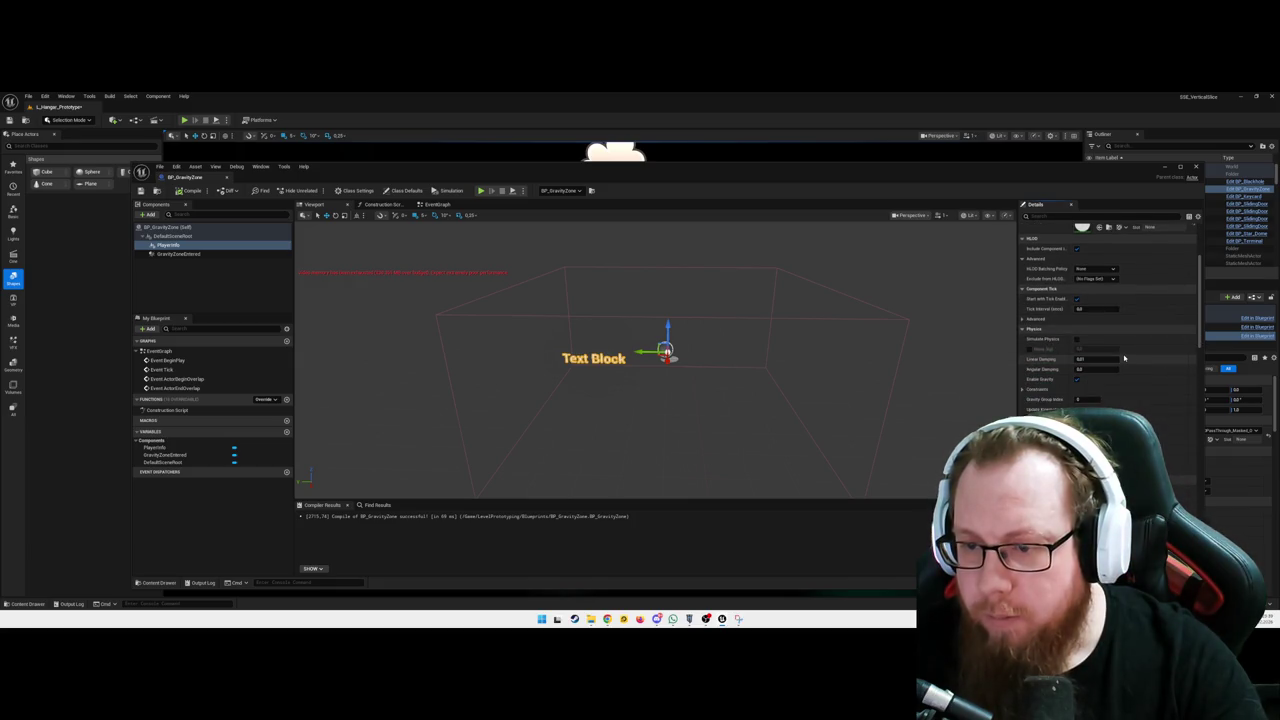
scroll(1090, 372, "down", 2)
scroll(1100, 380, "down", 2)
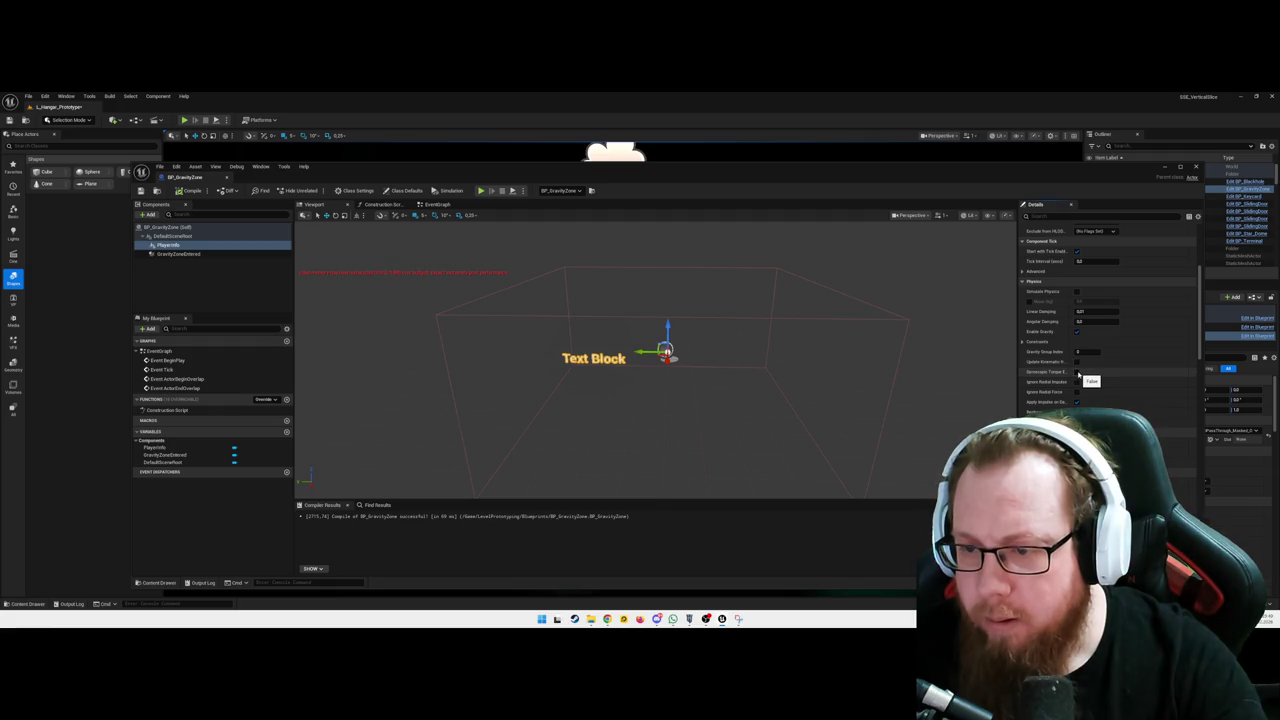
scroll(1081, 379, "down", 6)
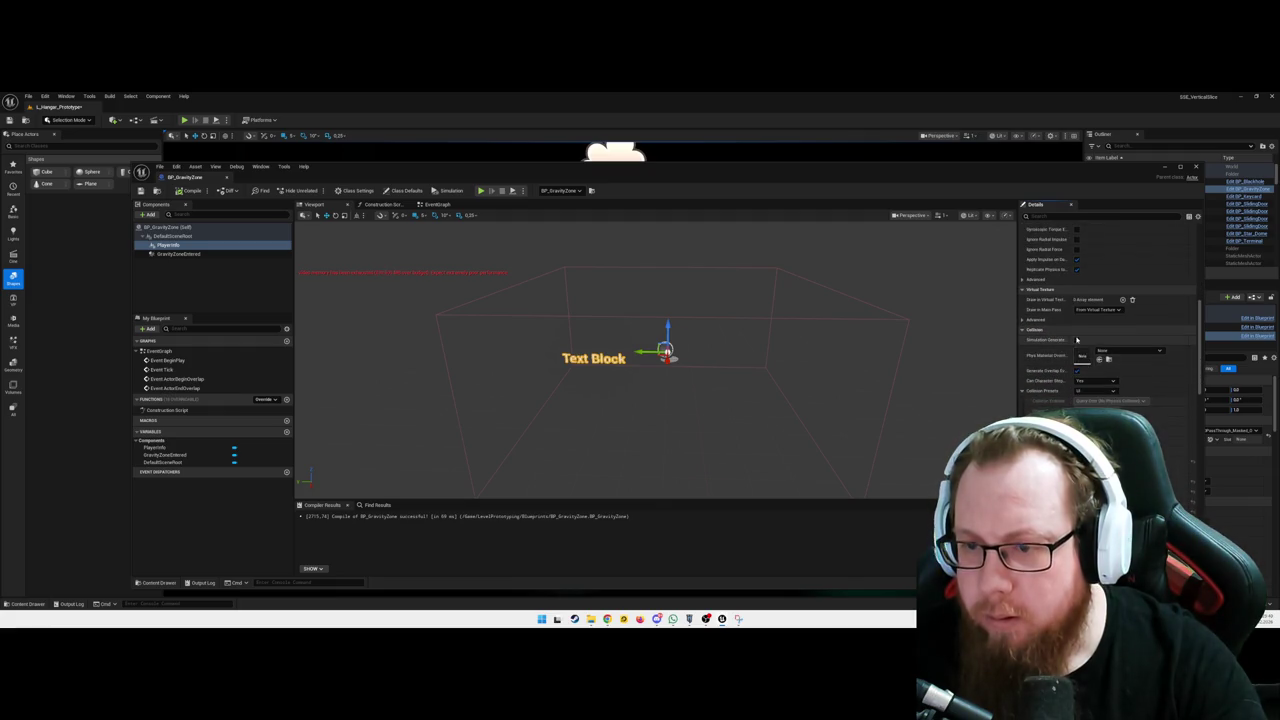
scroll(1080, 350, "down", 8)
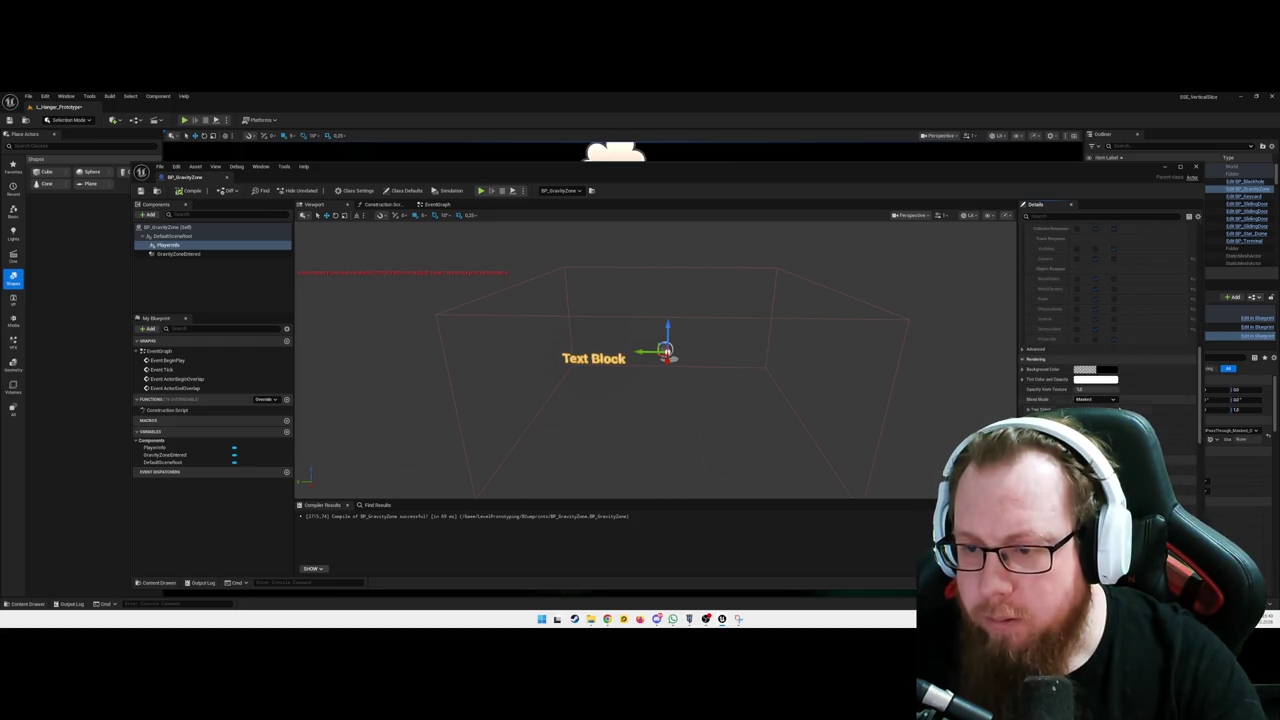
scroll(1116, 406, "down", 2)
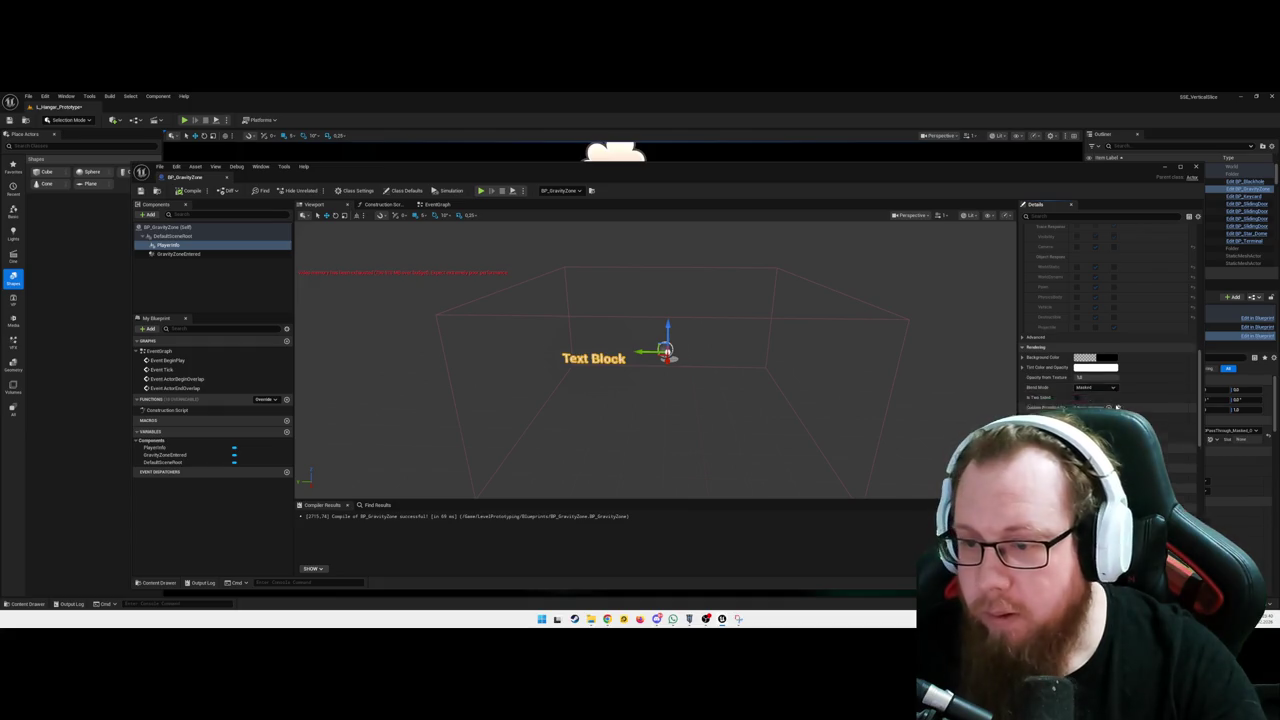
scroll(1088, 404, "down", 3)
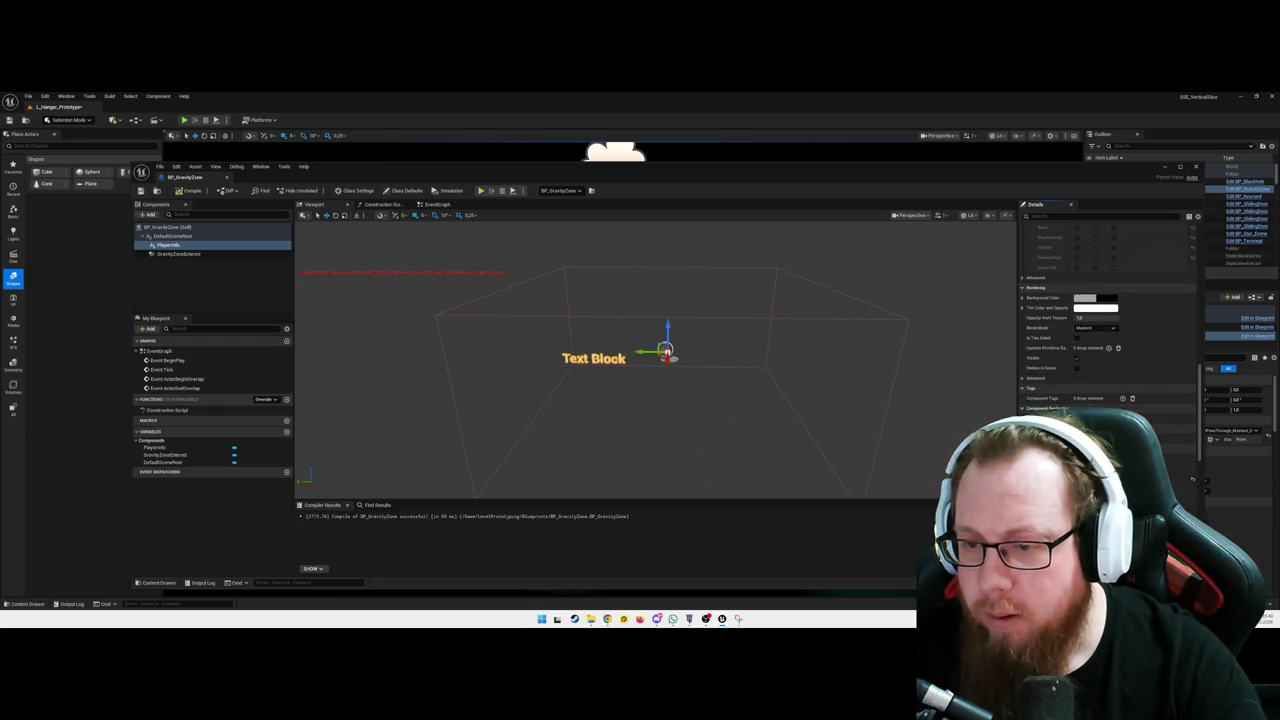
scroll(1093, 405, "down", 2)
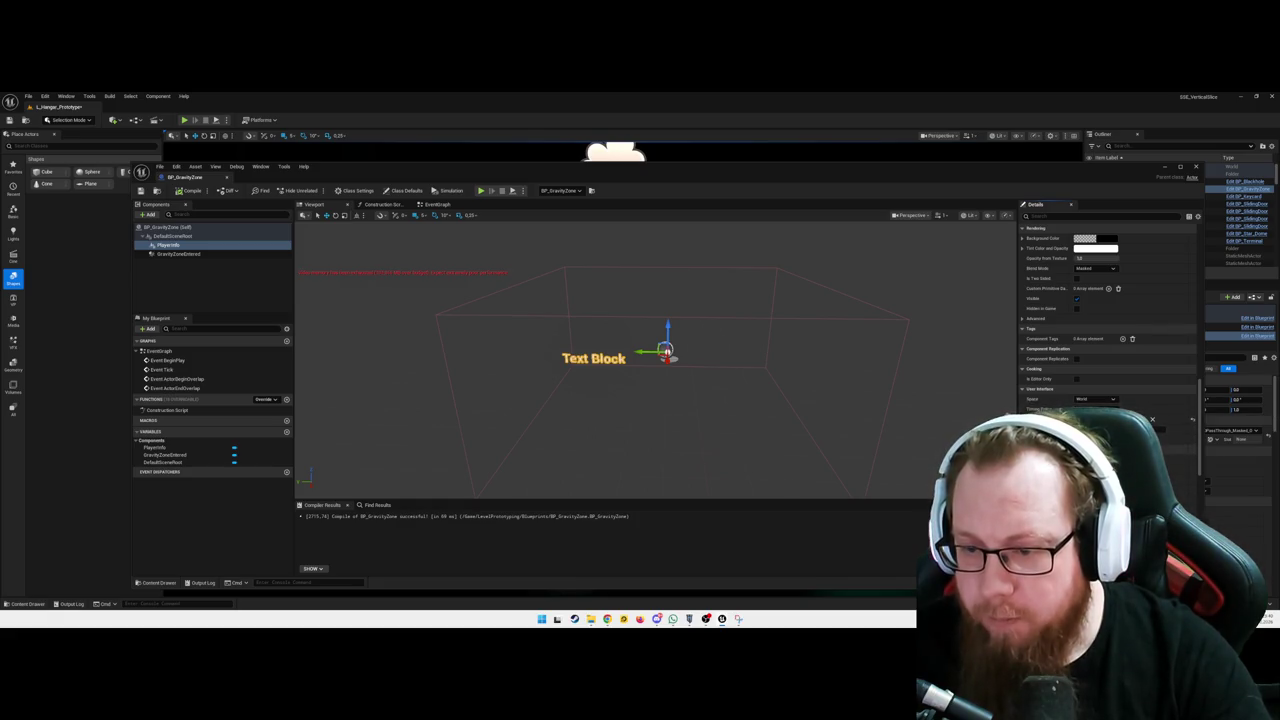
scroll(1108, 320, "down", 1)
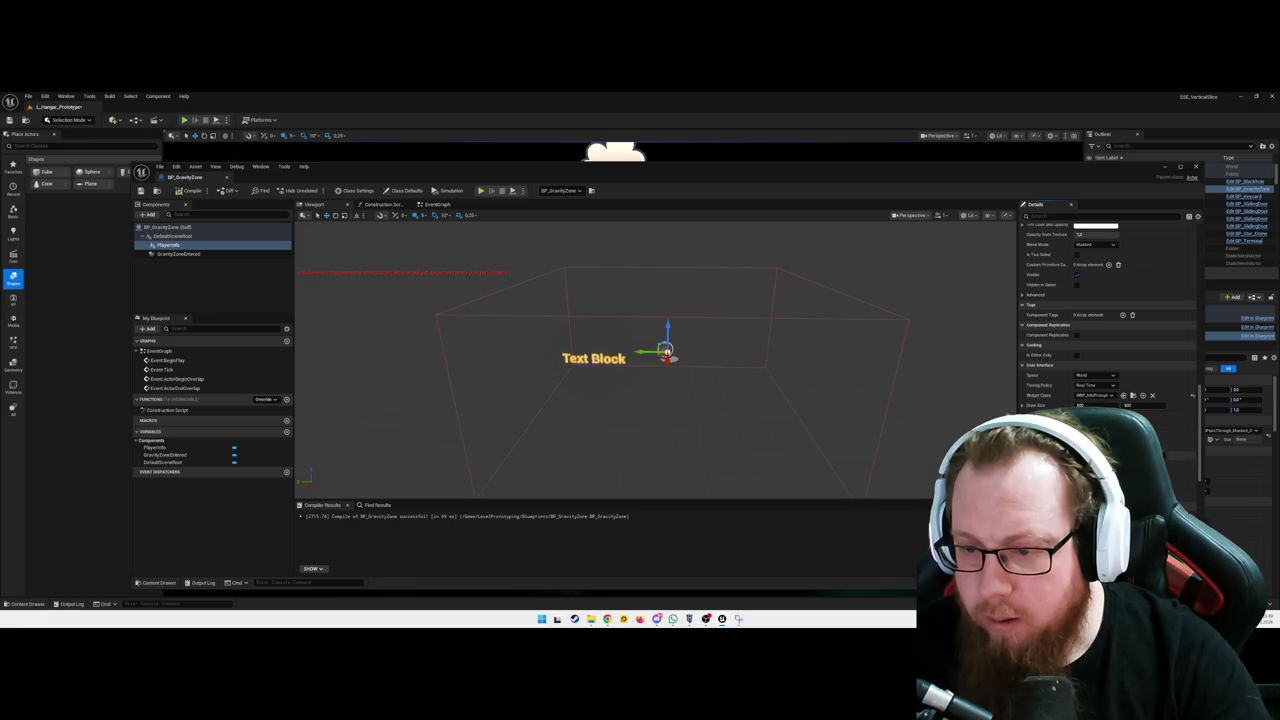
scroll(1108, 320, "down", 2)
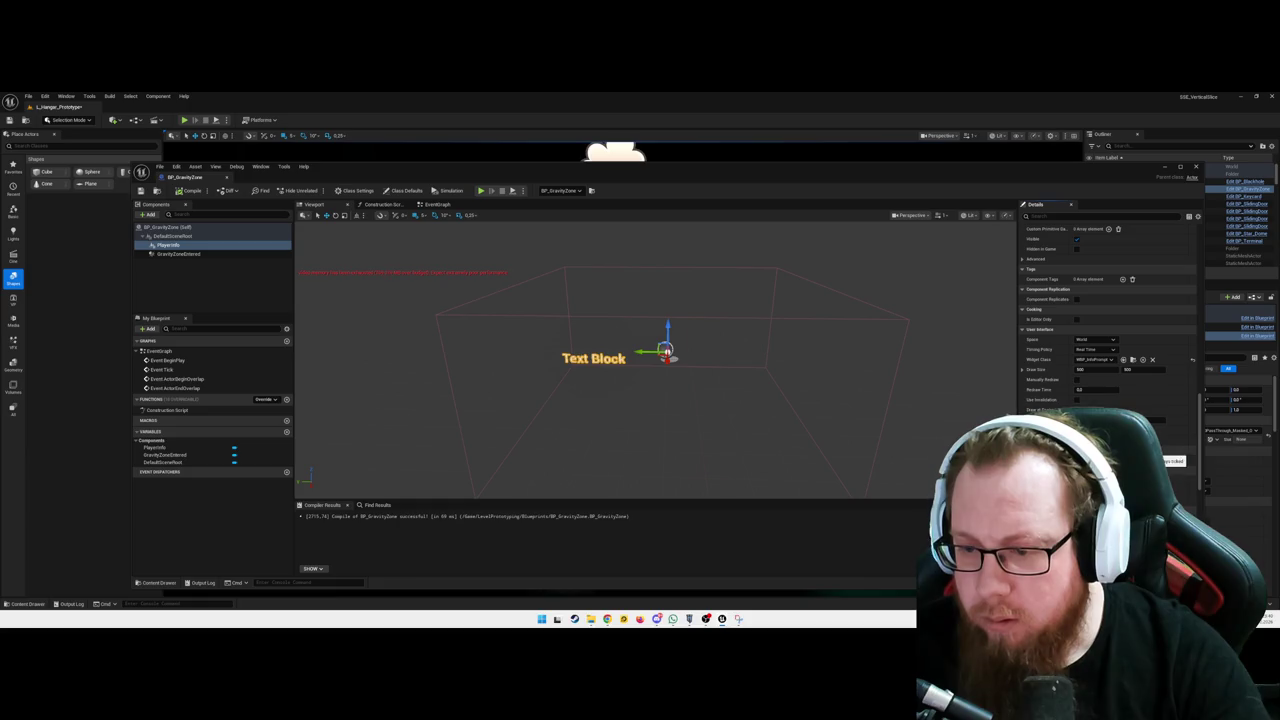
scroll(1108, 320, "down", 2)
Orbit the preview to the zone box and start a Play In Editor session
left_click_drag(697, 438, 661, 412)
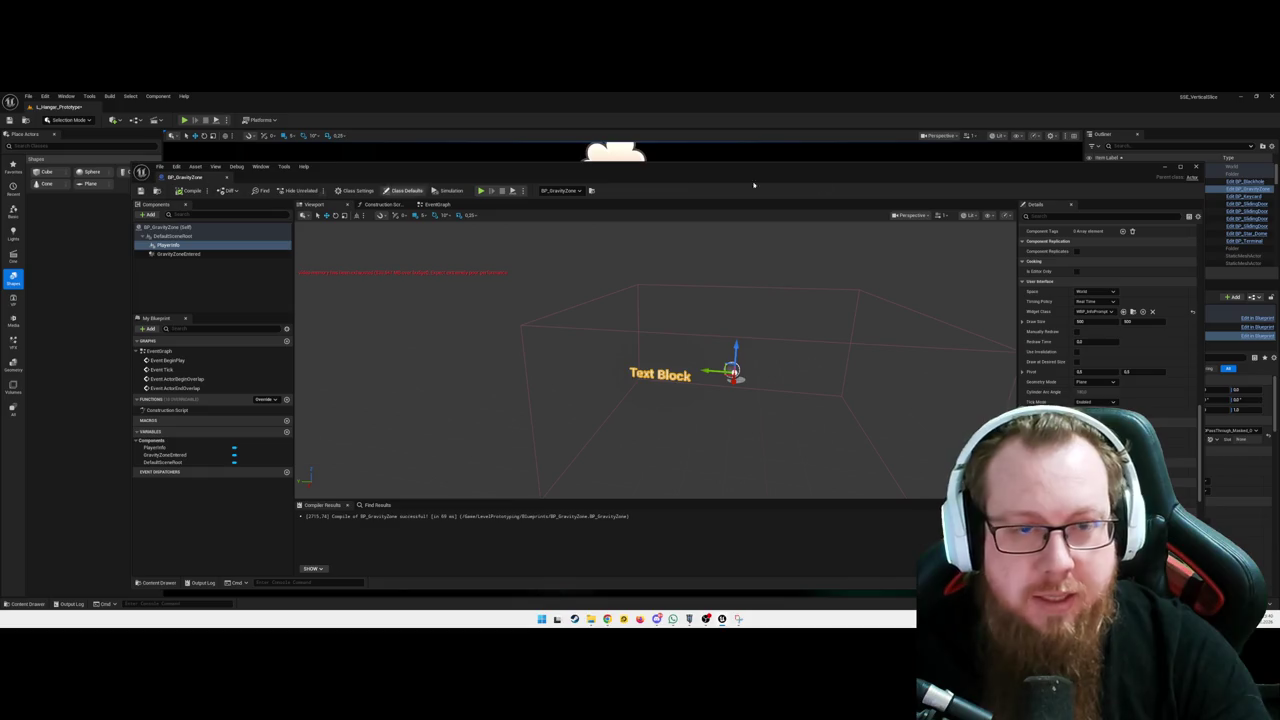
left_click(1164, 162)
key("alt+p")
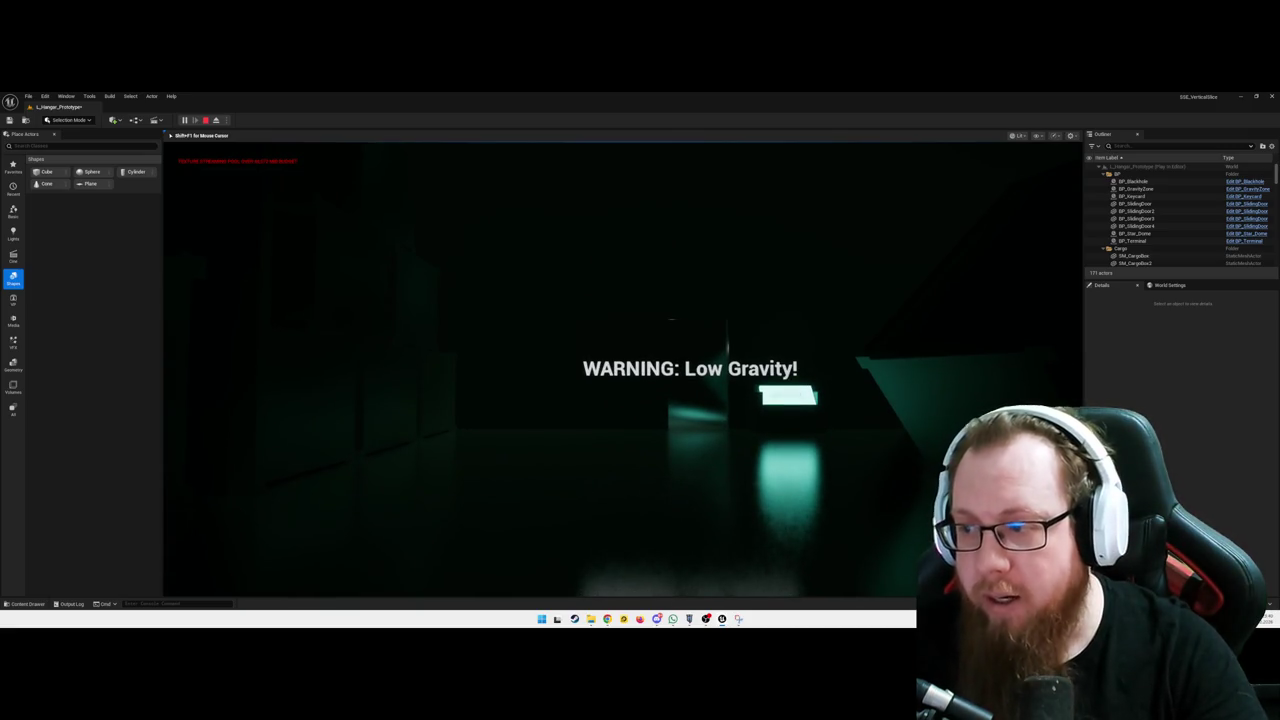
End the playtest and open BP_GravityZone from the Content Drawer
key("Escape")
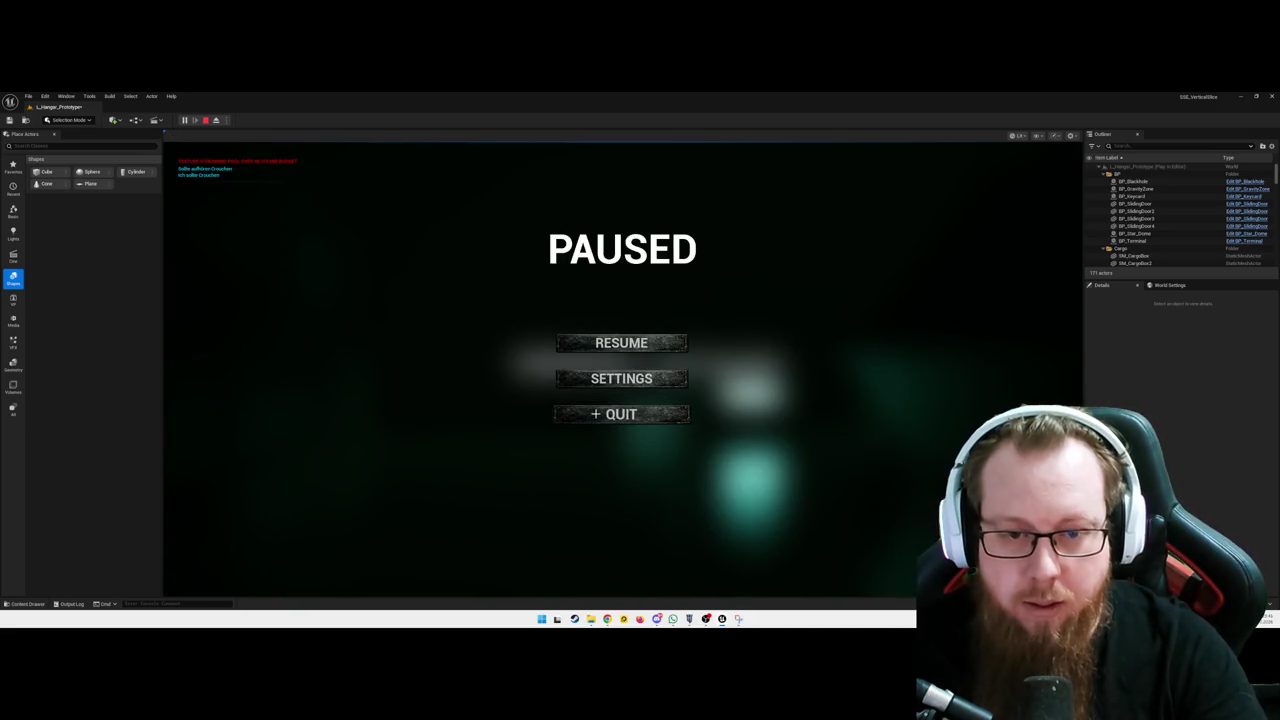
left_click(621, 414)
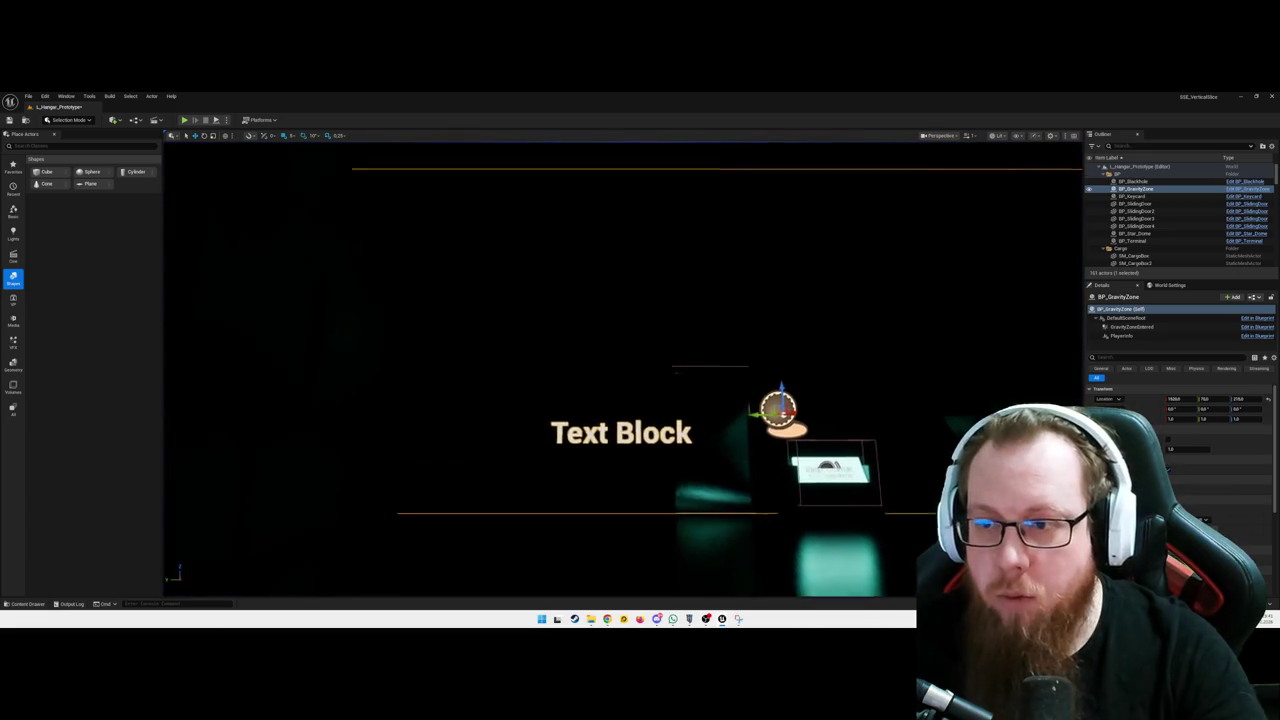
key("ctrl+space")
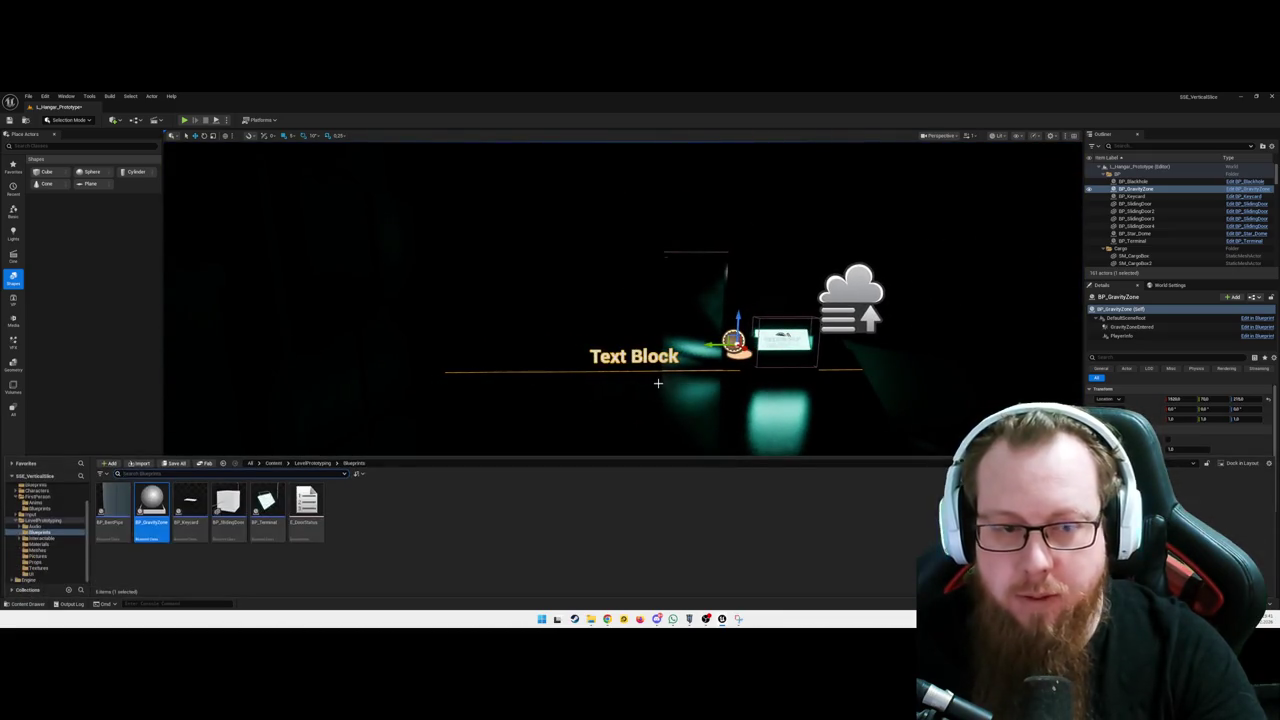
double_click(151, 505)
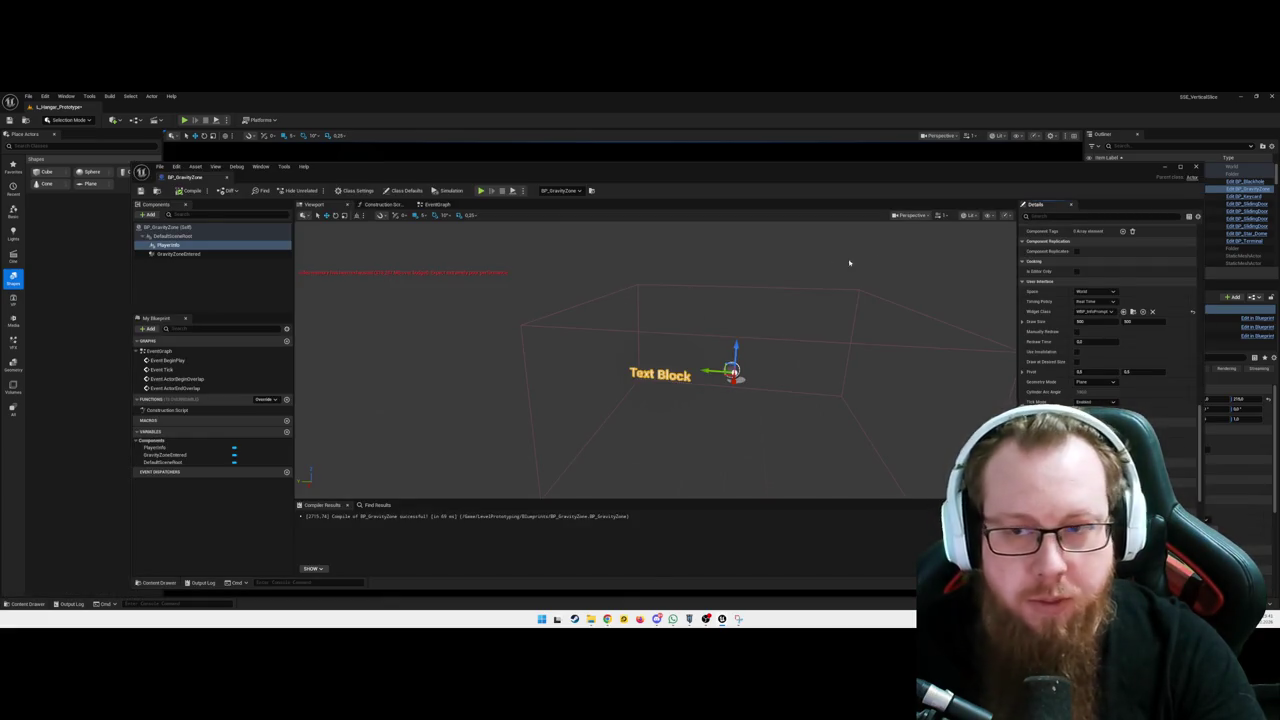
Minimize the BP_GravityZone editor and open BP_FirstPersonCharacter from the Blueprints folder
left_click(1168, 167)
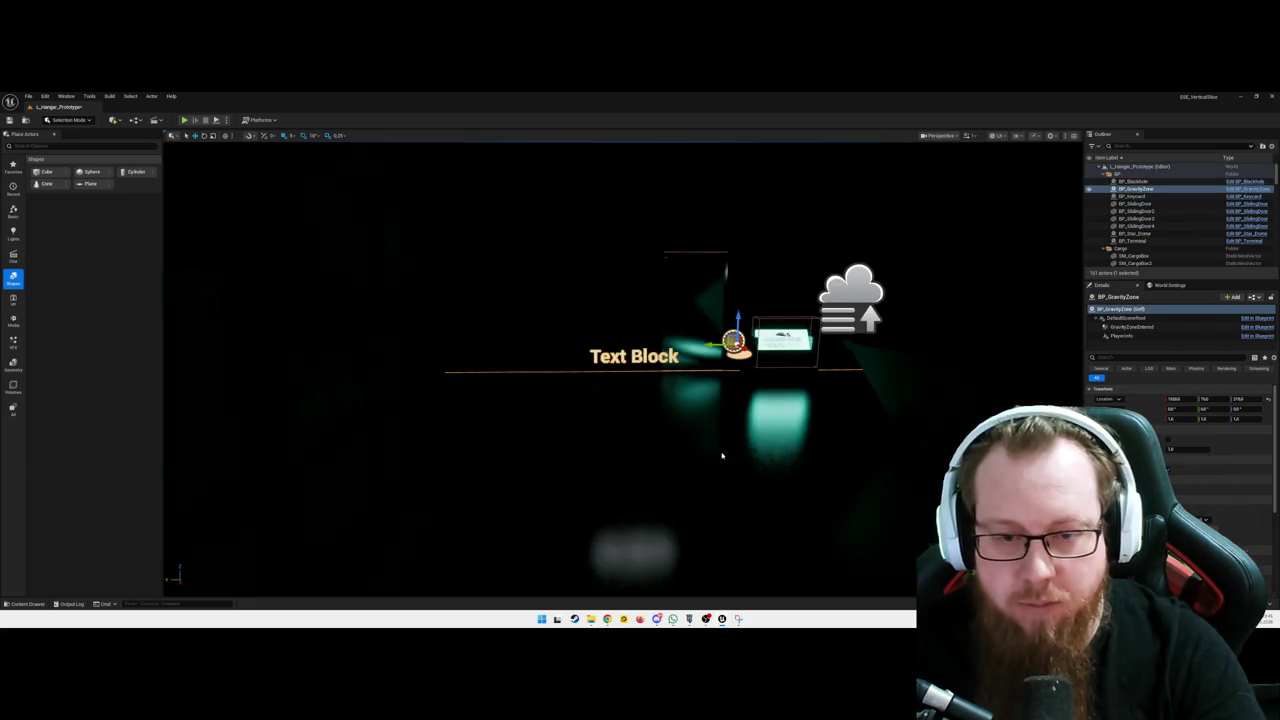
key("ctrl+space")
left_click(40, 509)
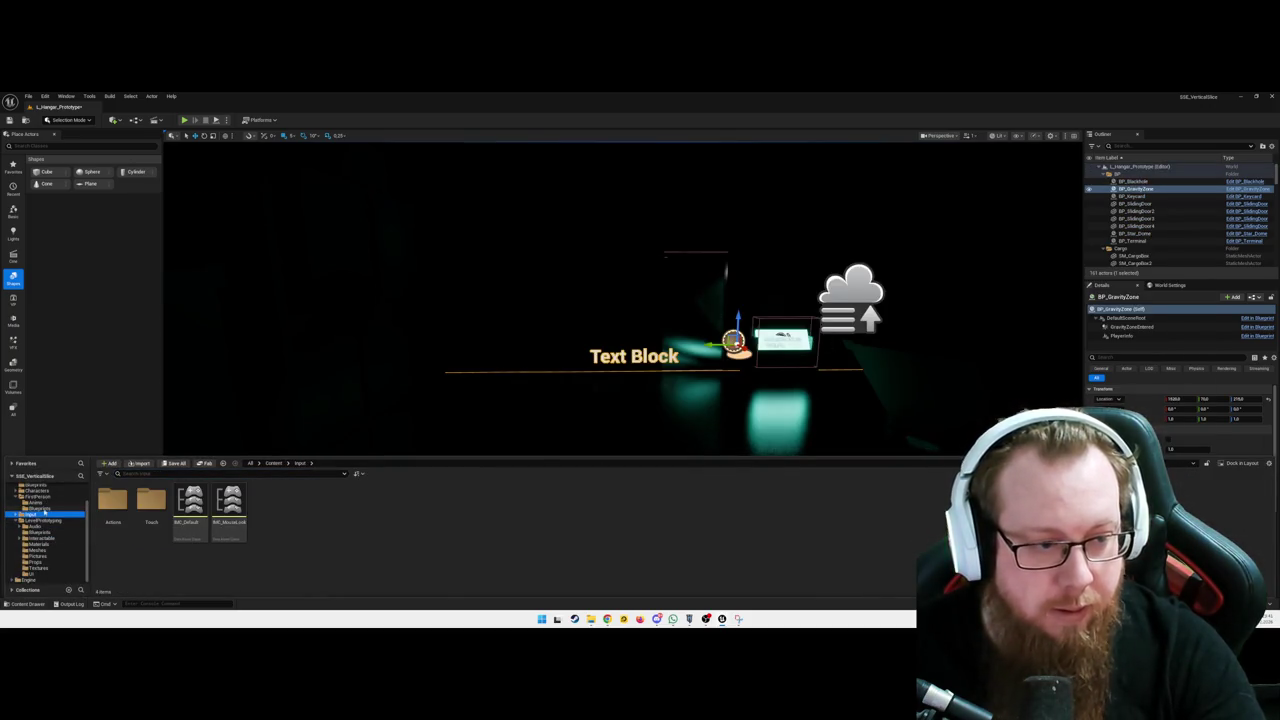
double_click(153, 505)
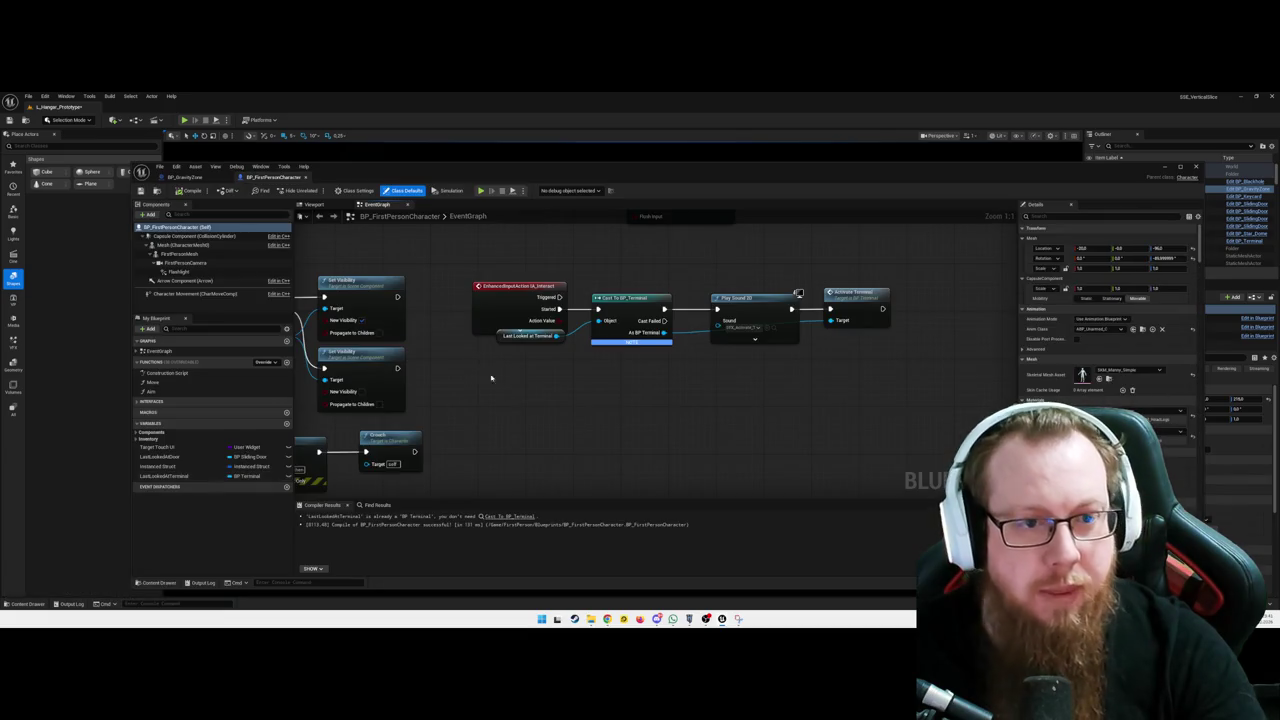
Pan around BP_FirstPersonCharacter's event graph to review the jump, movement input and line-trace chains
scroll(580, 385, "down", 4)
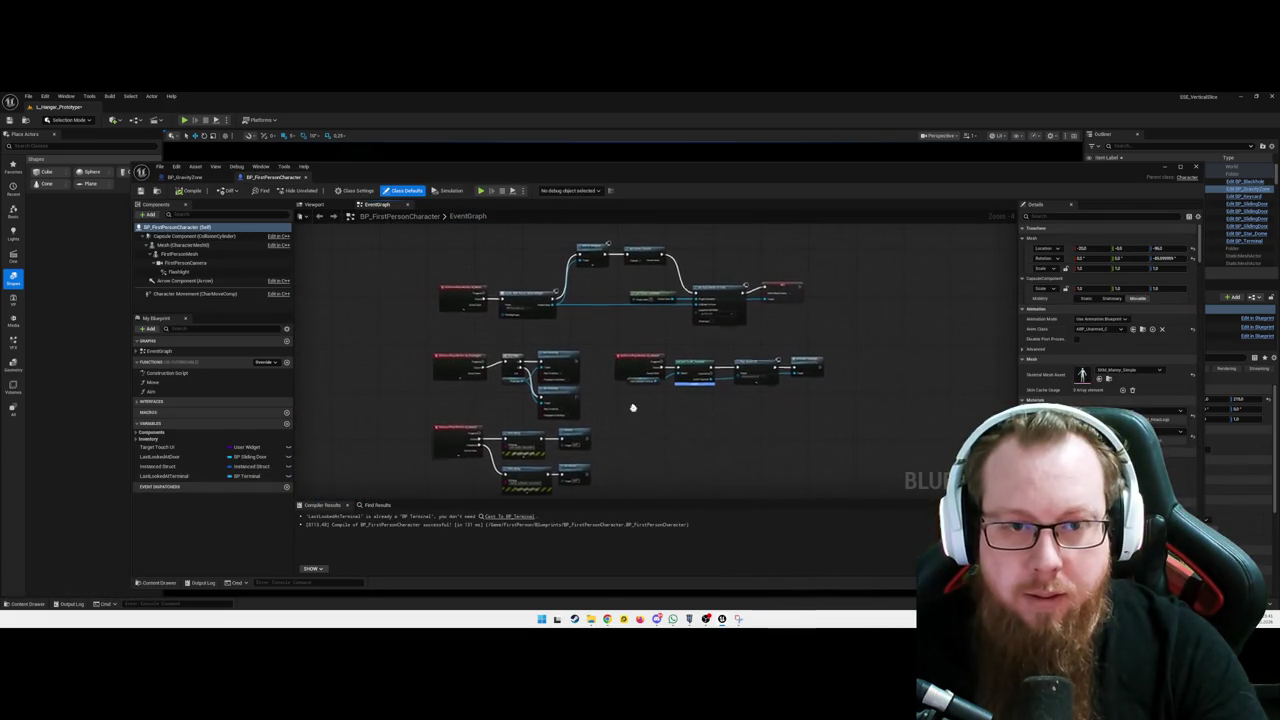
scroll(454, 363, "up", 4)
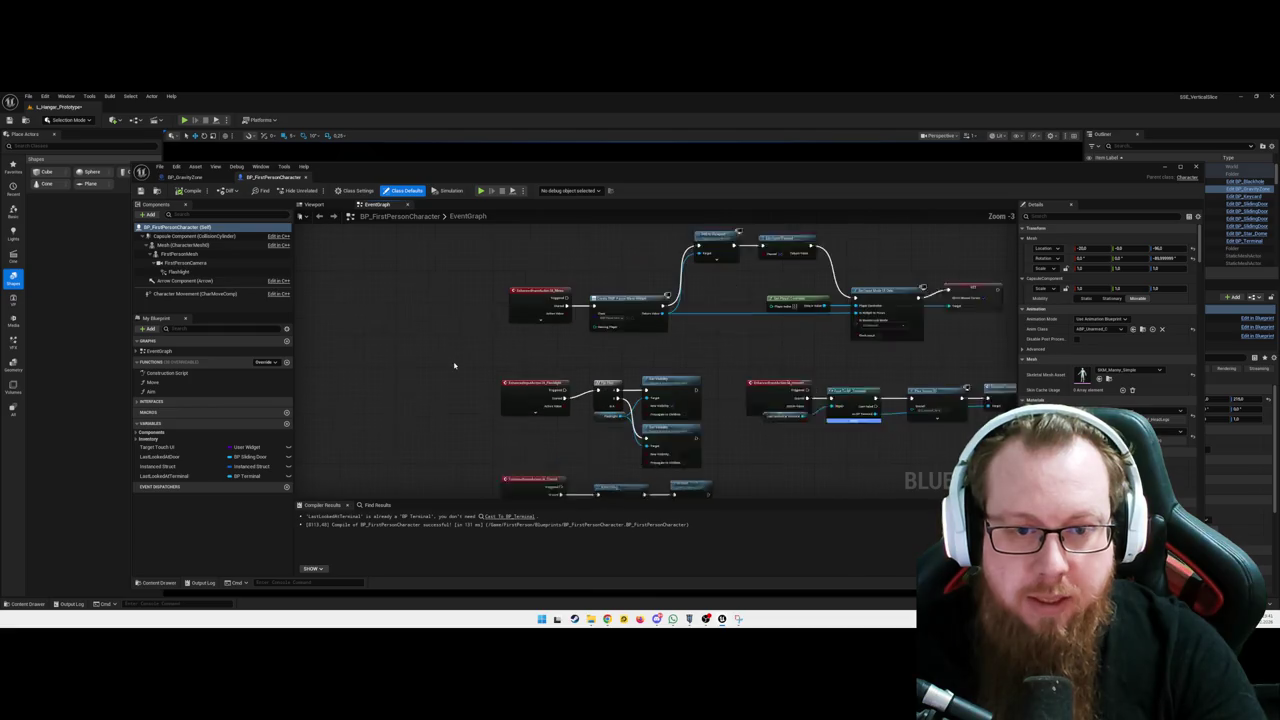
left_click_drag(559, 354, 516, 355)
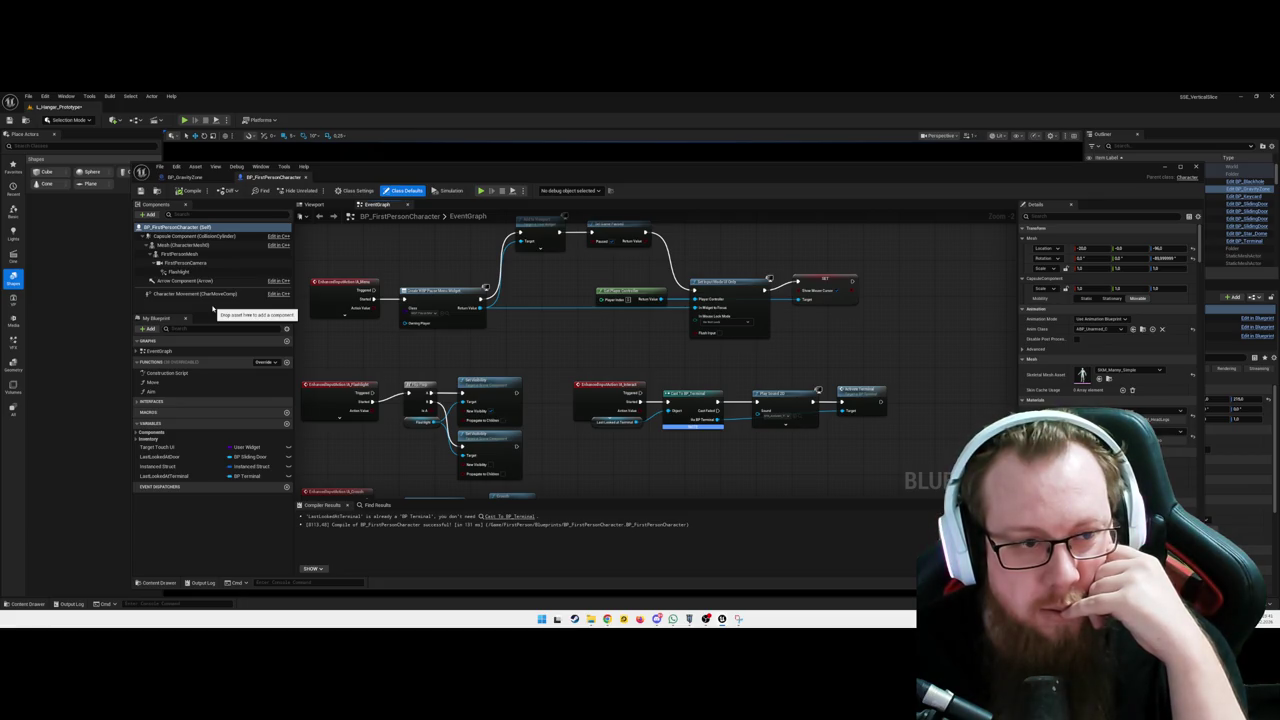
mouse_move(316, 218)
left_mouse_down()
mouse_move(514, 317)
mouse_move(537, 346)
mouse_move(489, 249)
mouse_move(471, 303)
left_mouse_up()
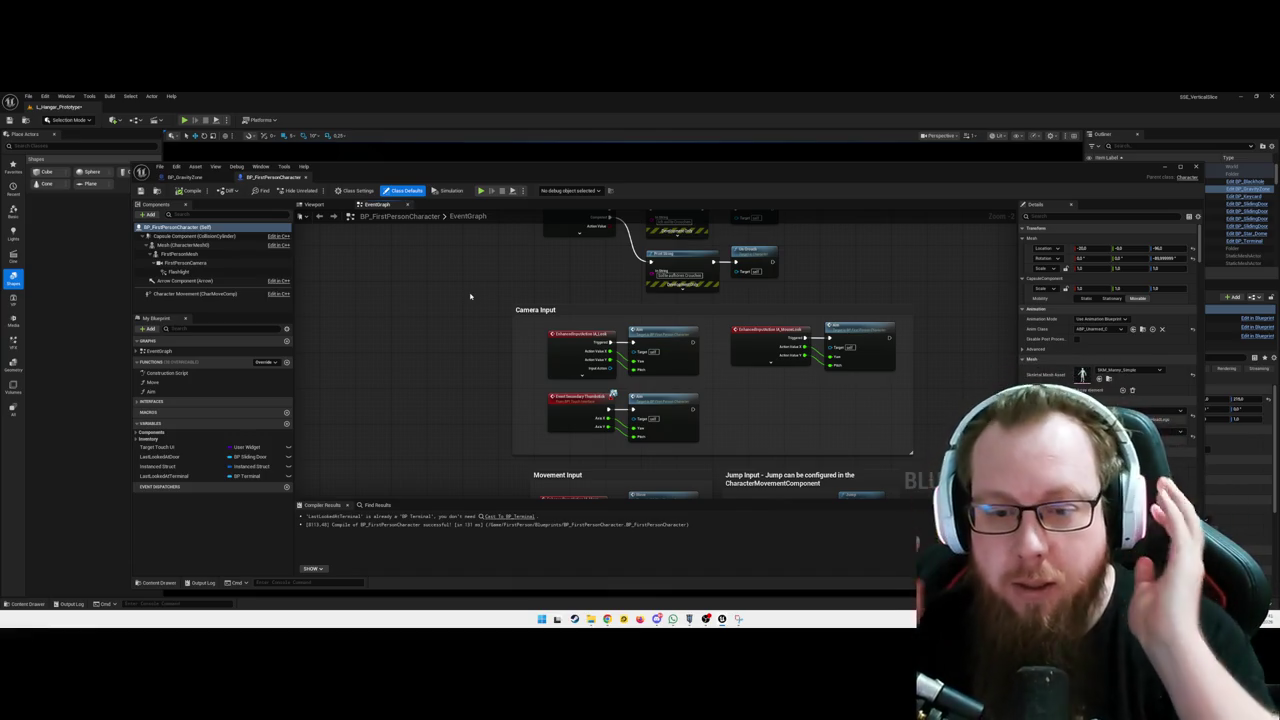
mouse_move(540, 343)
left_mouse_down()
mouse_move(641, 276)
mouse_move(757, 294)
mouse_move(743, 251)
mouse_move(762, 237)
left_mouse_up()
mouse_move(634, 428)
left_mouse_down()
mouse_move(663, 343)
mouse_move(723, 362)
left_mouse_up()
left_click_drag(644, 362, 626, 373)
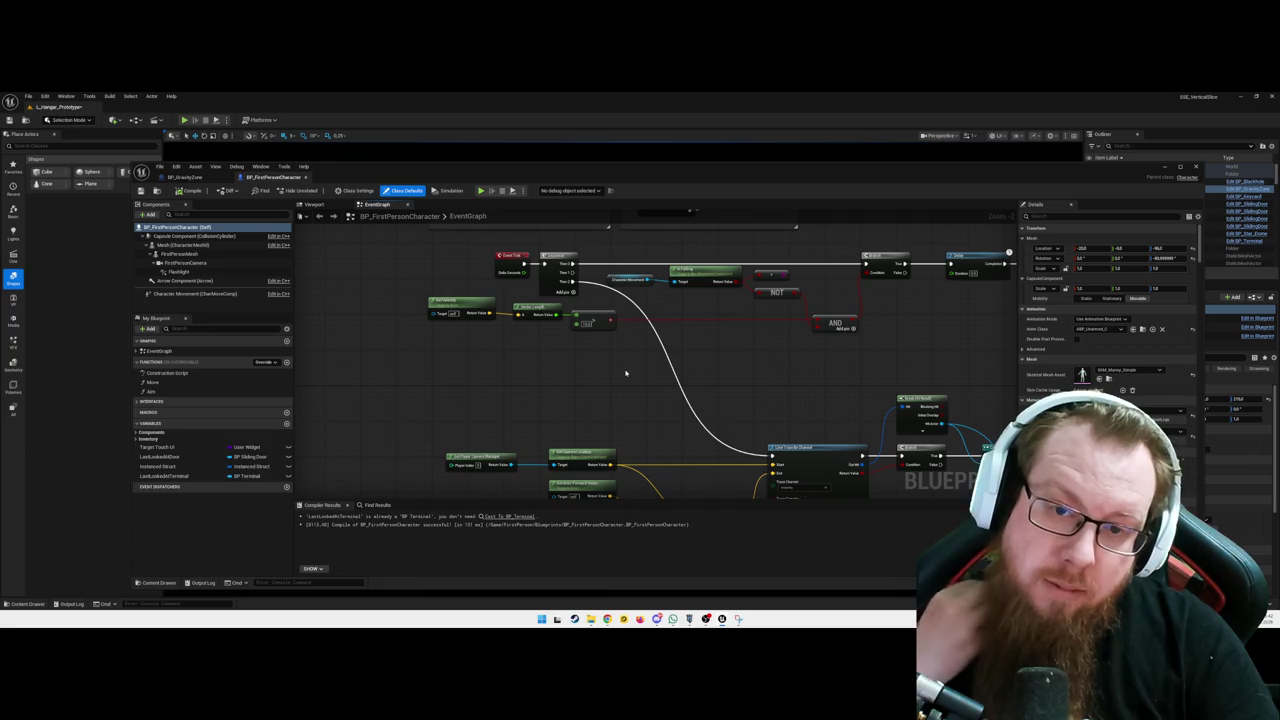
left_click(773, 274)
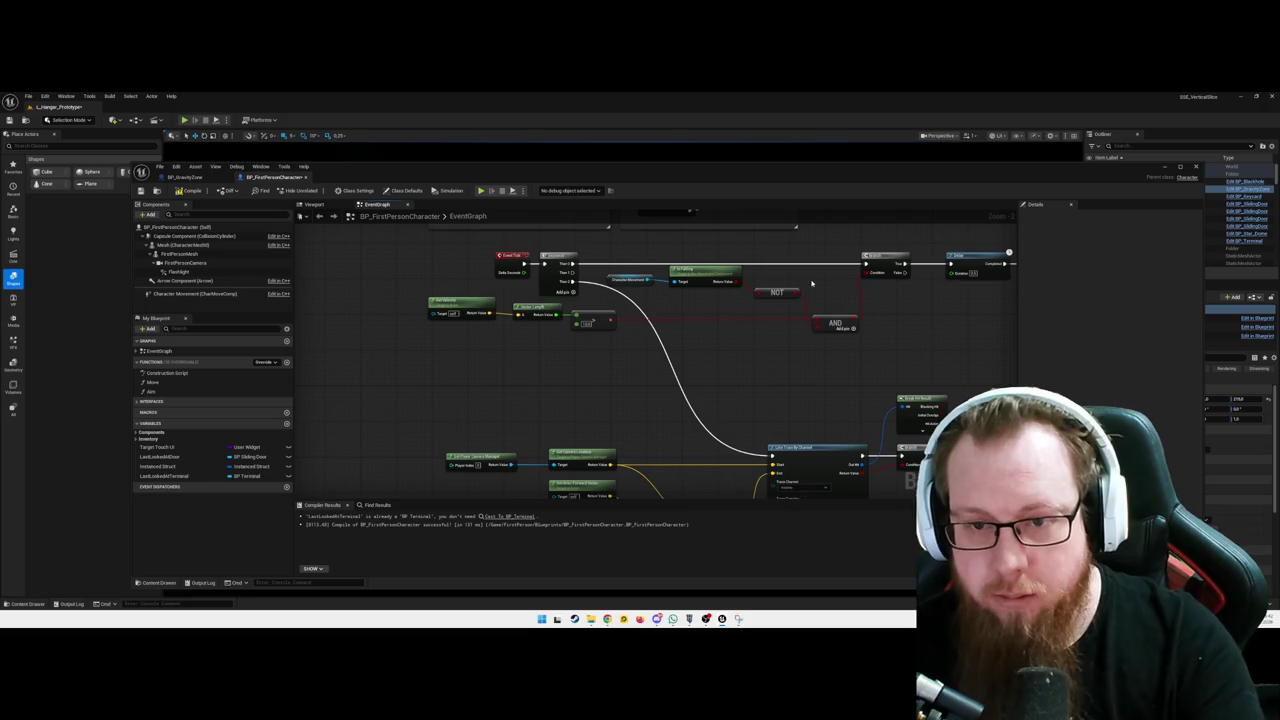
mouse_move(769, 343)
left_mouse_down()
mouse_move(726, 360)
mouse_move(722, 383)
left_mouse_up()
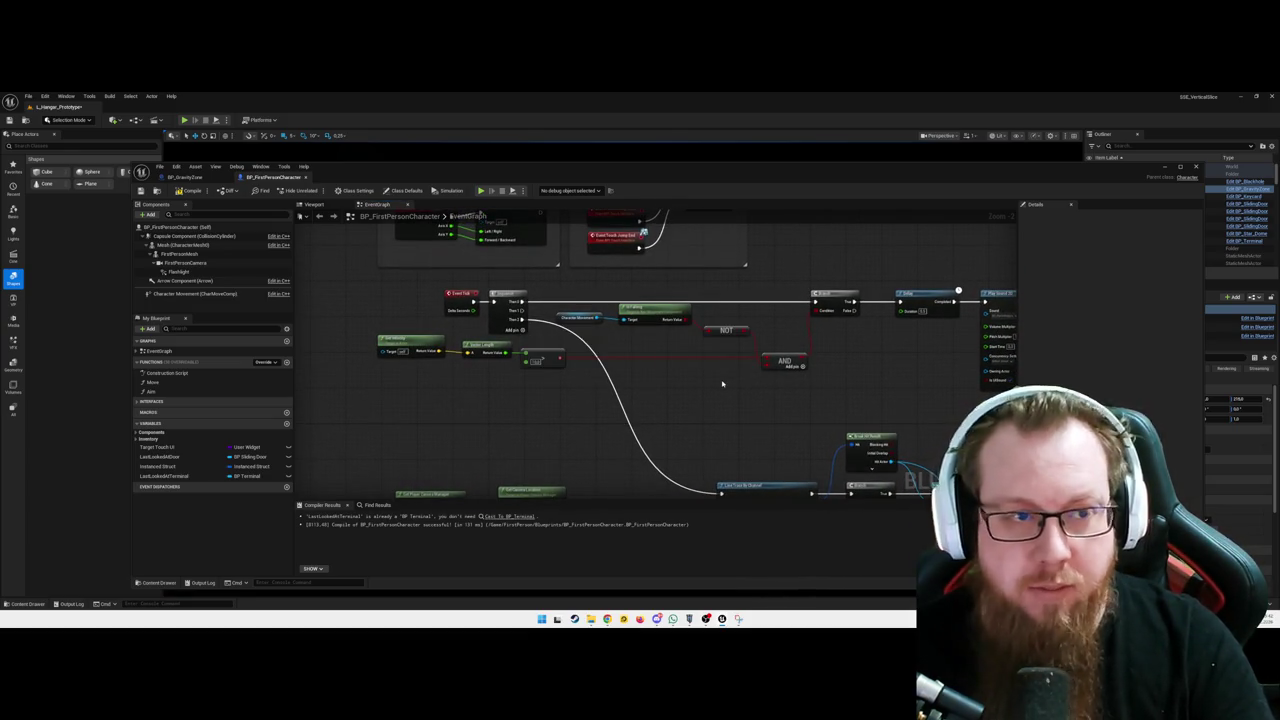
mouse_move(722, 383)
left_mouse_down()
mouse_move(649, 404)
mouse_move(726, 397)
left_mouse_up()
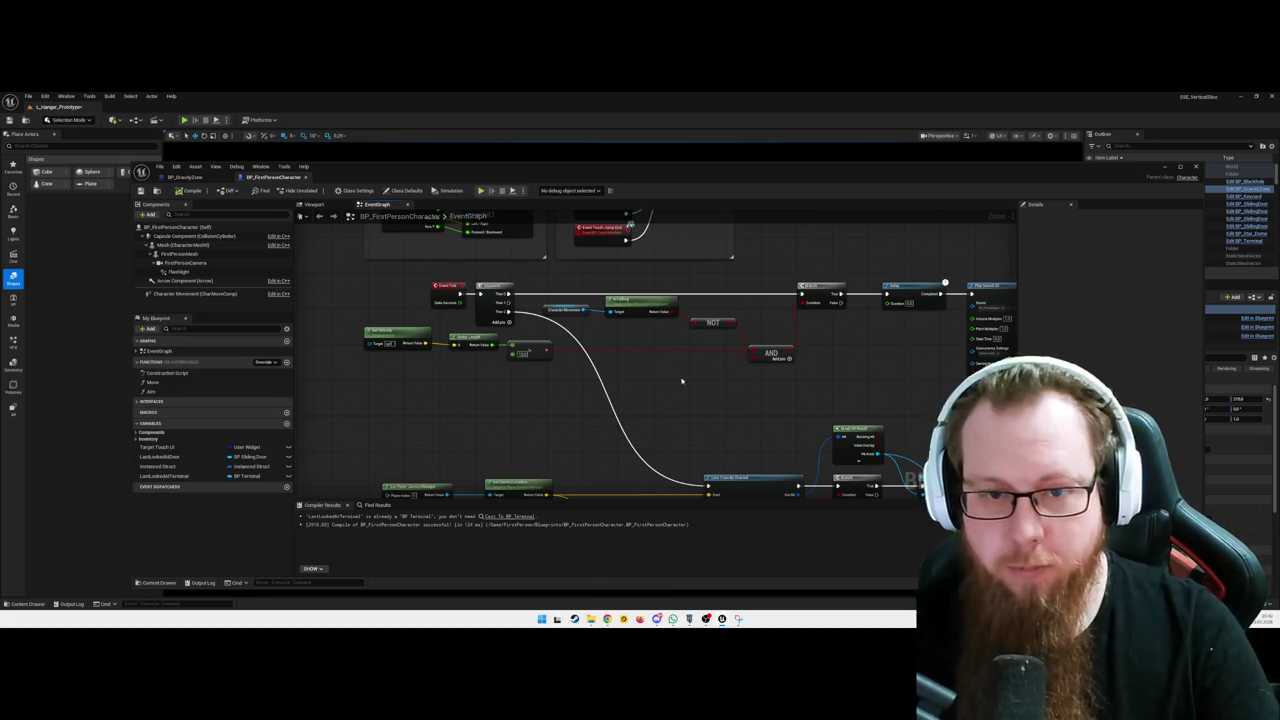
left_click_drag(697, 379, 684, 396)
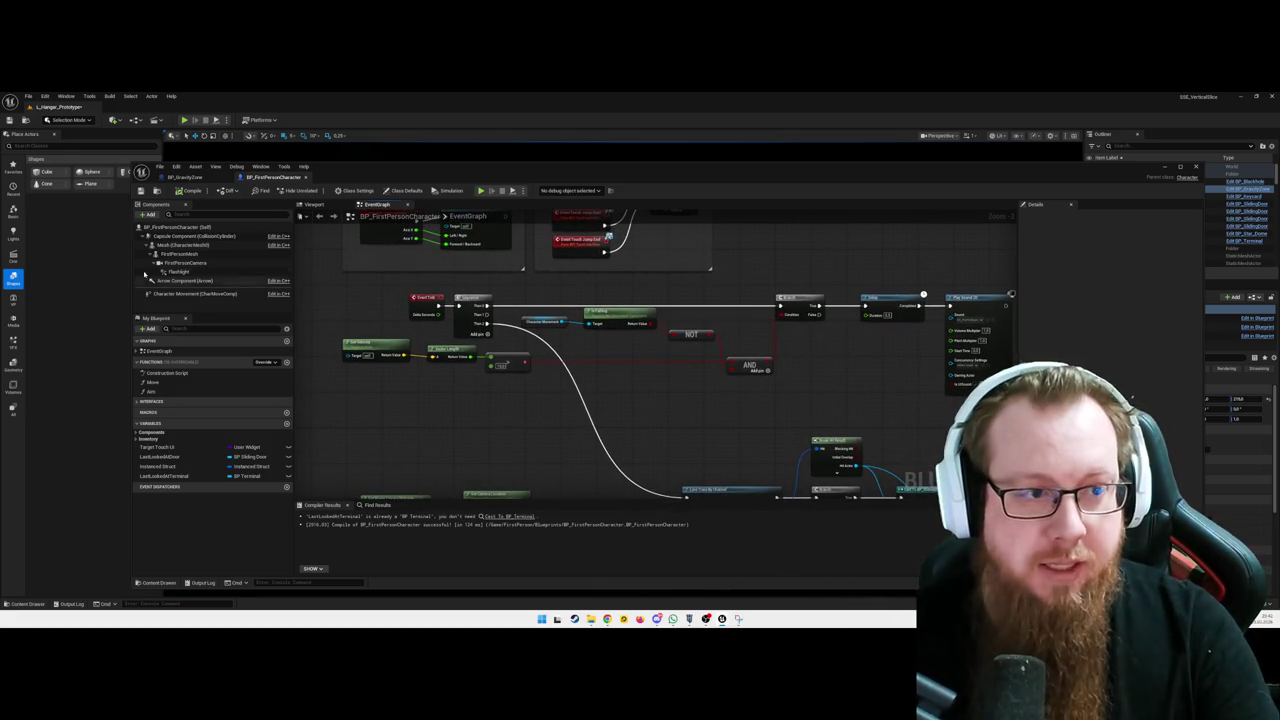
left_click(148, 215)
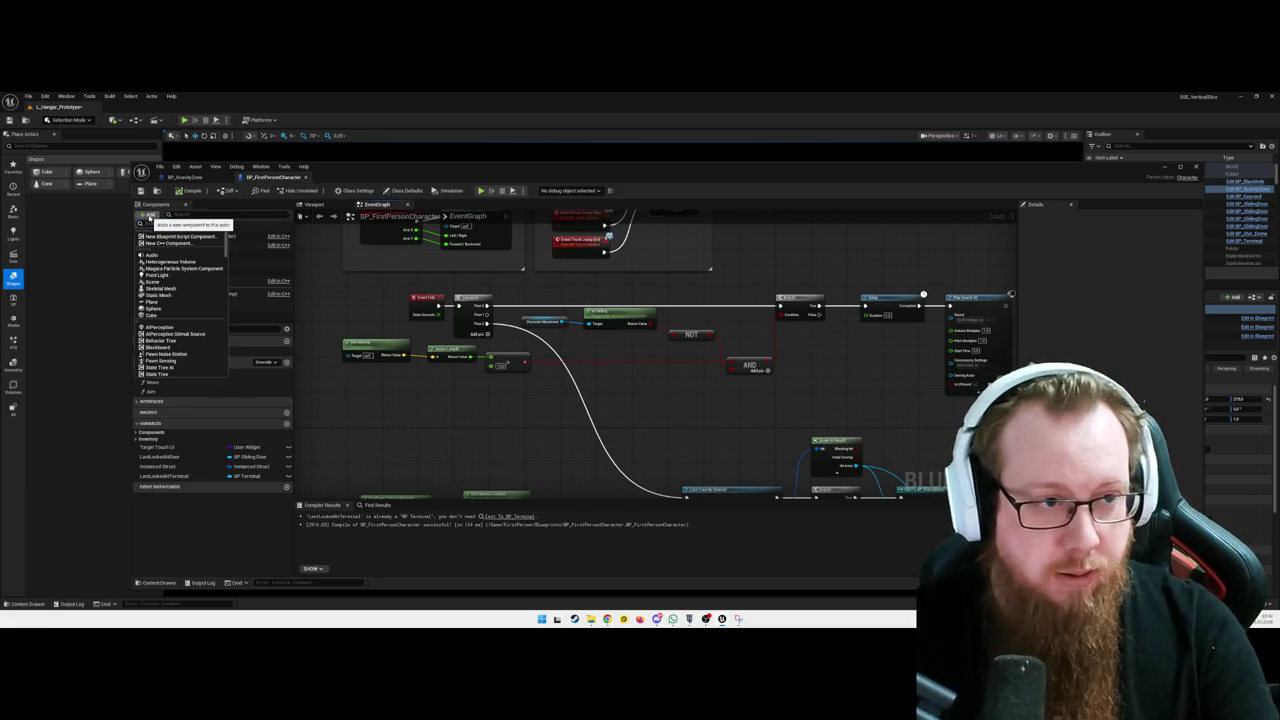
Add a Widget component named PlayerInfo to BP_FirstPersonCharacter
scroll(180, 300, "down", 5)
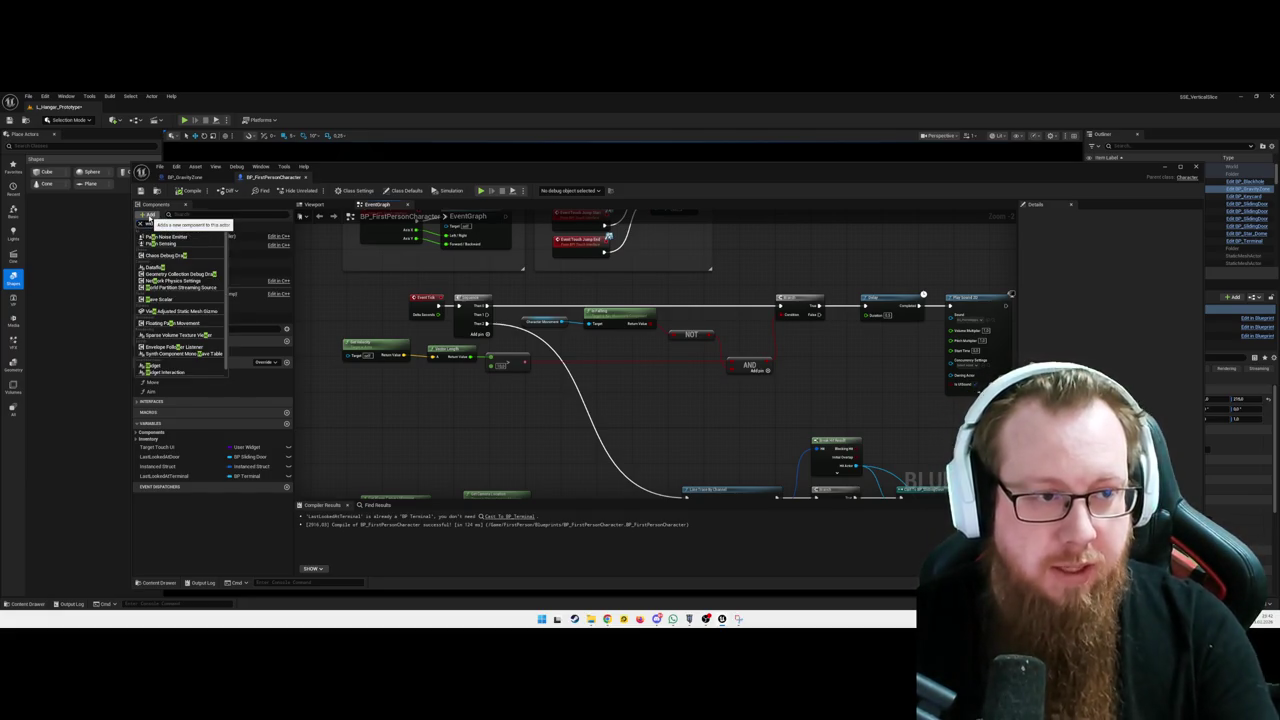
left_click(153, 365)
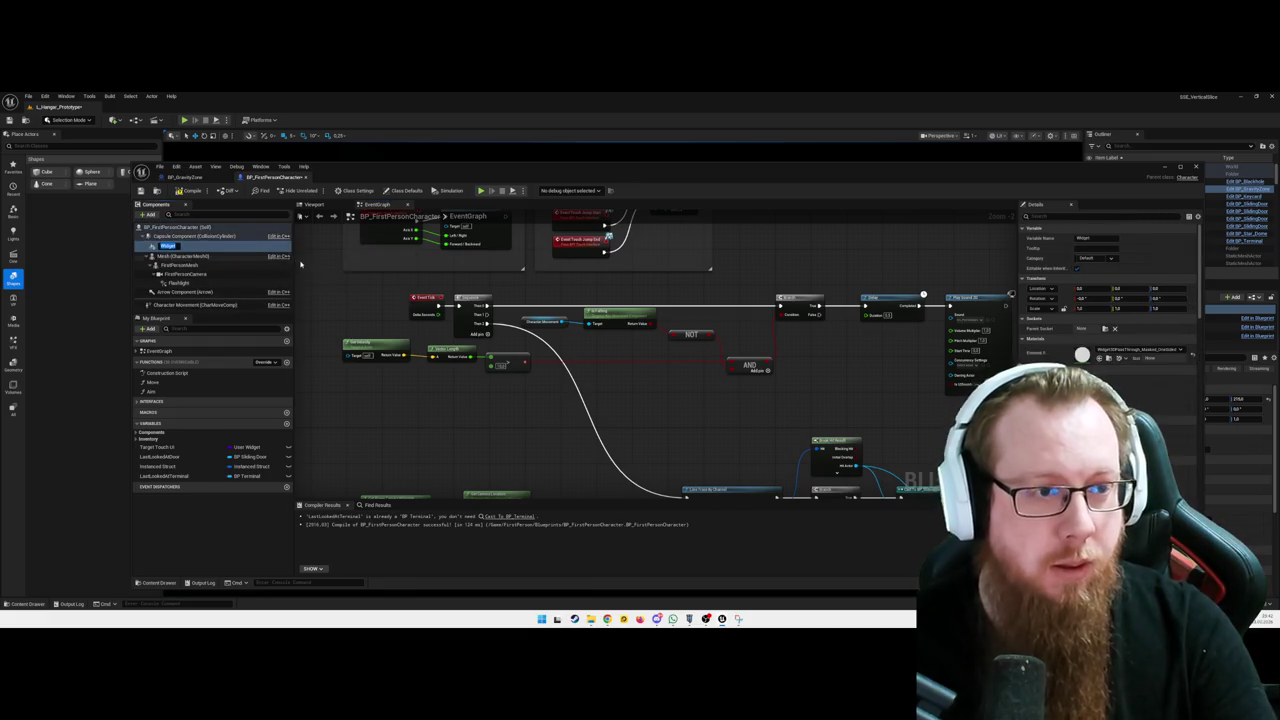
type("PDA")
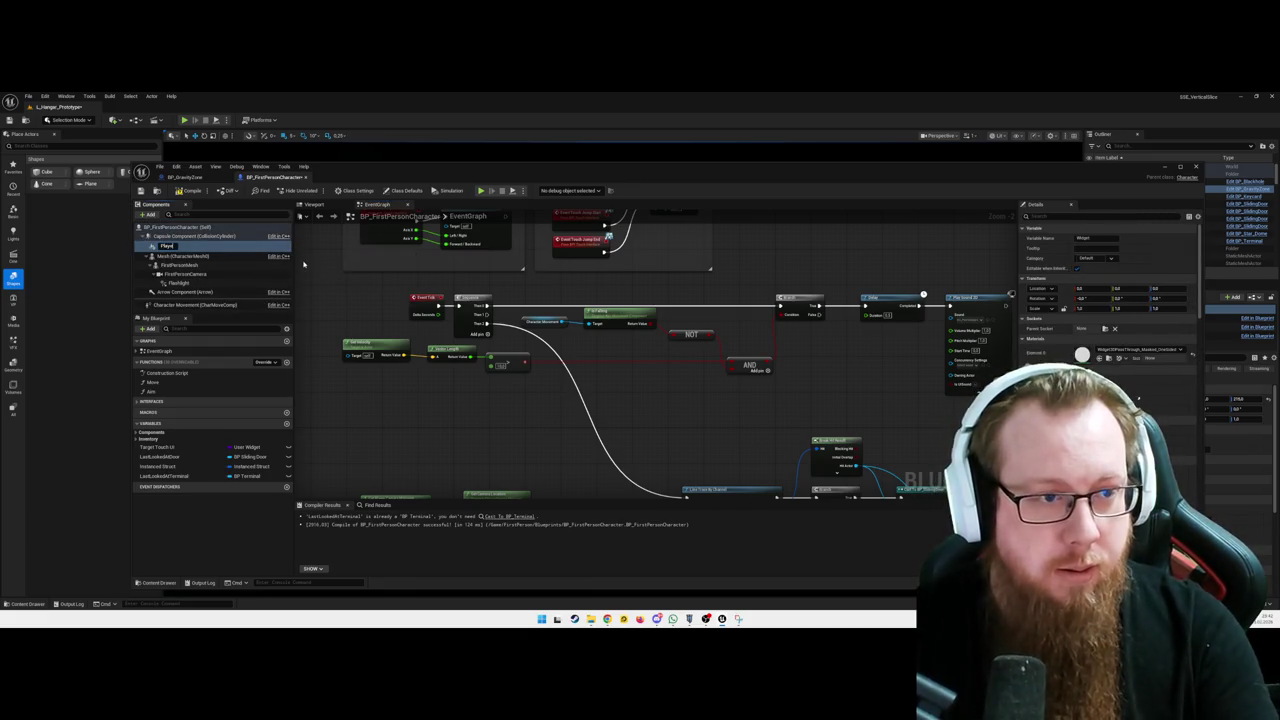
key("Return")
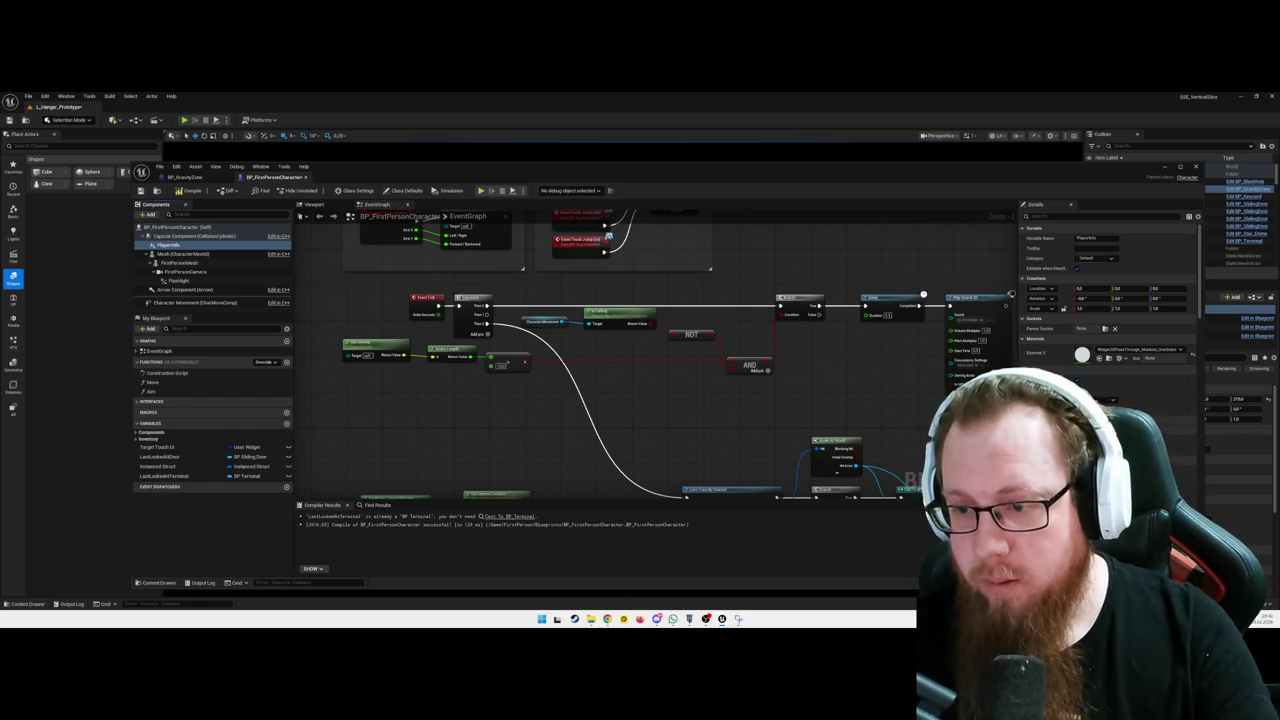
Return to the BP_GravityZone blueprint editor
scroll(1108, 300, "down", 10)
scroll(1108, 300, "up", 3)
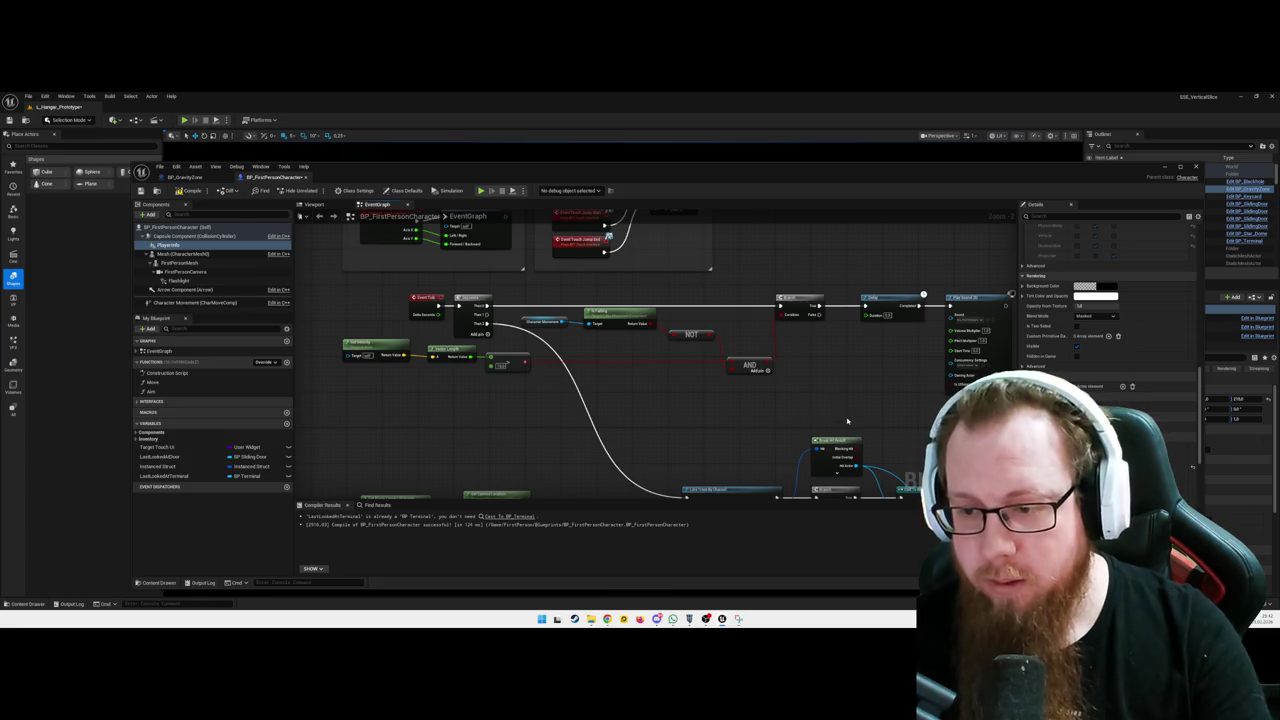
mouse_move(704, 401)
left_mouse_down()
mouse_move(694, 409)
mouse_move(645, 381)
left_mouse_up()
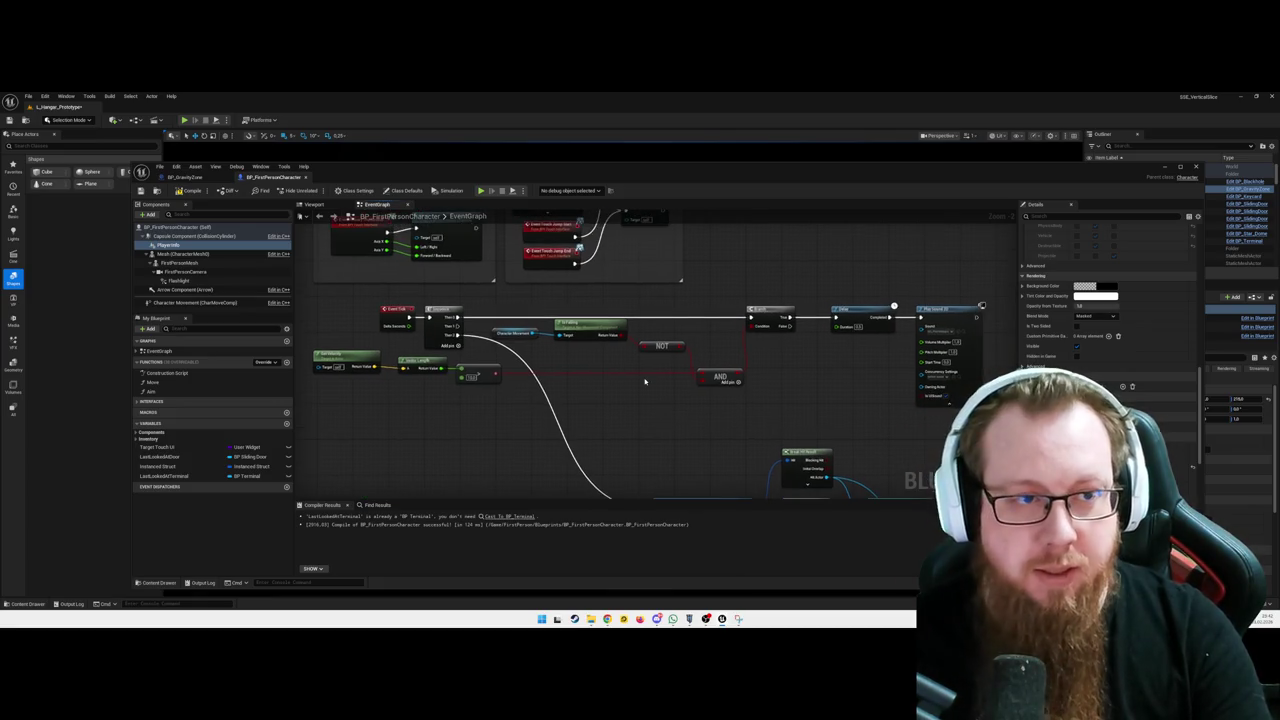
left_click(183, 177)
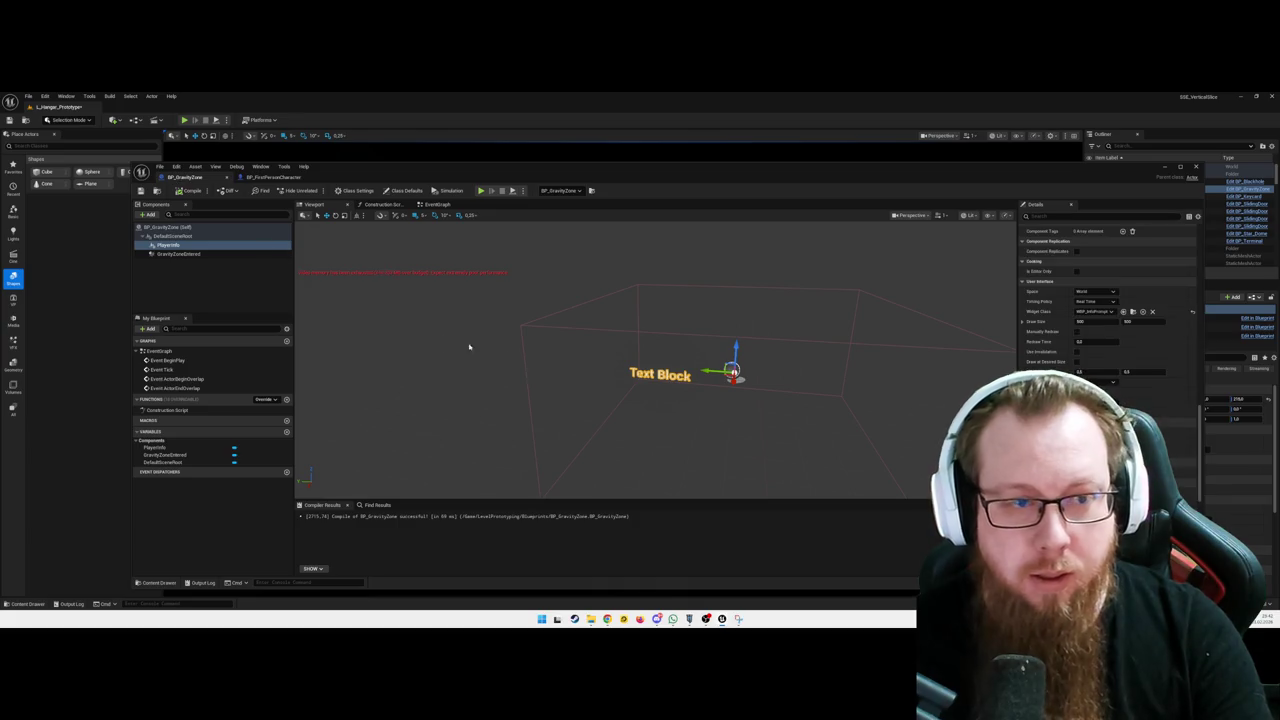
Delete PlayerInfo and the top chain's widget nodes, reconnecting that overlap event to its Cast
key("Delete")
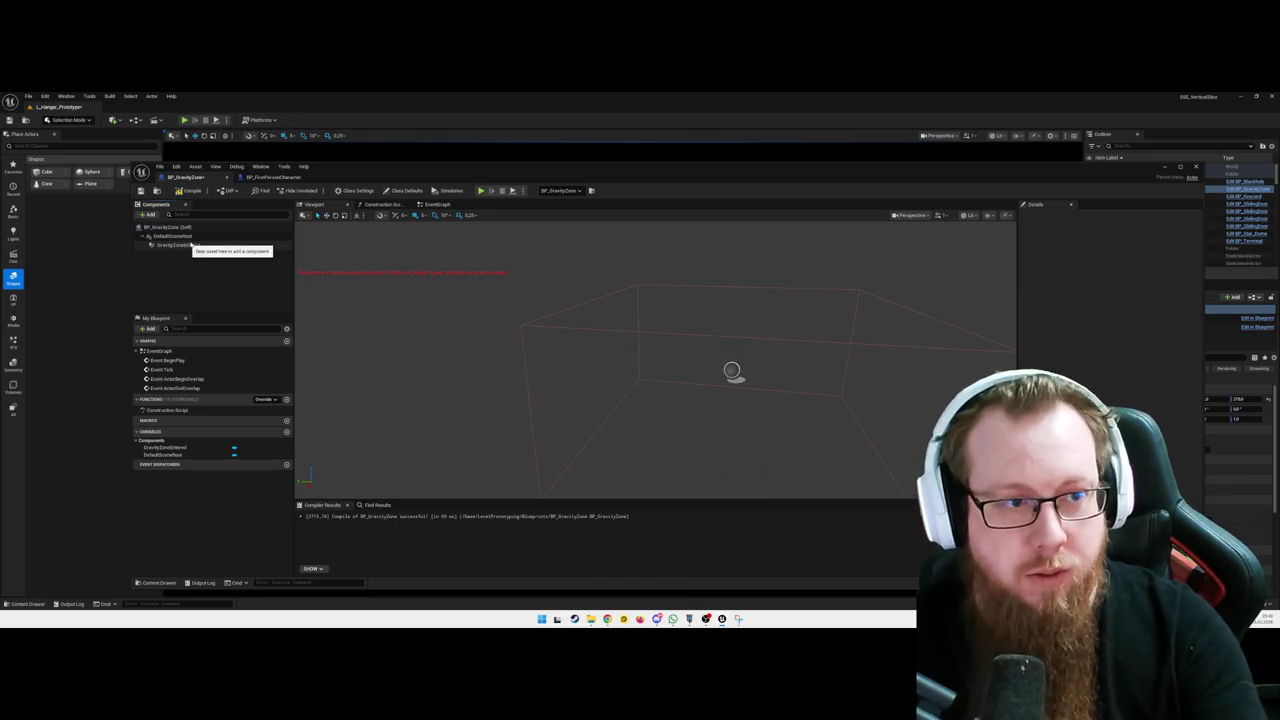
left_click(433, 205)
scroll(760, 310, "up", 3)
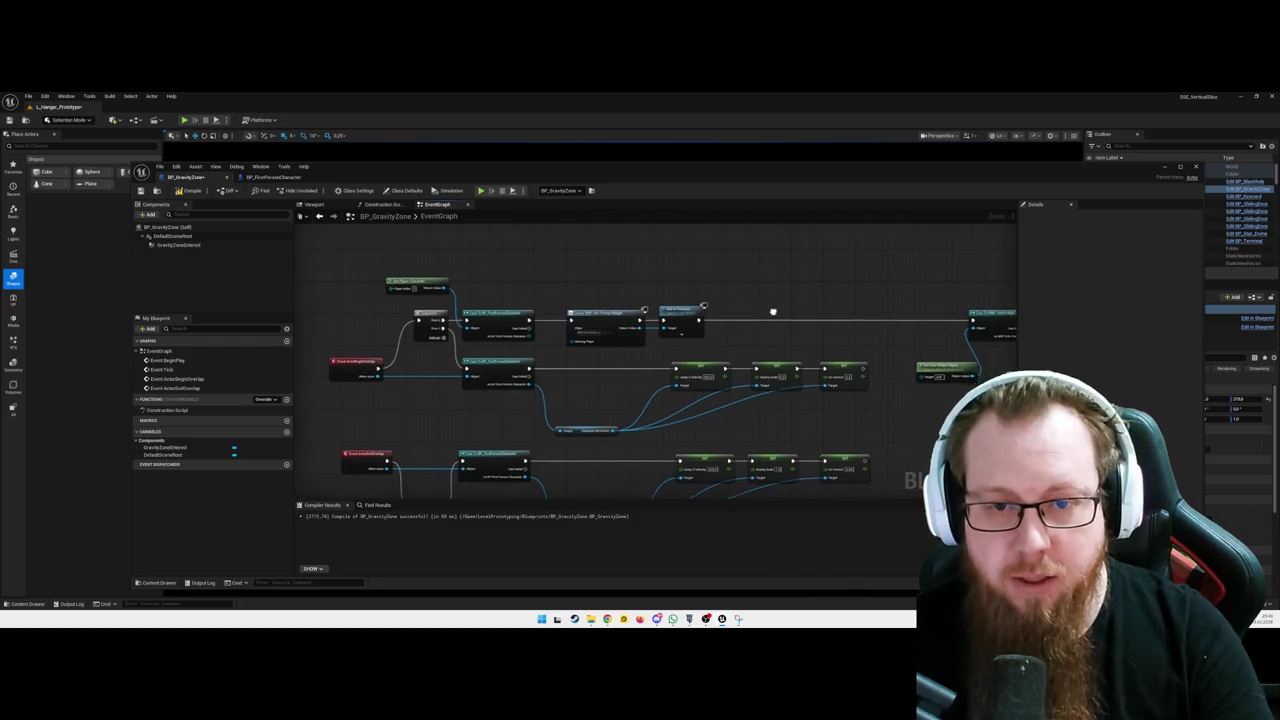
left_click_drag(716, 296, 575, 305)
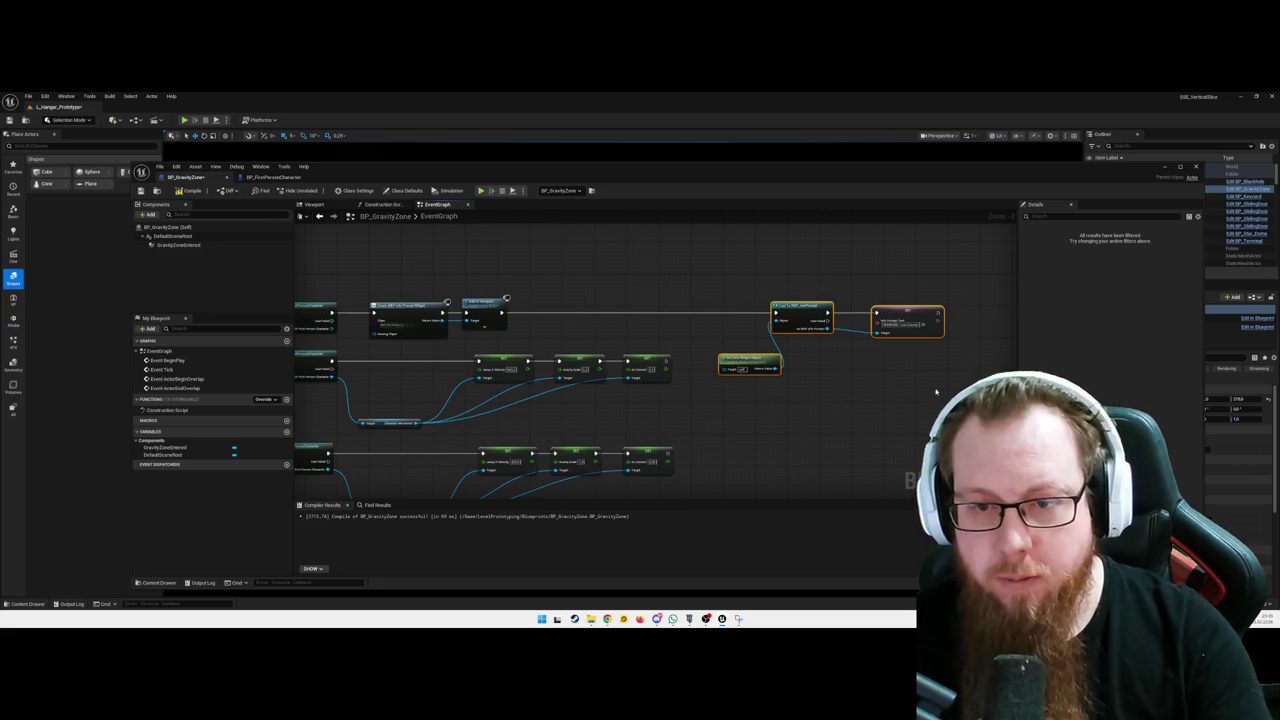
key("Home")
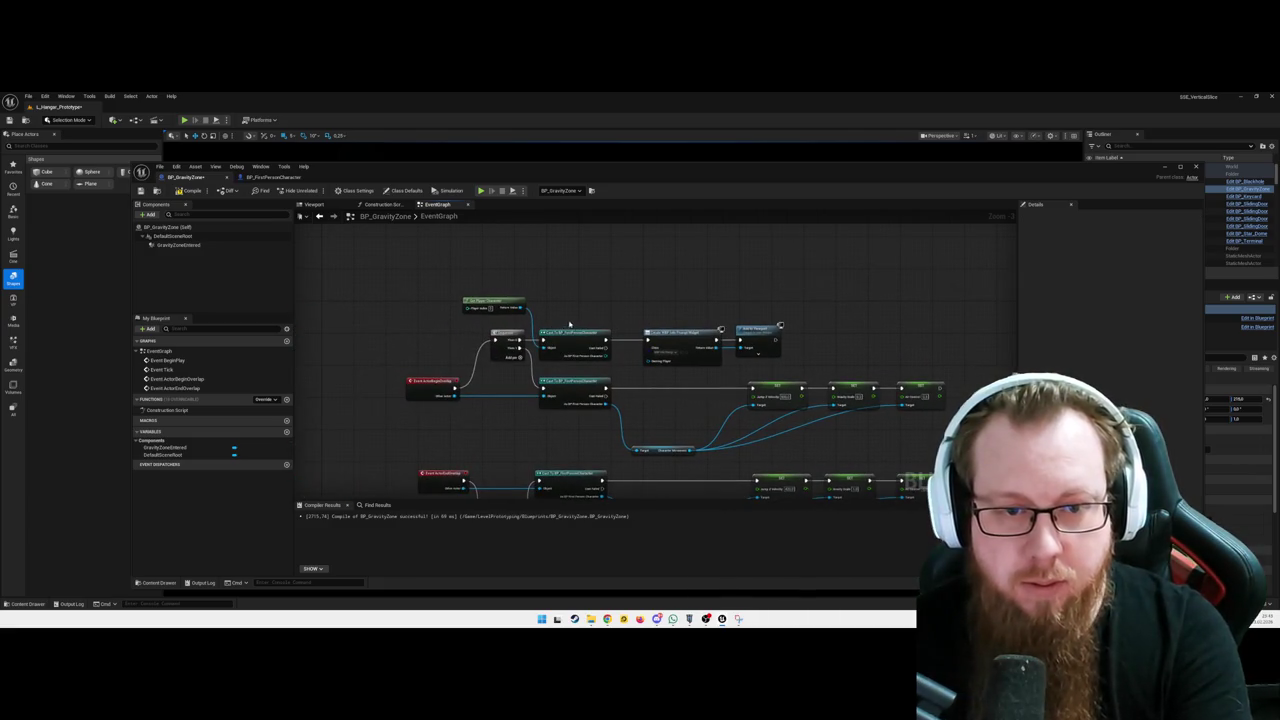
left_click_drag(448, 278, 810, 363)
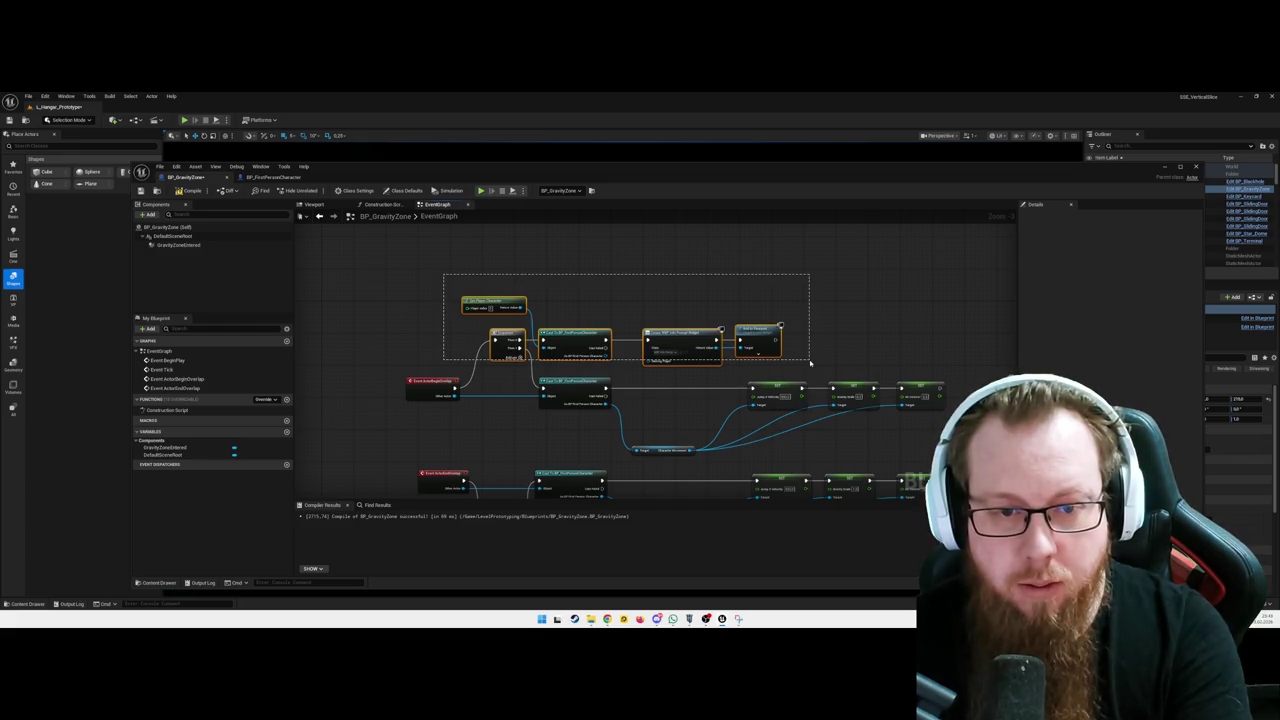
key("Delete")
left_click_drag(457, 390, 542, 388)
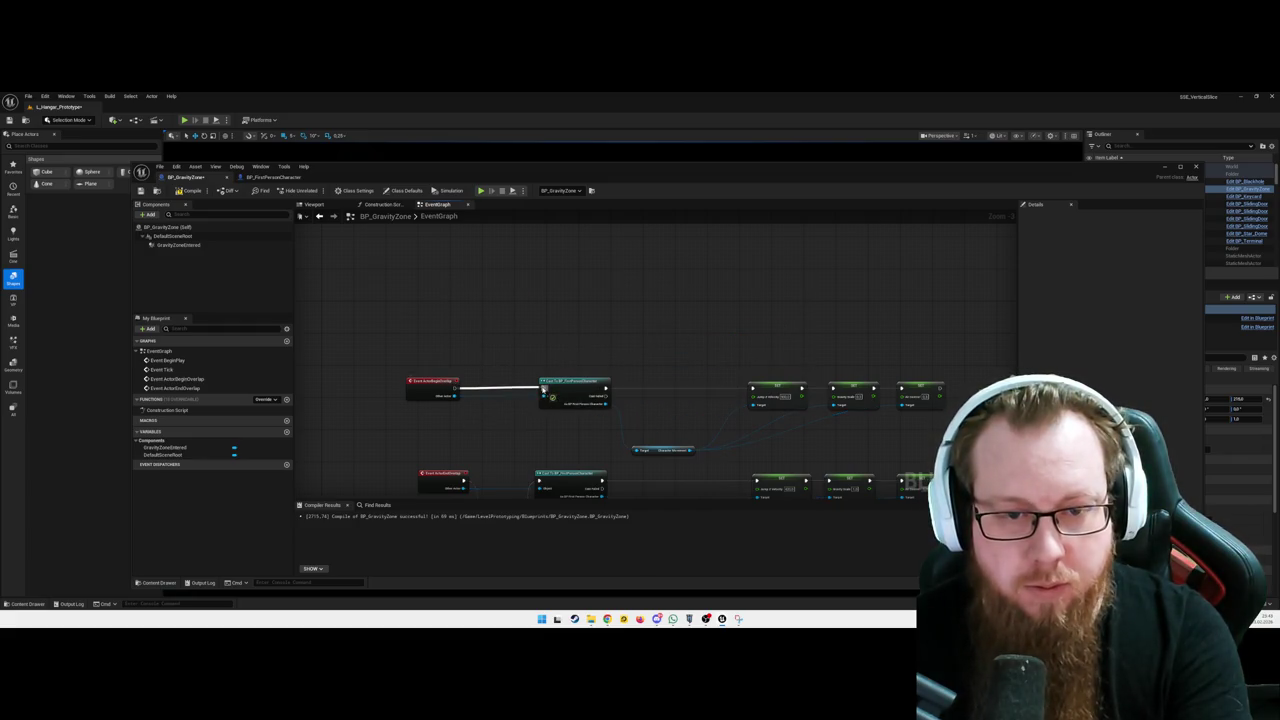
Delete the bottom-row widget nodes and leftover Branch, linking the overlap event to its Cast
key("Home")
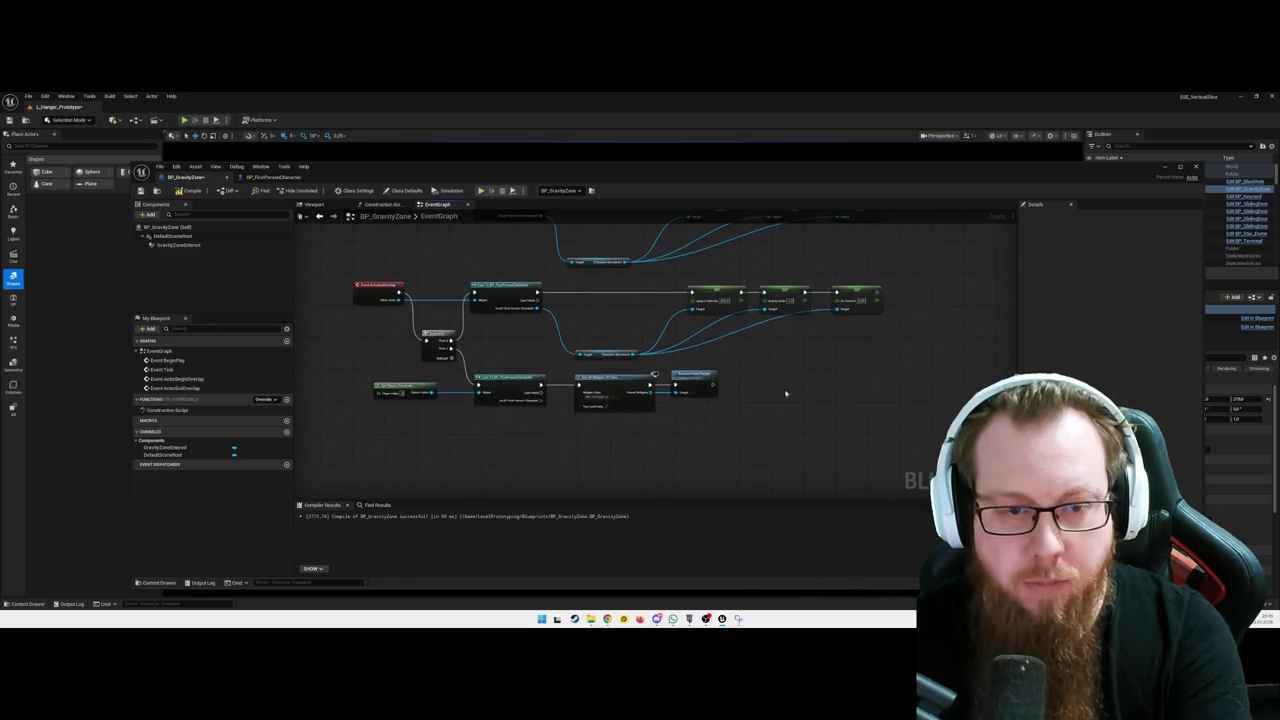
left_click_drag(364, 428, 745, 370)
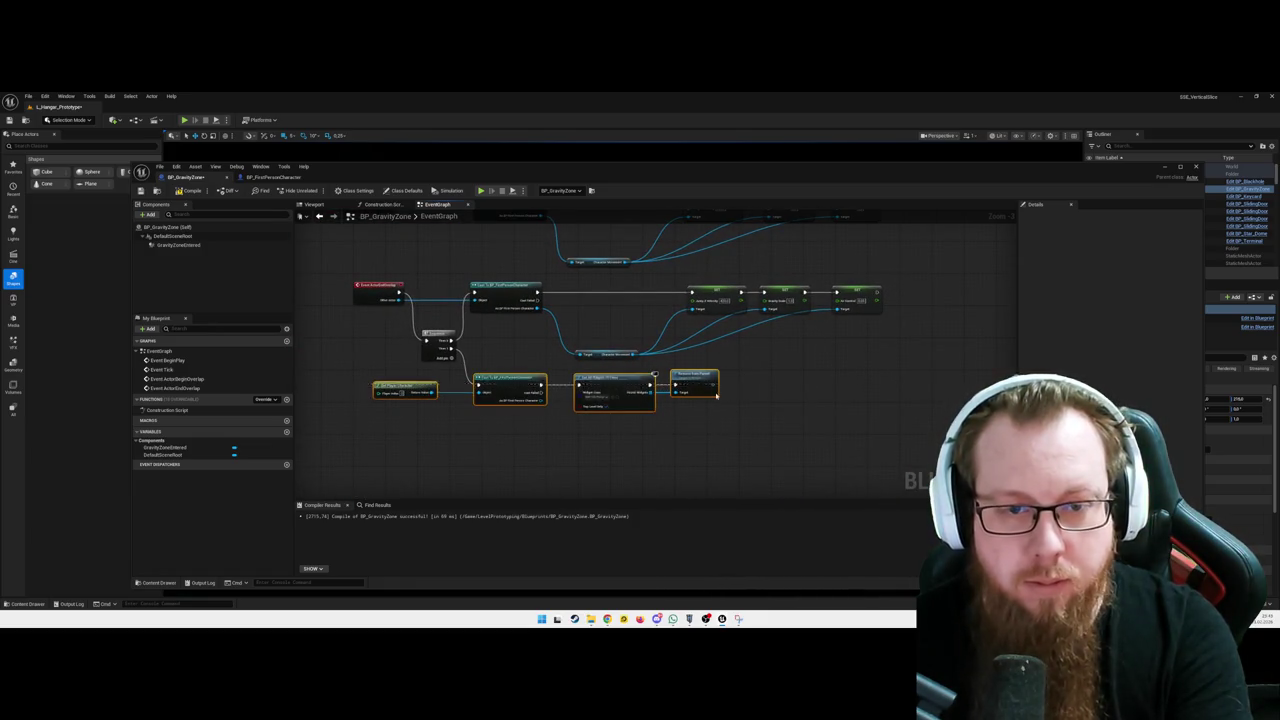
key("Delete")
left_click(445, 340)
key("Delete")
left_click_drag(398, 292, 474, 298)
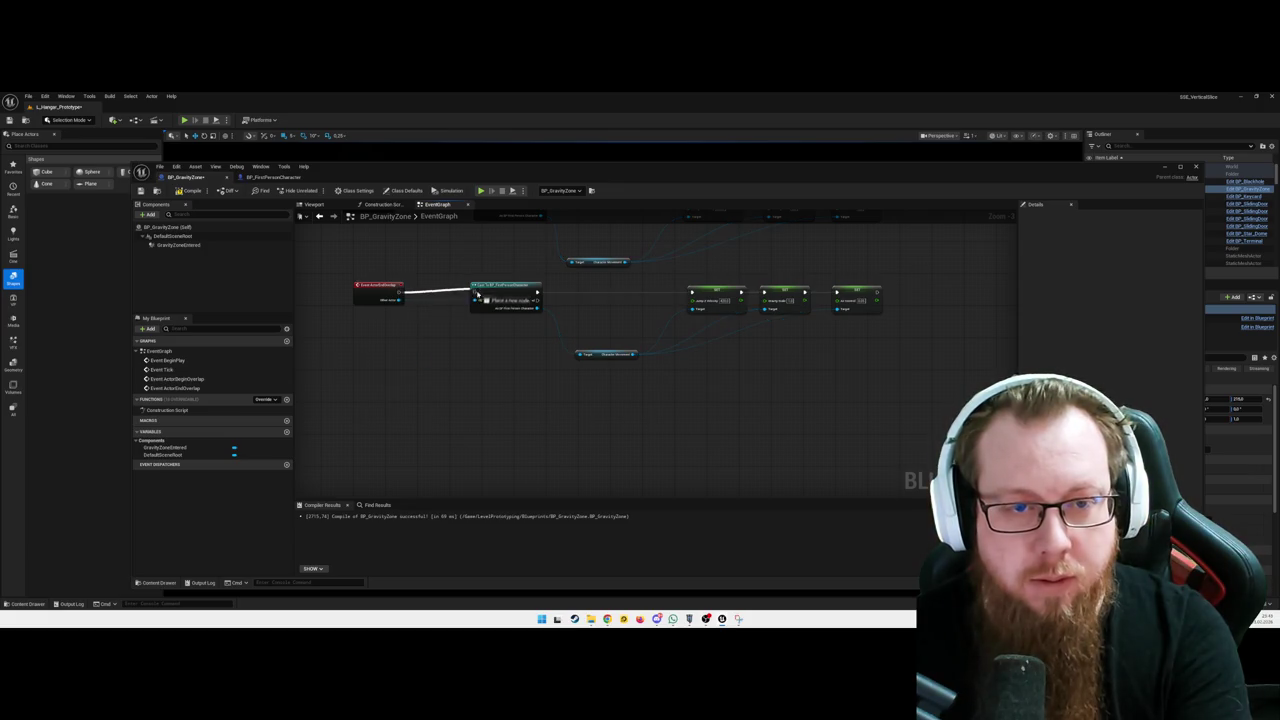
Compile BP_GravityZone and start a playtest in the level
key("ctrl+a")
key("ctrl+c")
key("ctrl+v")
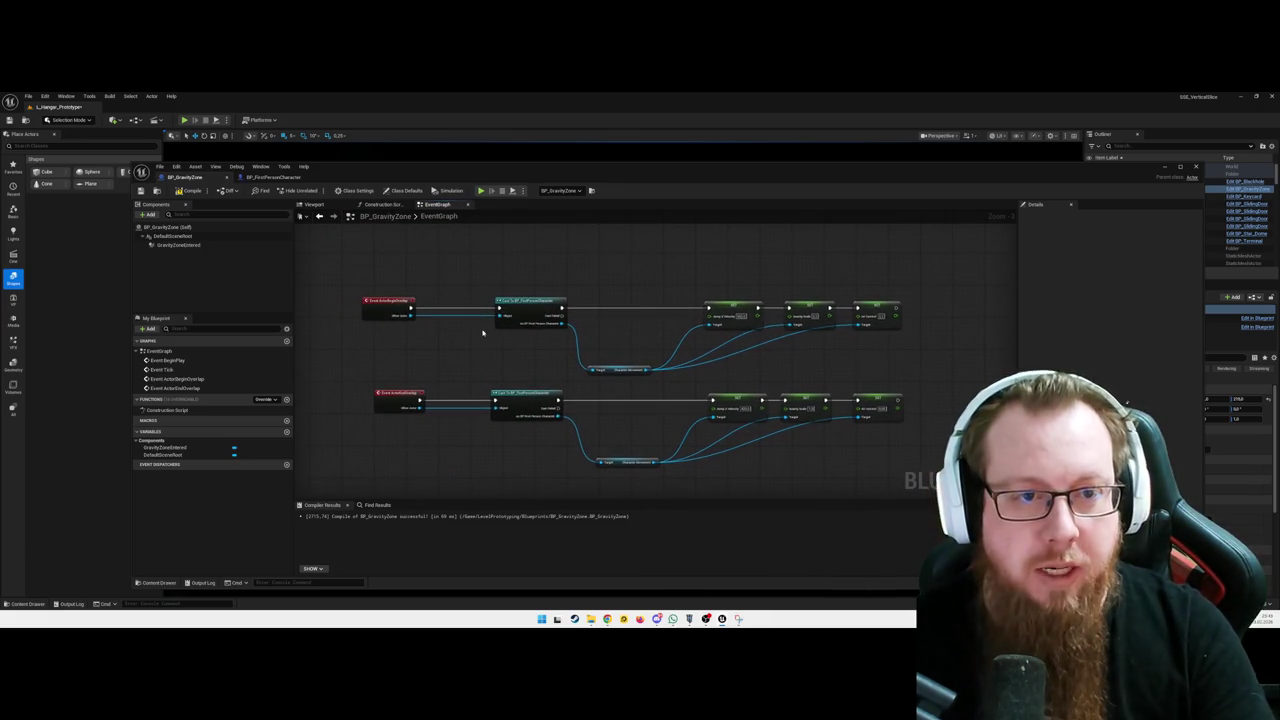
left_click(188, 190)
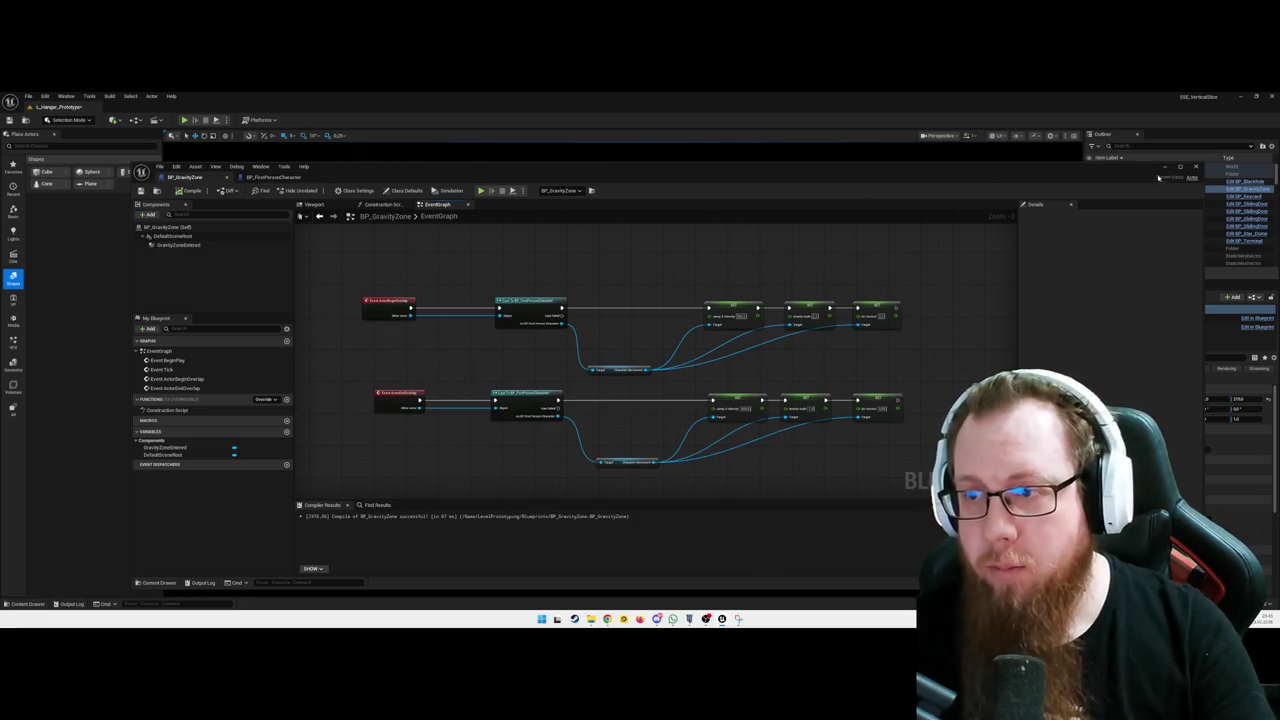
left_click(1163, 167)
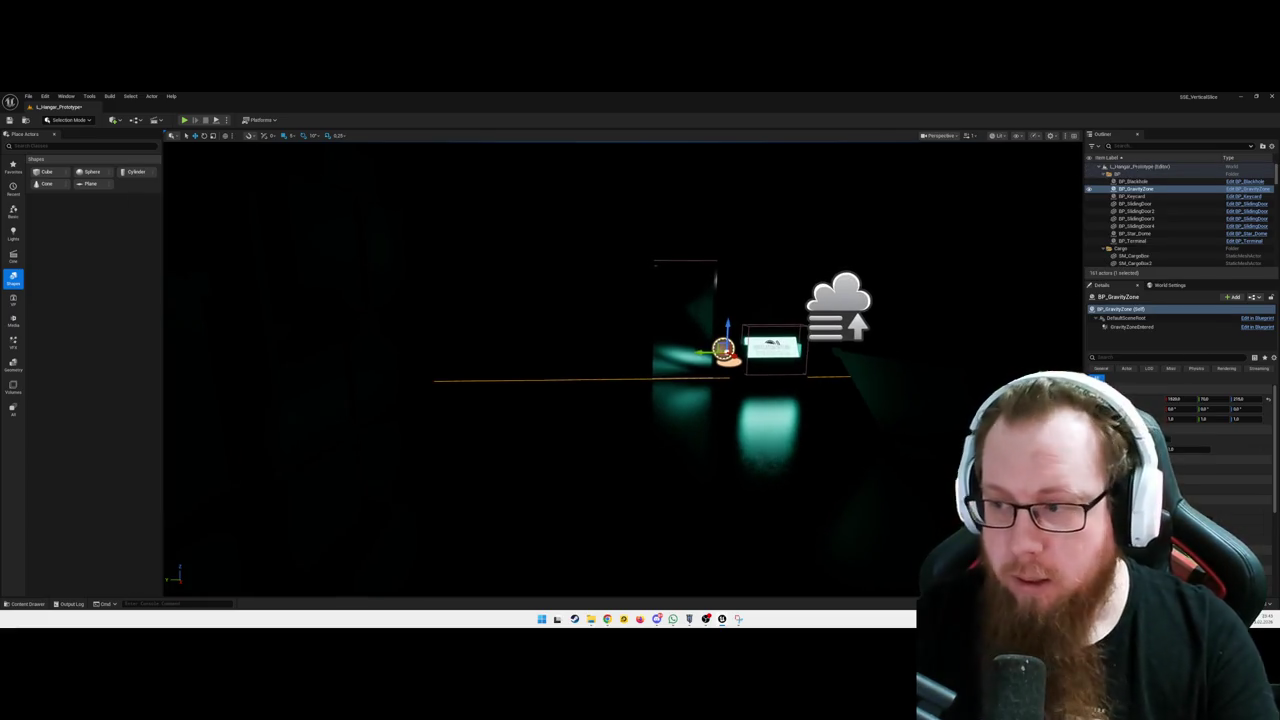
Playtest the hangar level, walking up to the SYSTEMS ONLINE terminal, then quit the session
key("alt+p")
key("w")
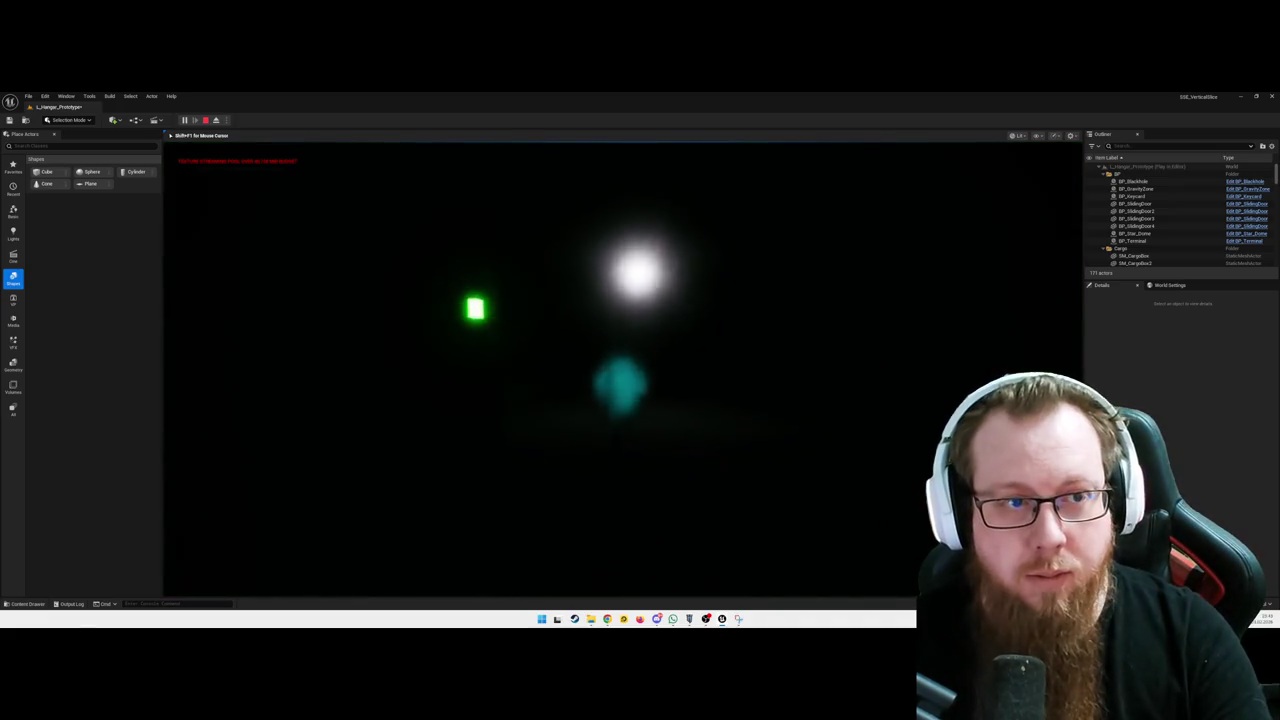
key("w")
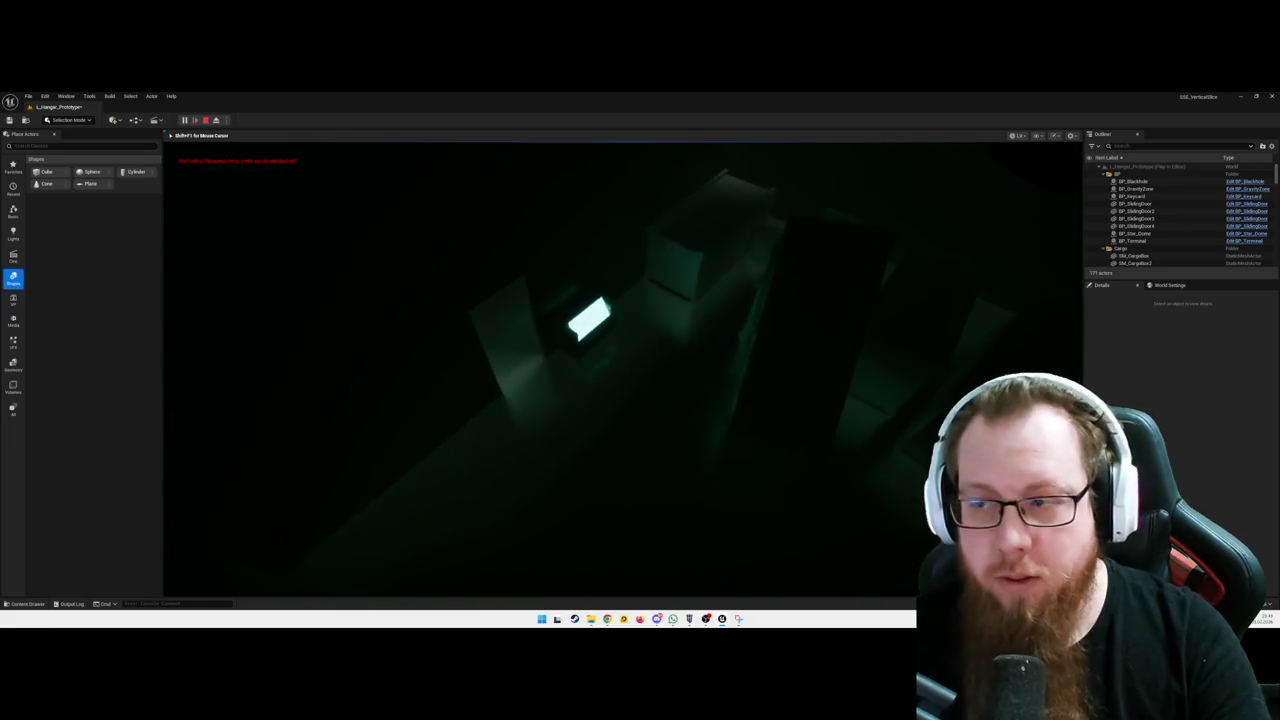
key("w")
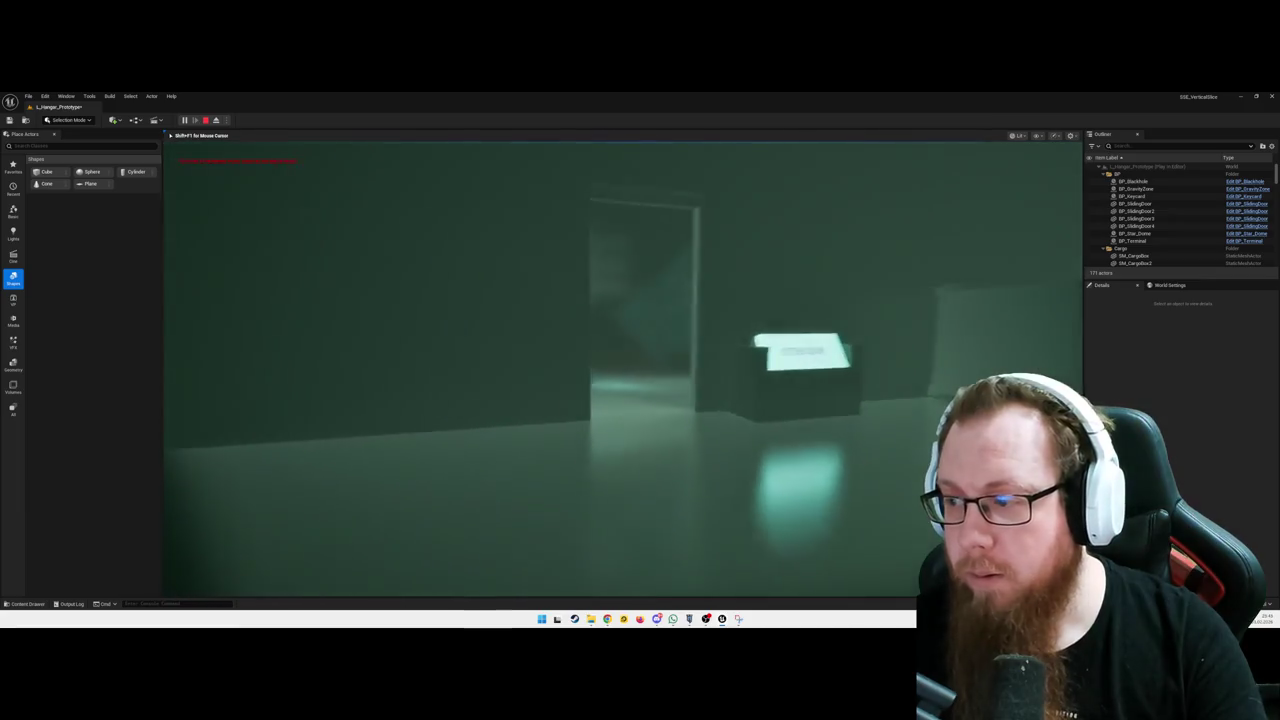
key("Escape")
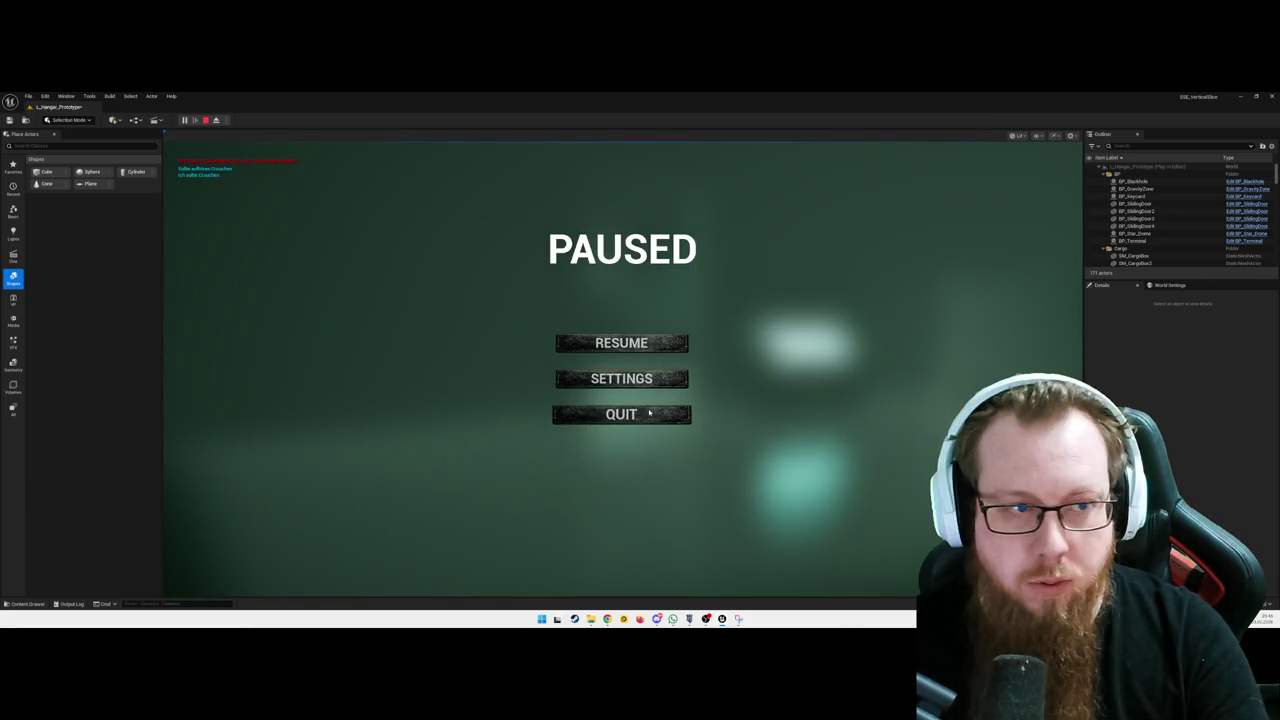
left_click(571, 420)
key("ctrl+space")
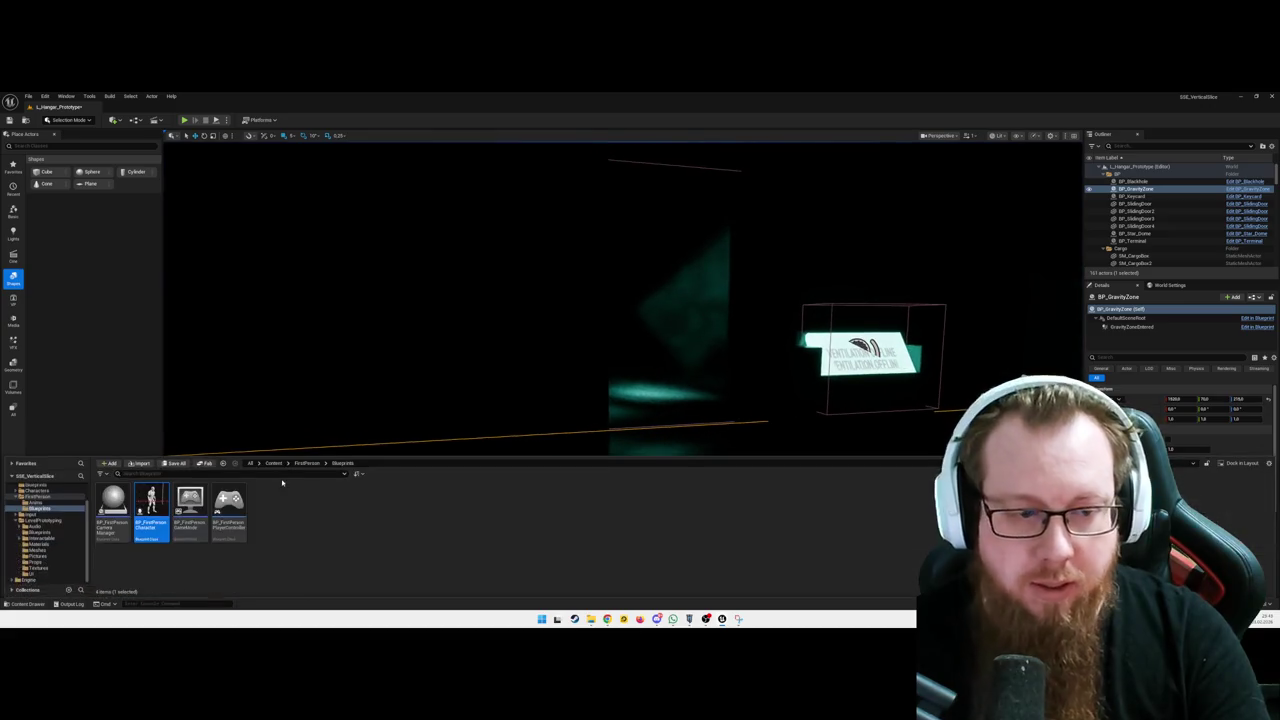
Open BP_FirstPersonCharacter and select its widget component in the Components panel
double_click(166, 504)
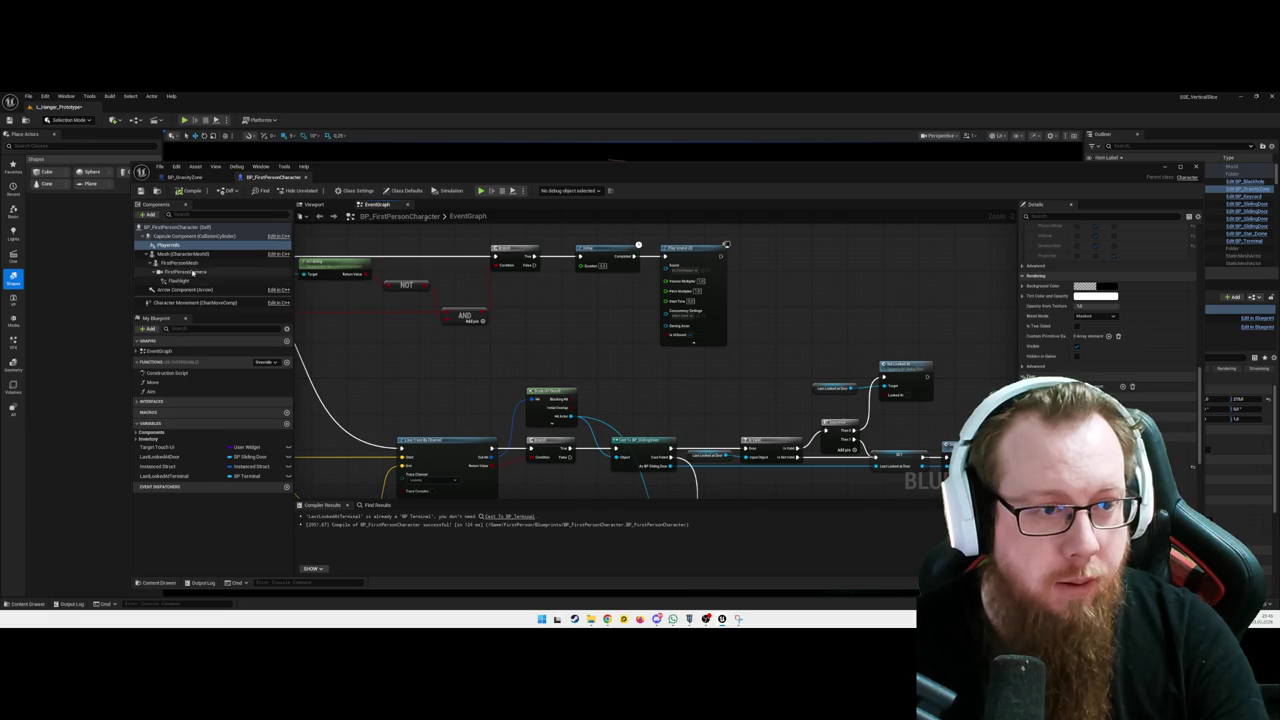
left_click(180, 245)
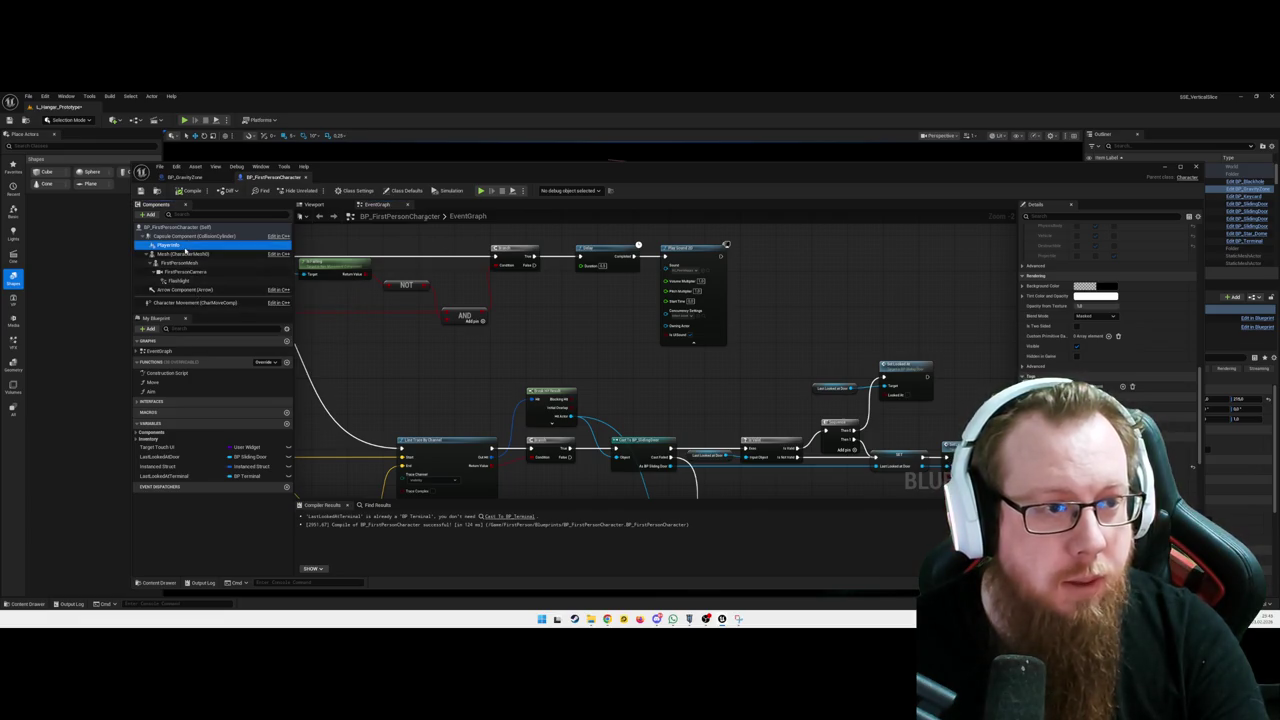
scroll(1105, 300, "up", 10)
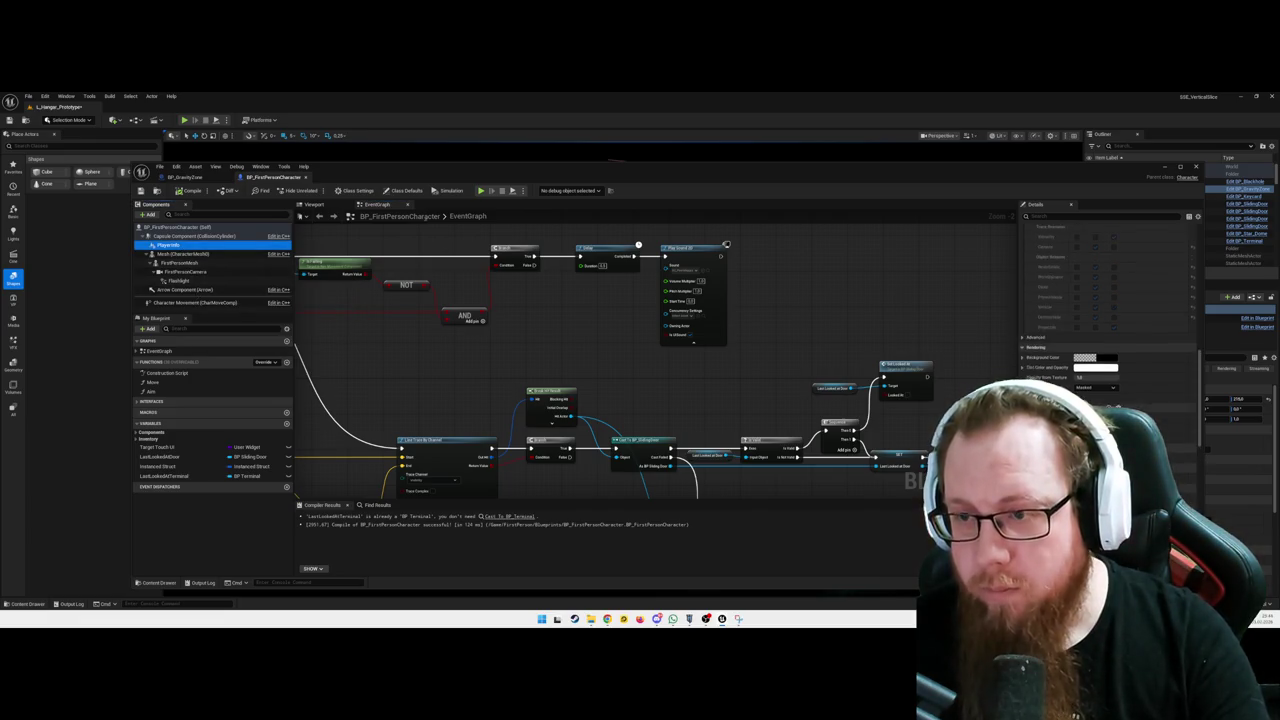
Select the PlayerInfo widget component in BP_FirstPersonCharacter and delete it
scroll(1105, 300, "up", 3)
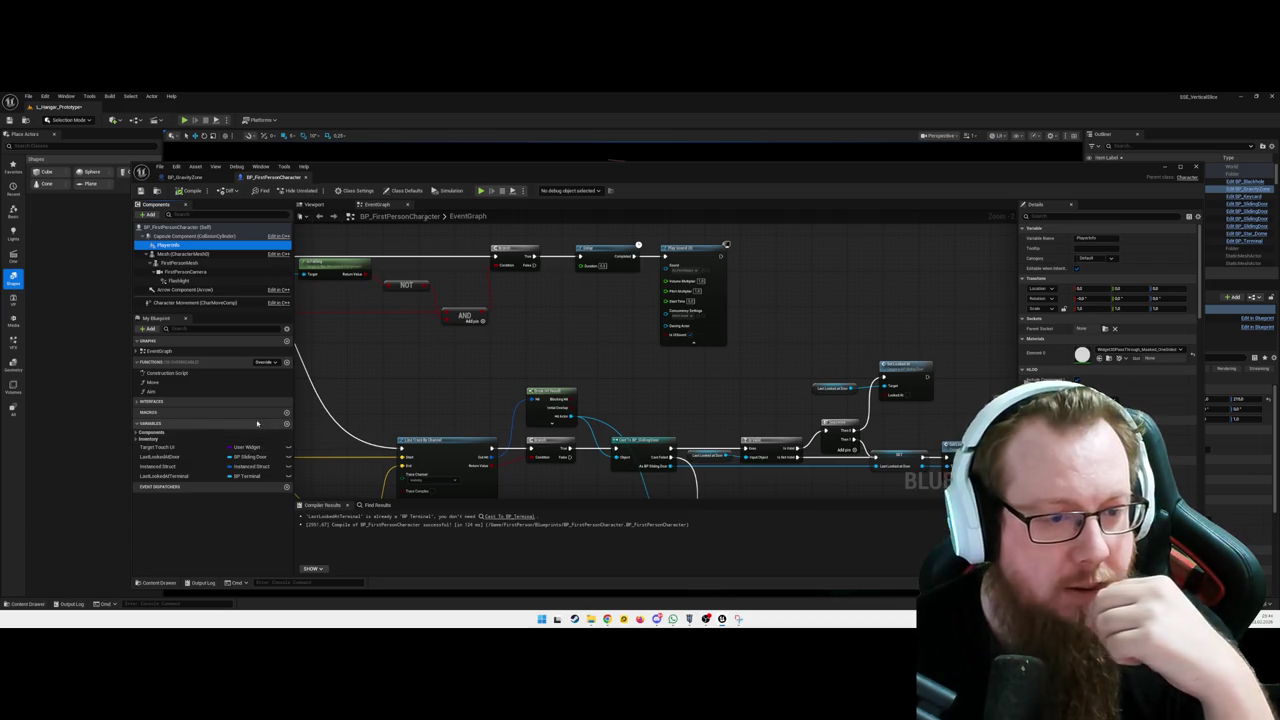
left_click(182, 237)
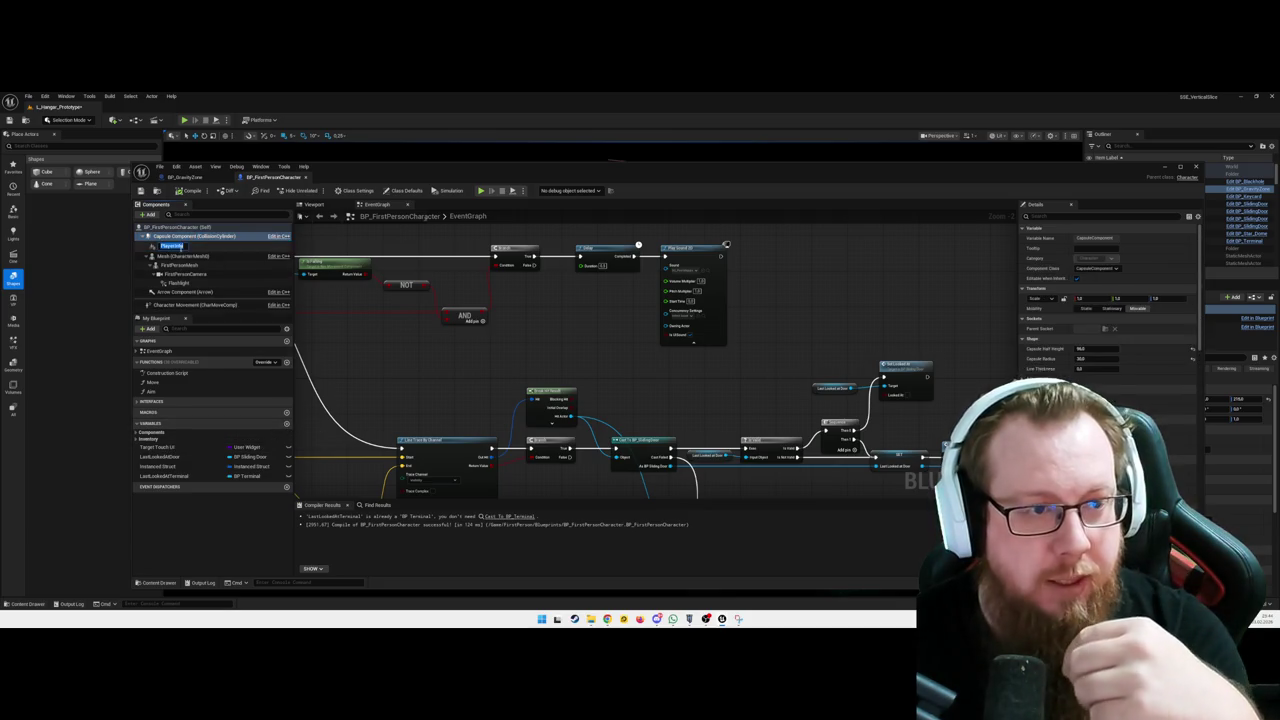
left_click(194, 246)
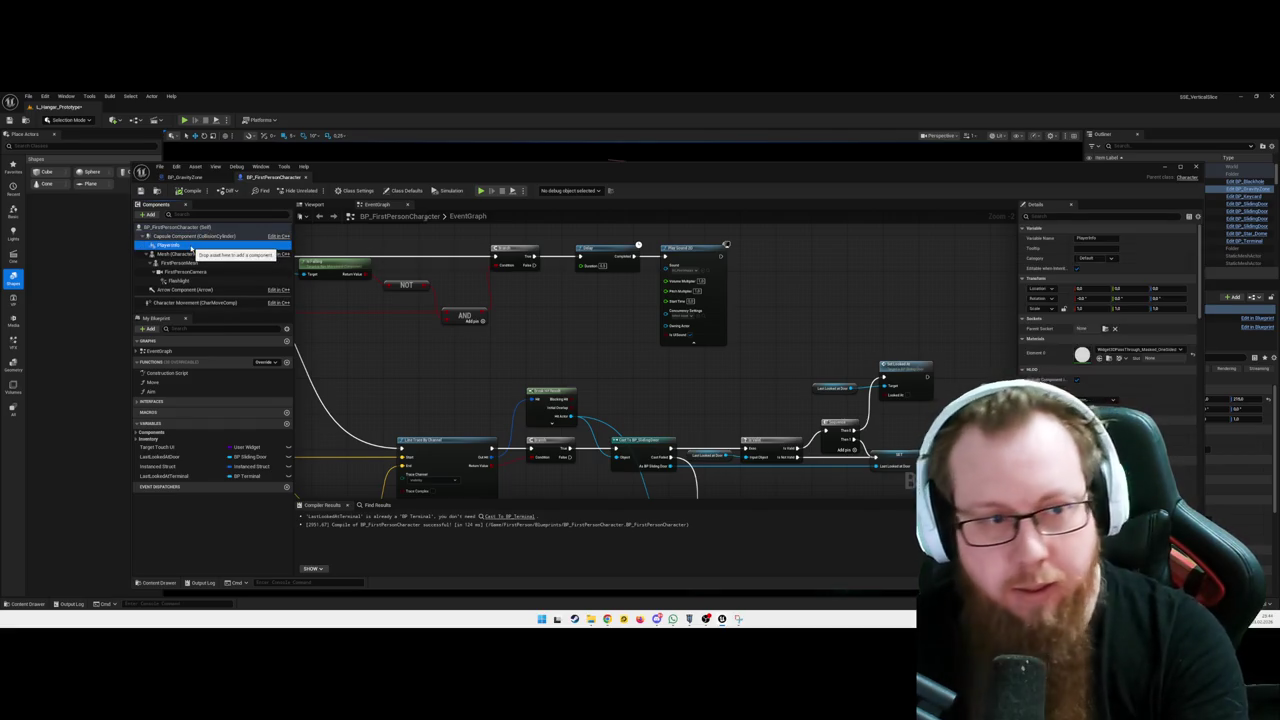
key("Delete")
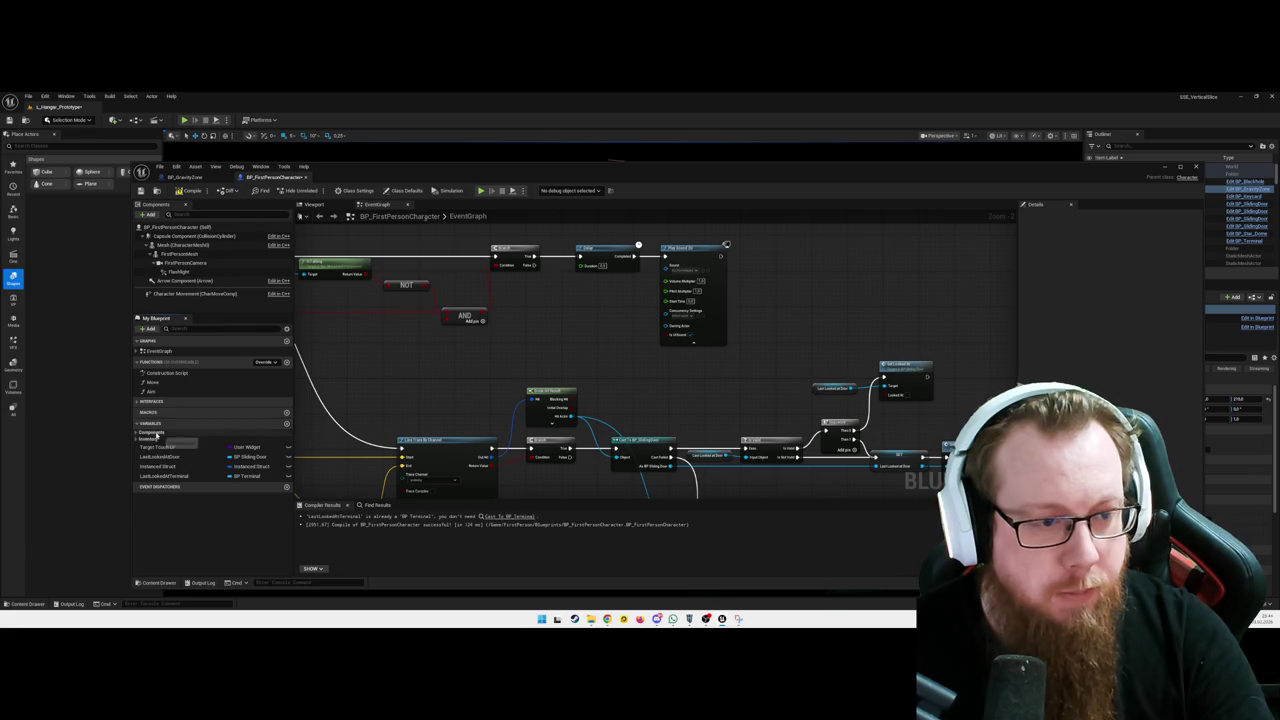
Add a PlayerInfo variable typed as a WBP Info Prompt object reference
left_click(137, 433)
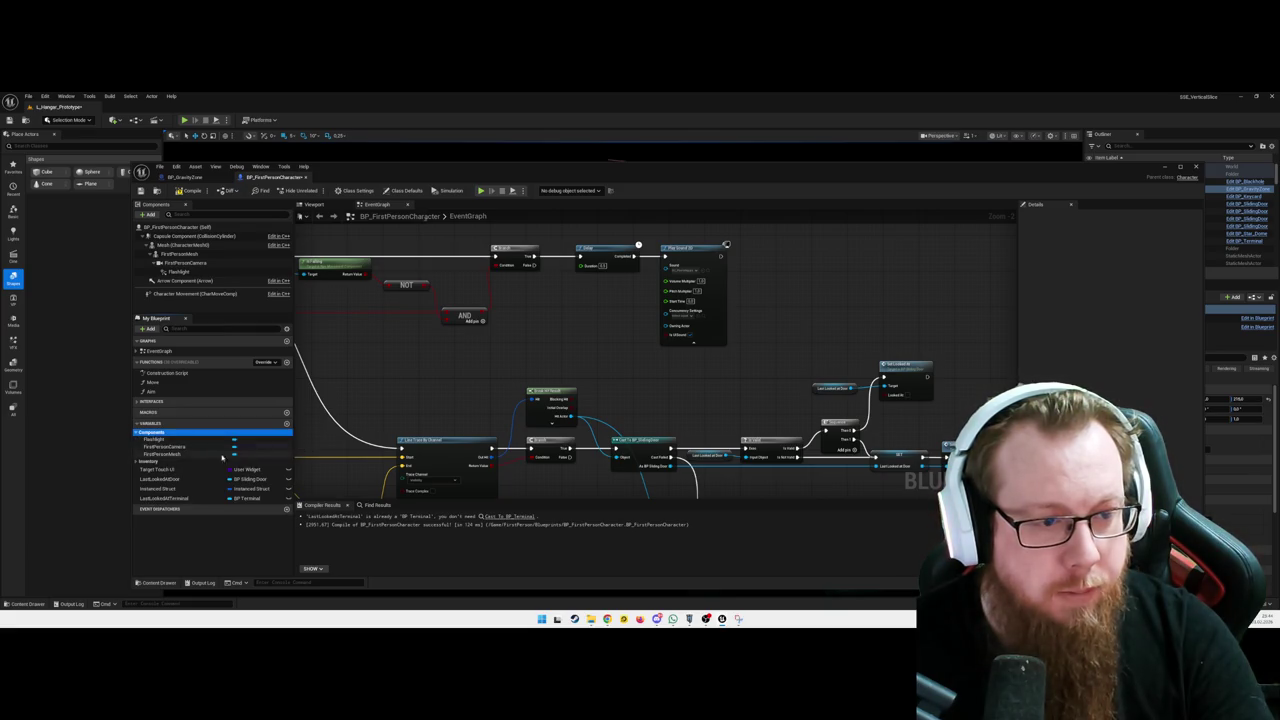
left_click(287, 423)
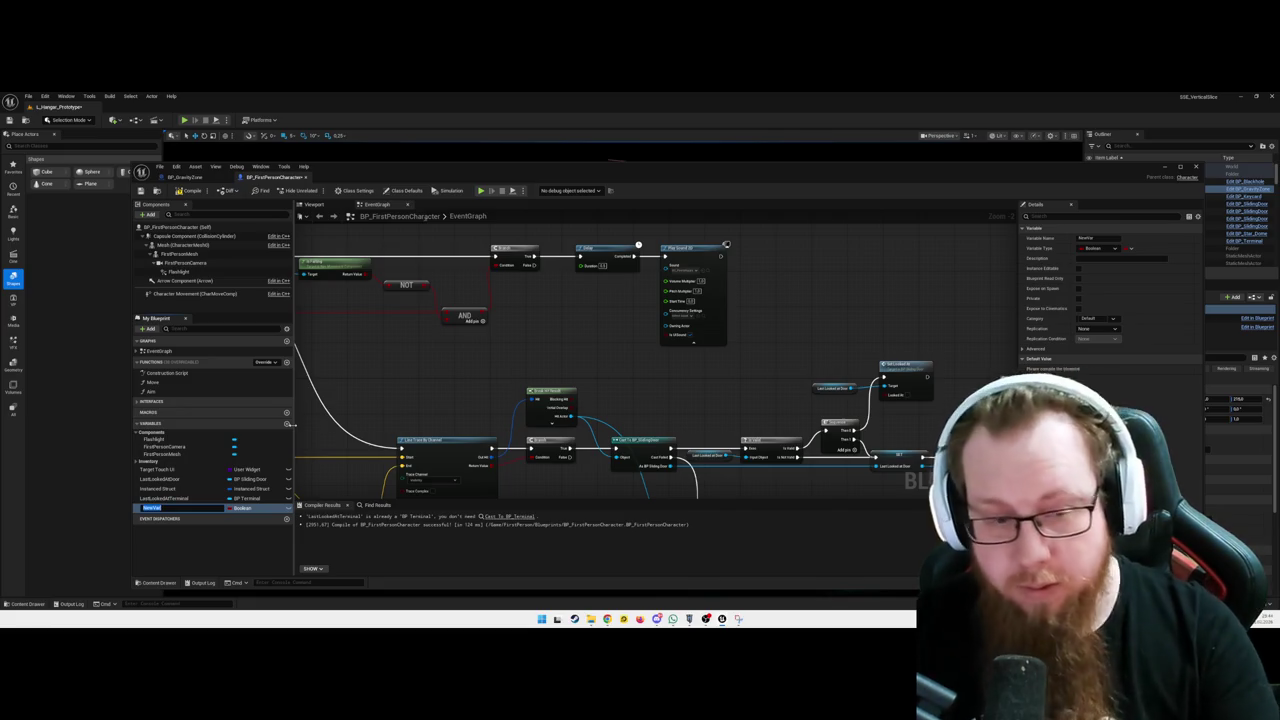
type("PlayerIn")
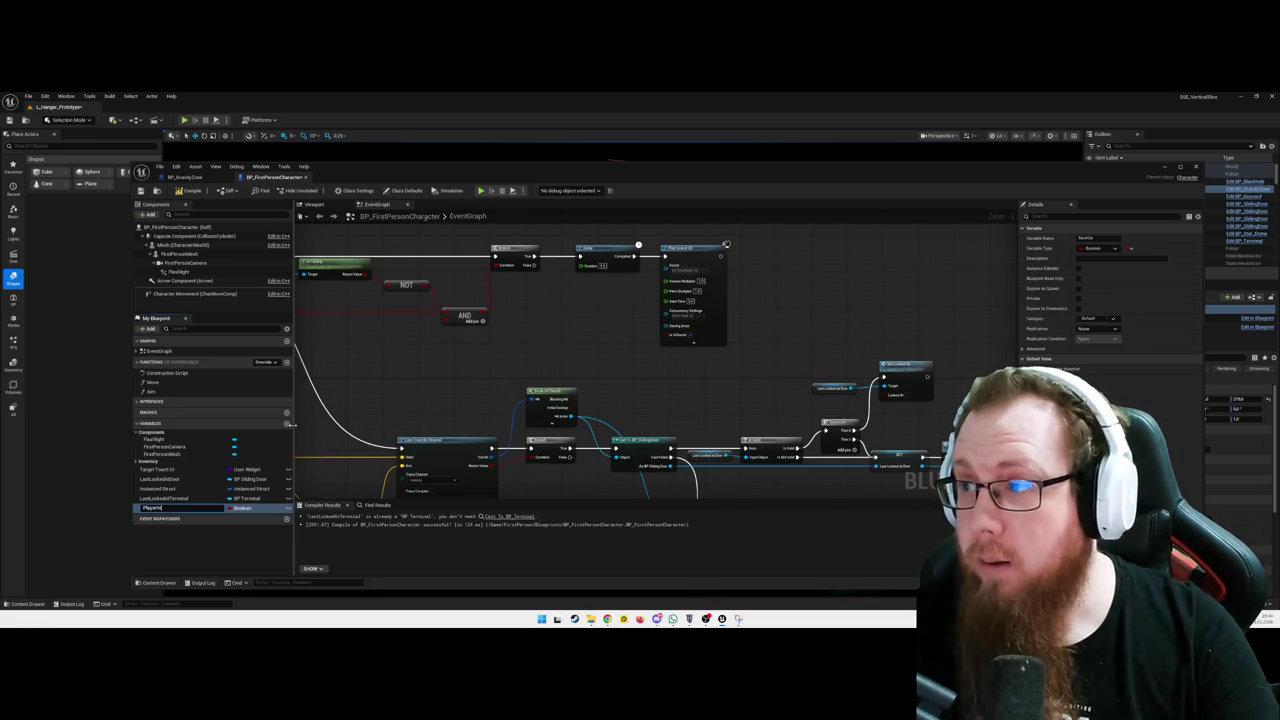
type("te")
key("Return")
left_click(250, 508)
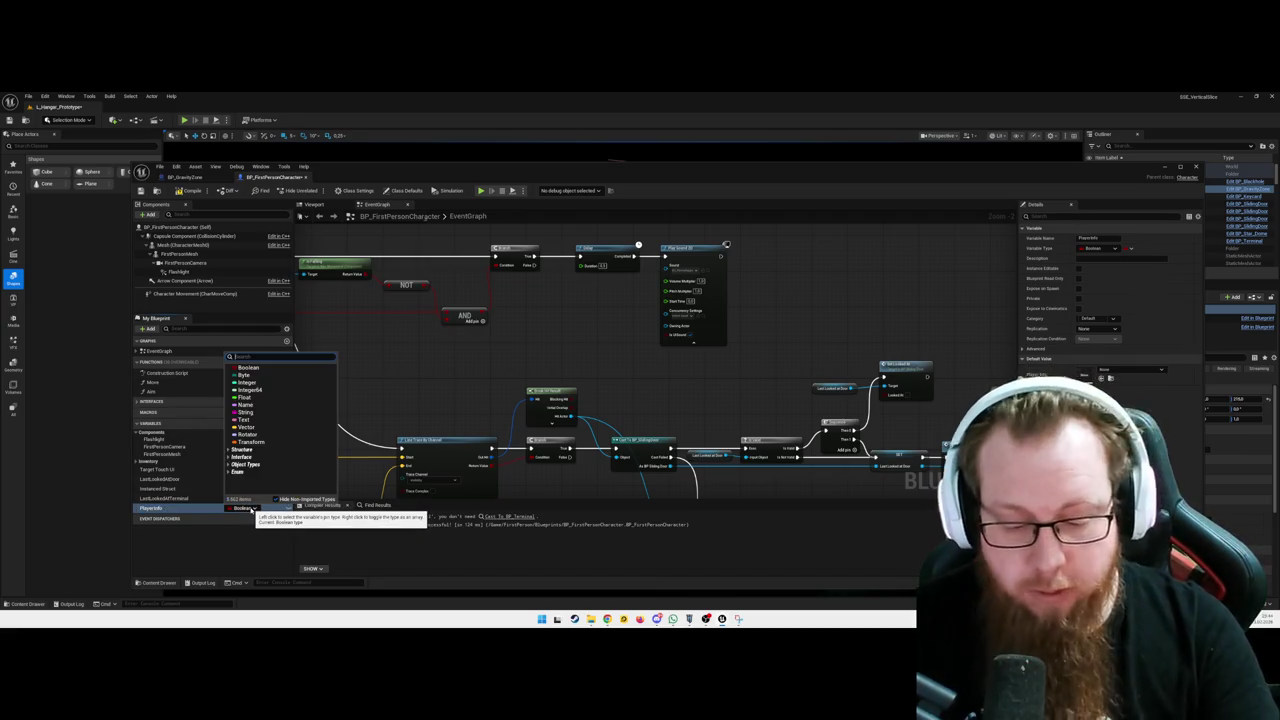
type("widwbp")
mouse_move(289, 398)
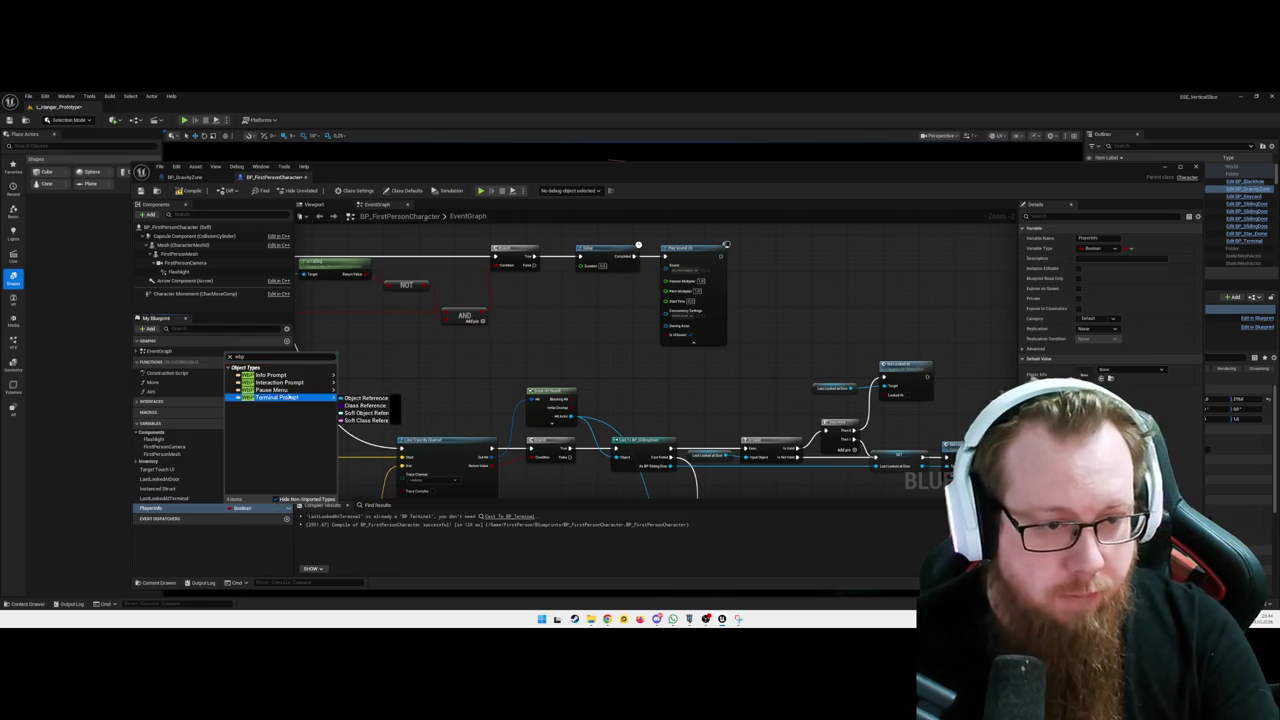
mouse_move(285, 375)
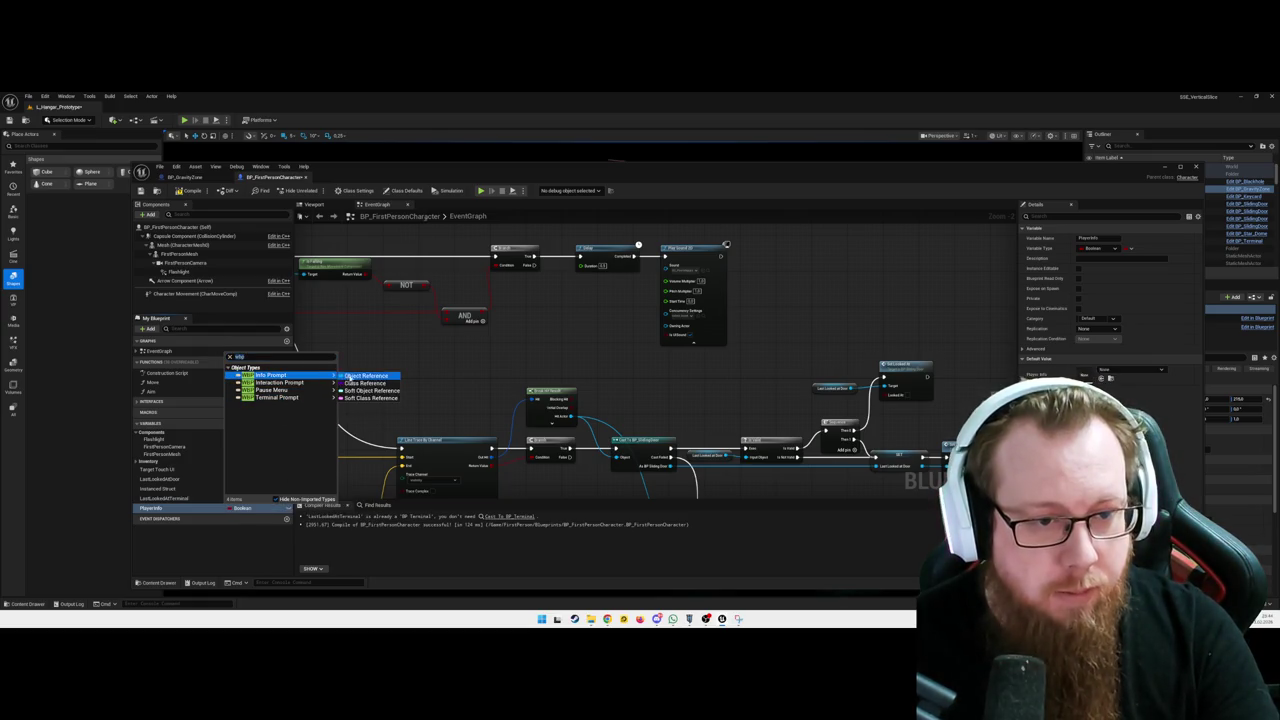
left_click(362, 375)
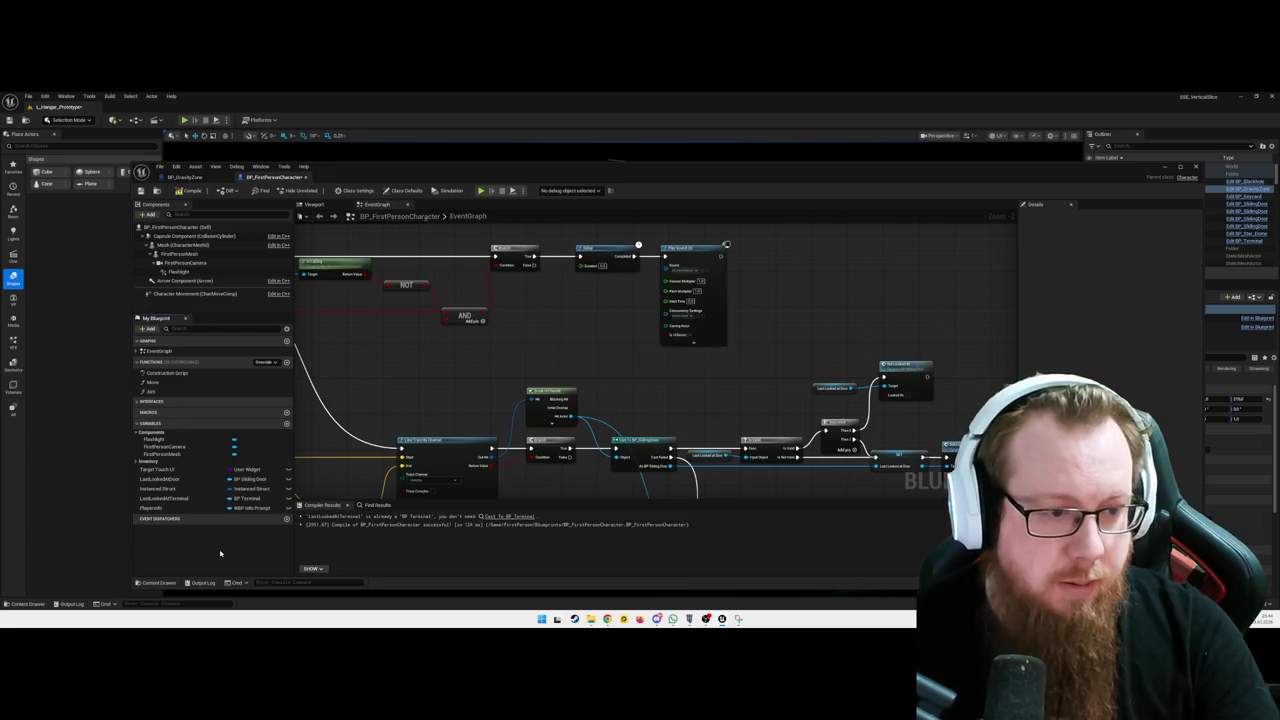
left_click(176, 509)
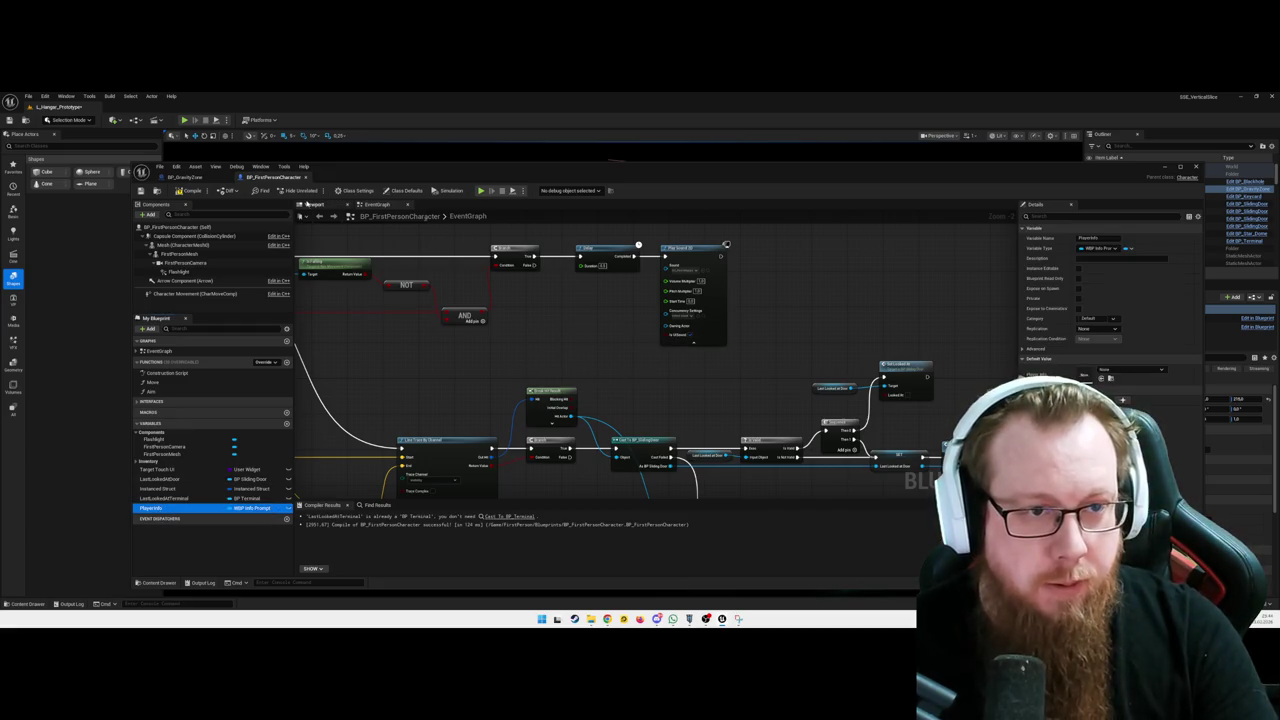
left_click(314, 206)
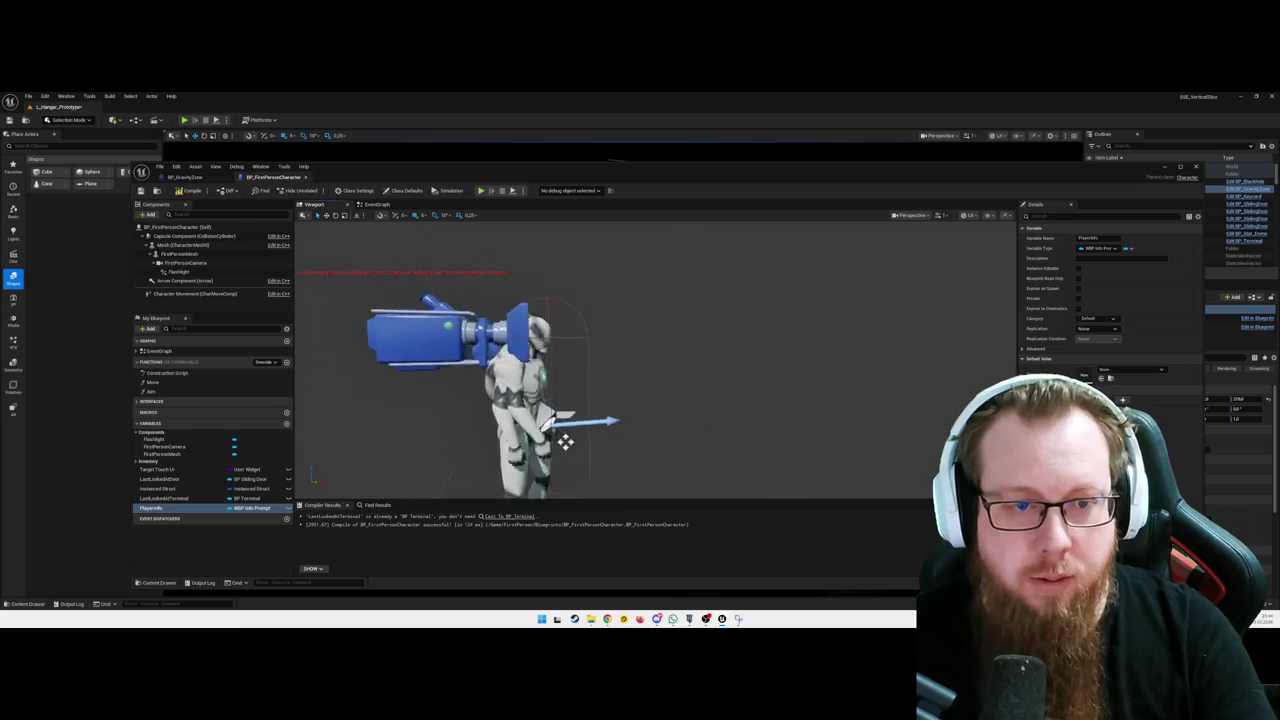
Orbit the character preview, then switch to BP_GravityZone and bring its nodes into view
mouse_move(152, 508)
left_mouse_down()
mouse_move(546, 357)
mouse_move(656, 397)
mouse_move(500, 432)
mouse_move(628, 440)
mouse_move(600, 450)
mouse_move(643, 459)
mouse_move(703, 378)
left_mouse_up()
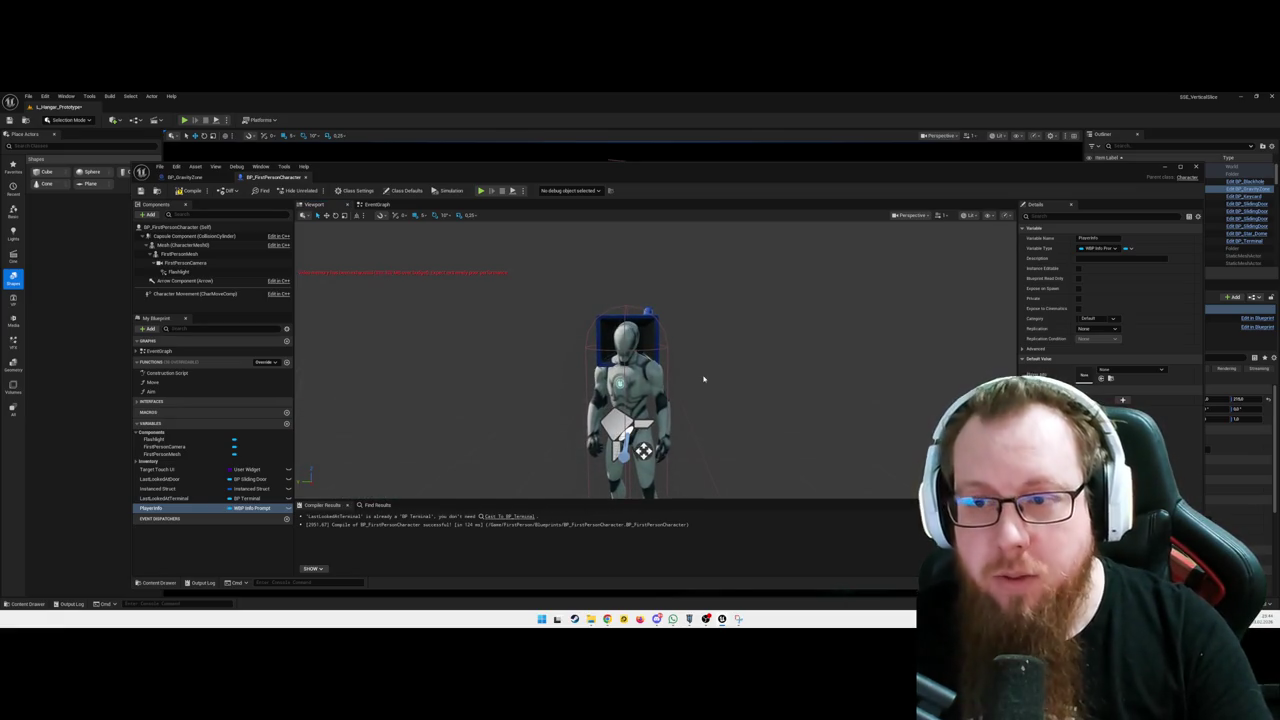
mouse_move(685, 394)
left_mouse_down()
mouse_move(635, 410)
mouse_move(590, 400)
mouse_move(560, 420)
mouse_move(630, 405)
mouse_move(583, 410)
mouse_move(560, 380)
mouse_move(355, 433)
left_mouse_up()
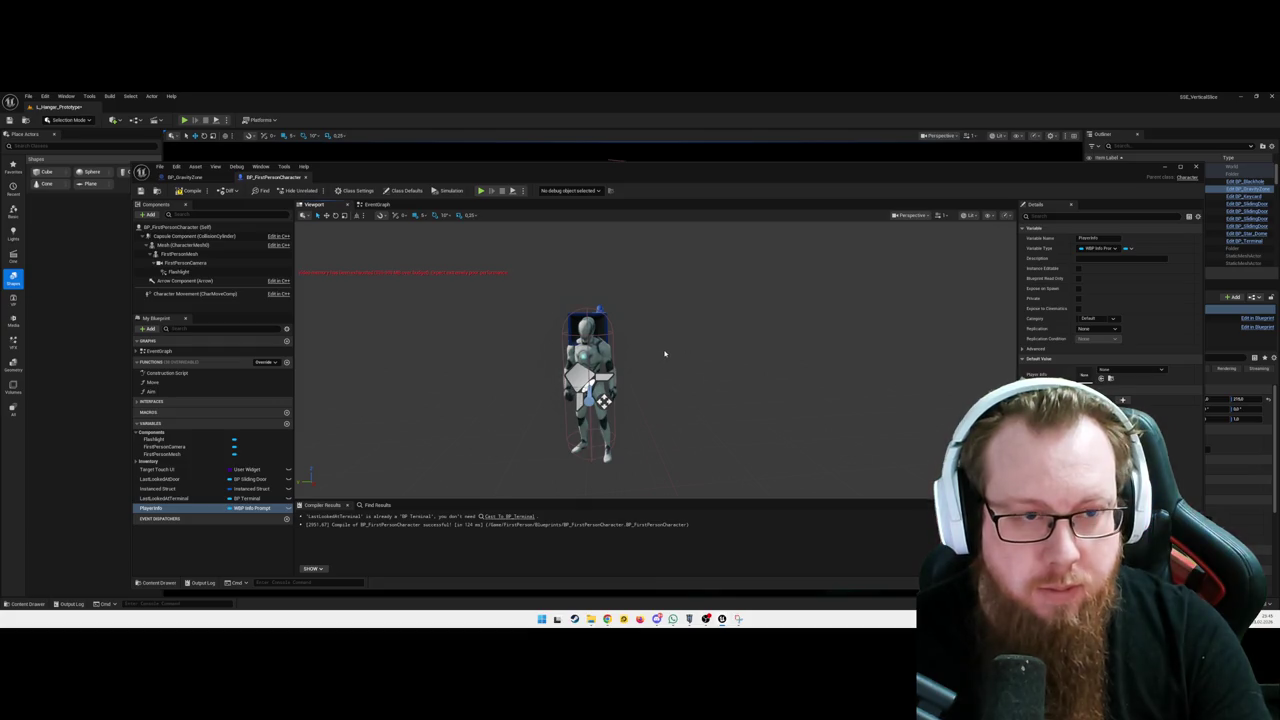
left_click(184, 177)
mouse_move(771, 372)
left_mouse_down()
mouse_move(571, 380)
mouse_move(627, 381)
mouse_move(600, 372)
left_mouse_up()
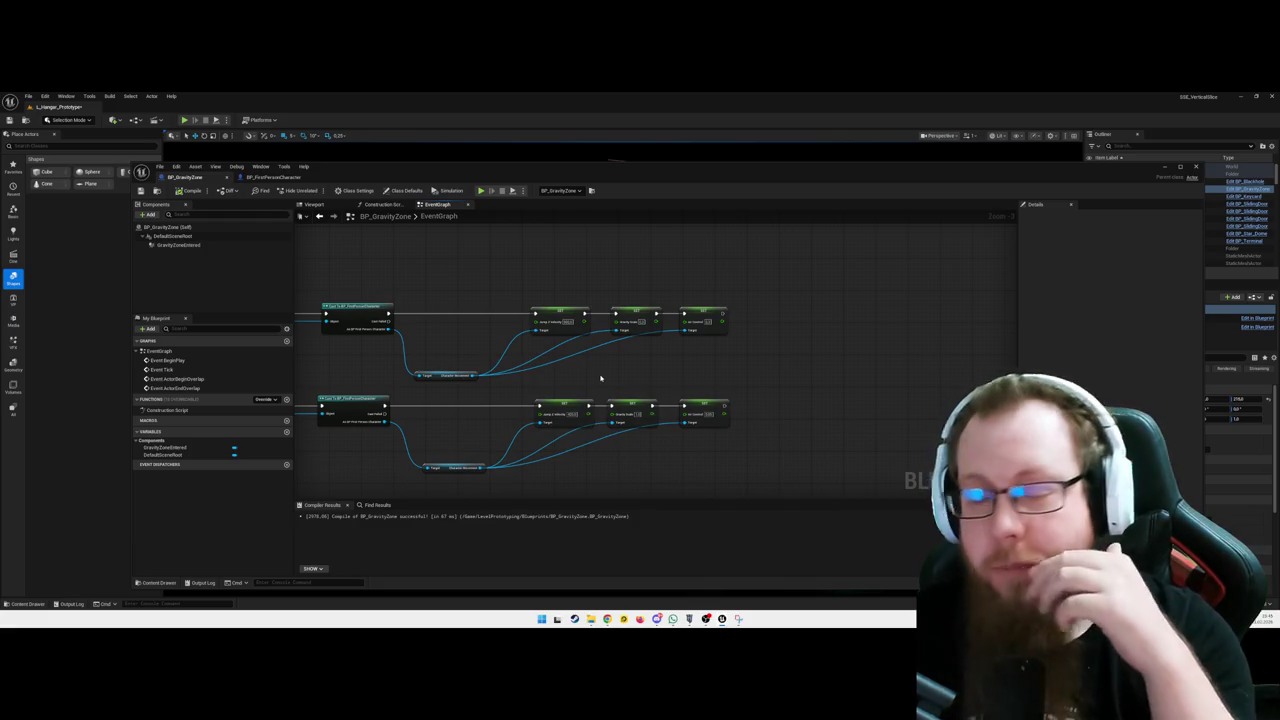
Return to the level editor and look around the hangar toward the ventilation sign
left_click(1065, 177)
left_click_drag(543, 200, 1049, 145)
left_click_drag(637, 377, 621, 398)
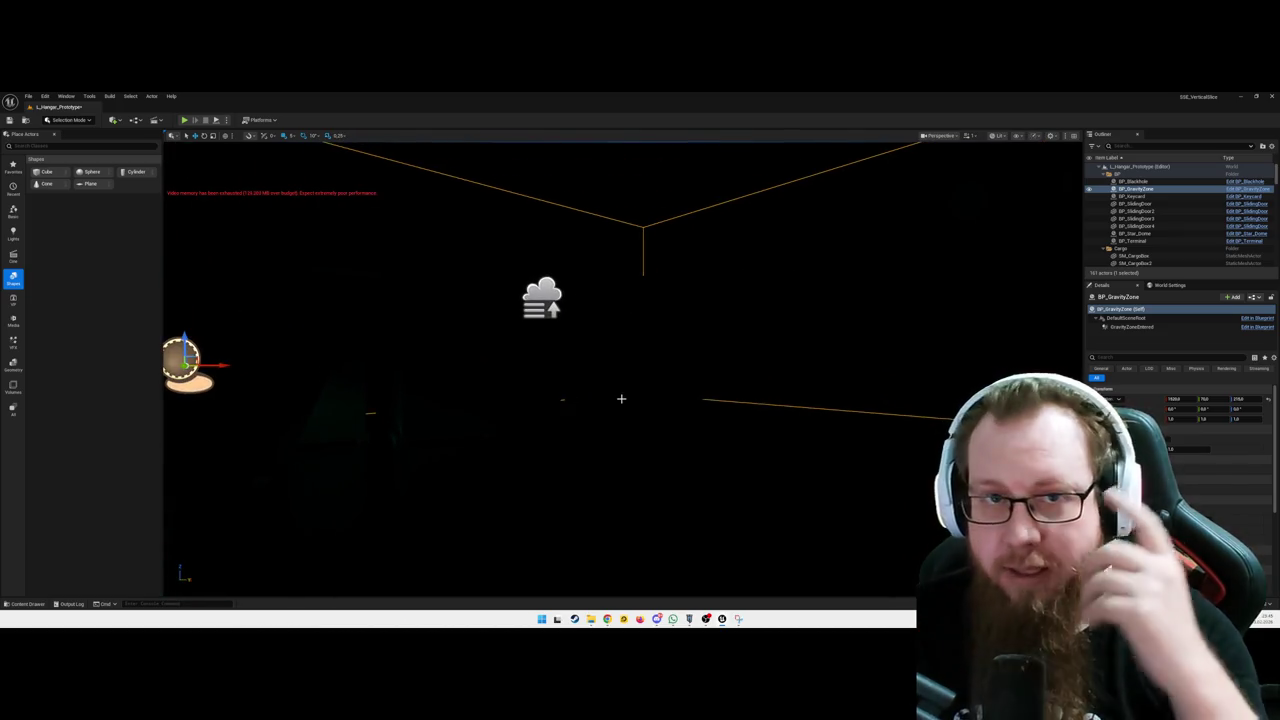
left_click_drag(630, 395, 623, 390)
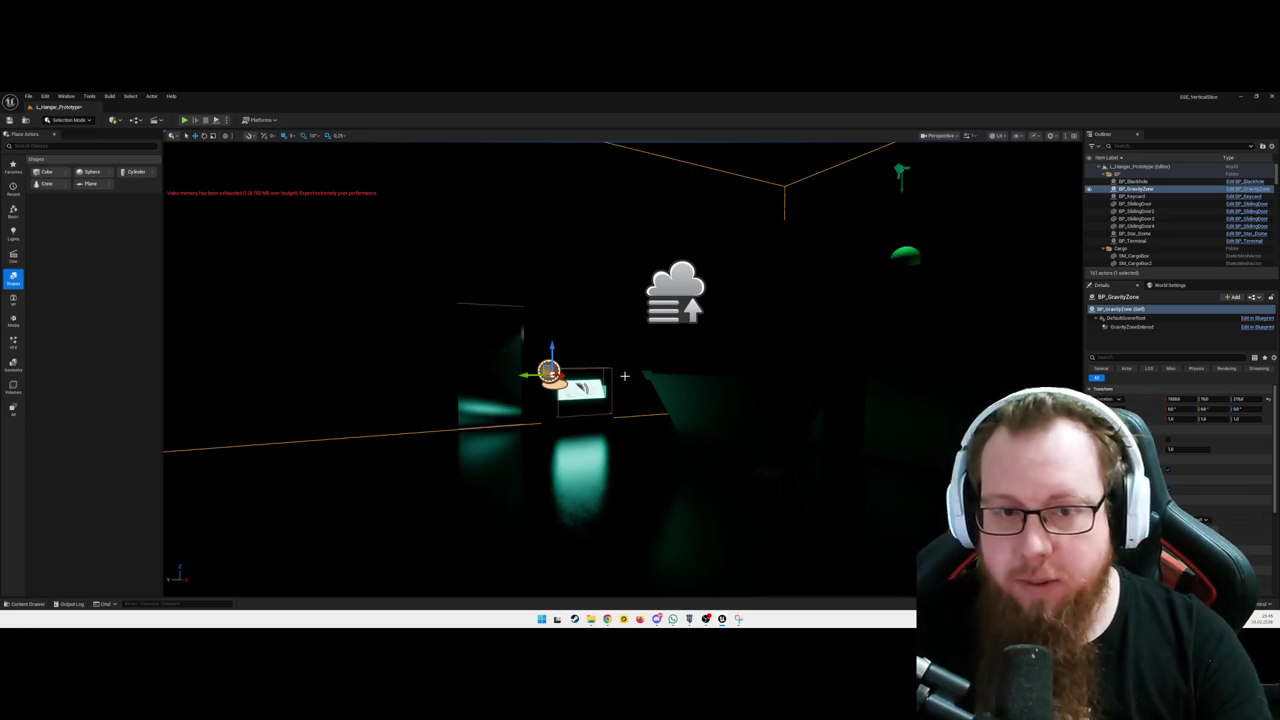
left_click_drag(623, 385, 663, 409)
Use the File menu, then reopen BP_FirstPersonCharacter from the Content Drawer
left_click(44, 96)
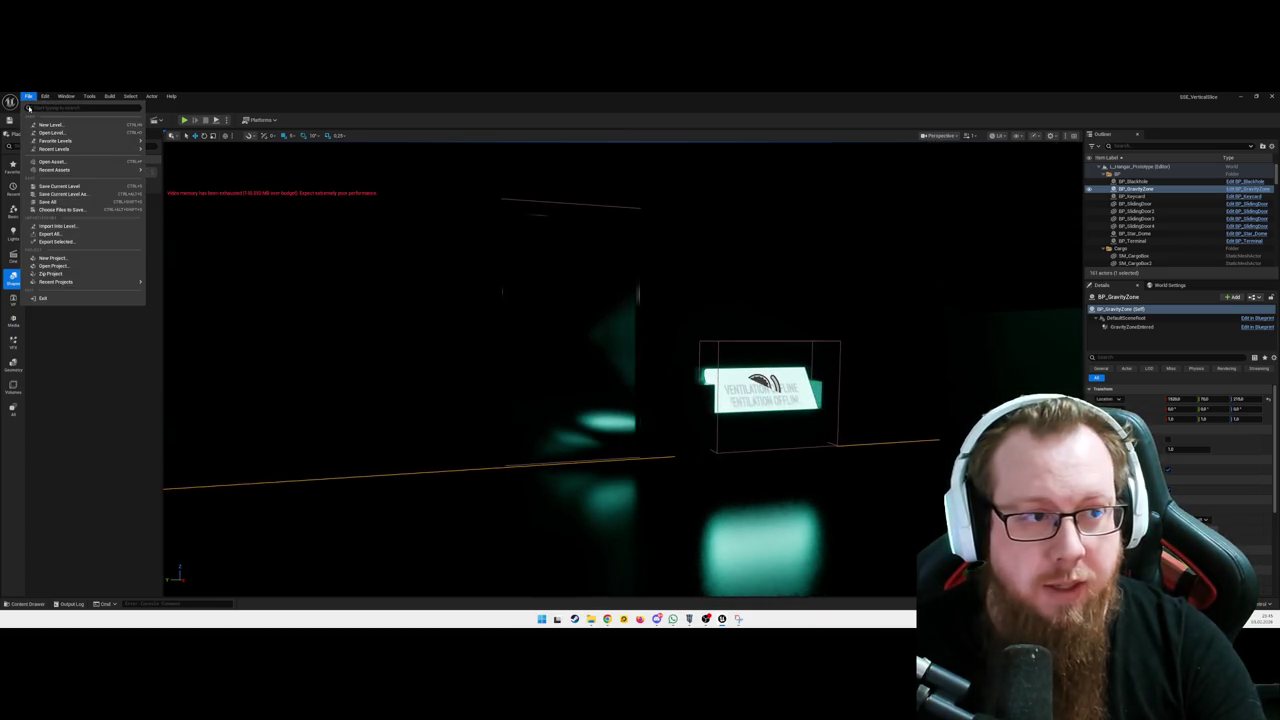
left_click(63, 205)
left_click_drag(623, 385, 677, 375)
key("ctrl+space")
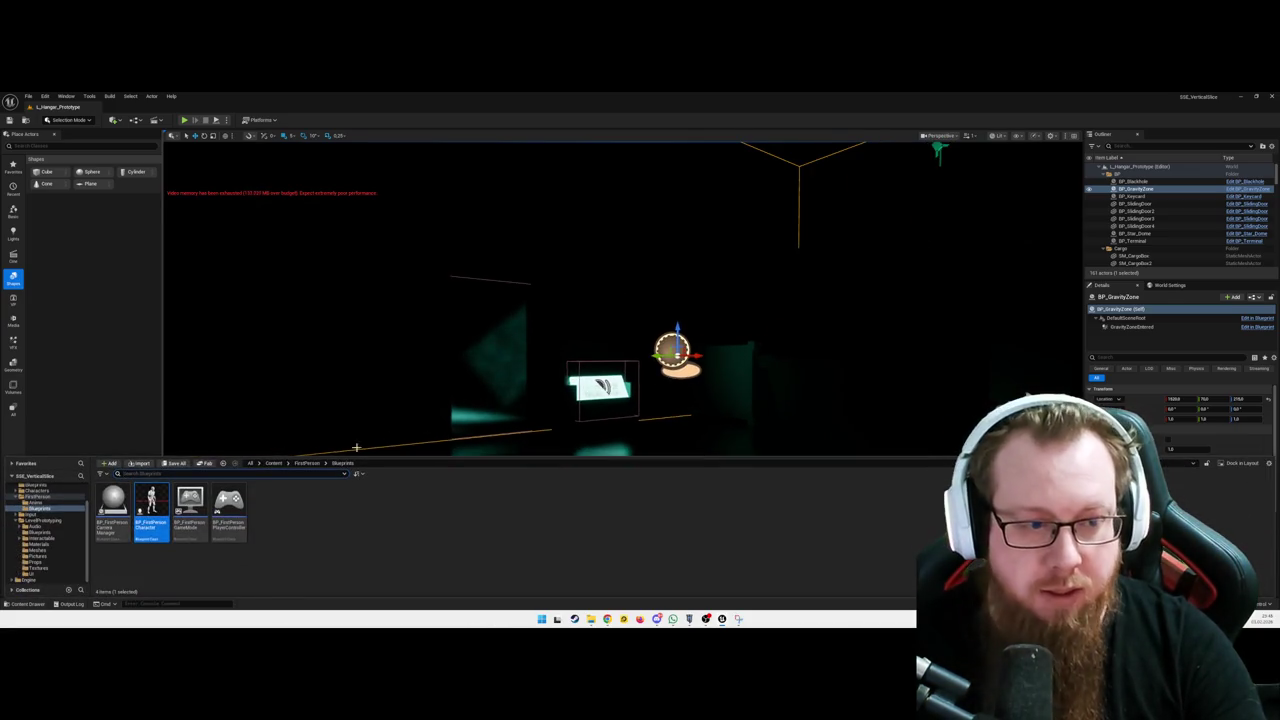
double_click(151, 505)
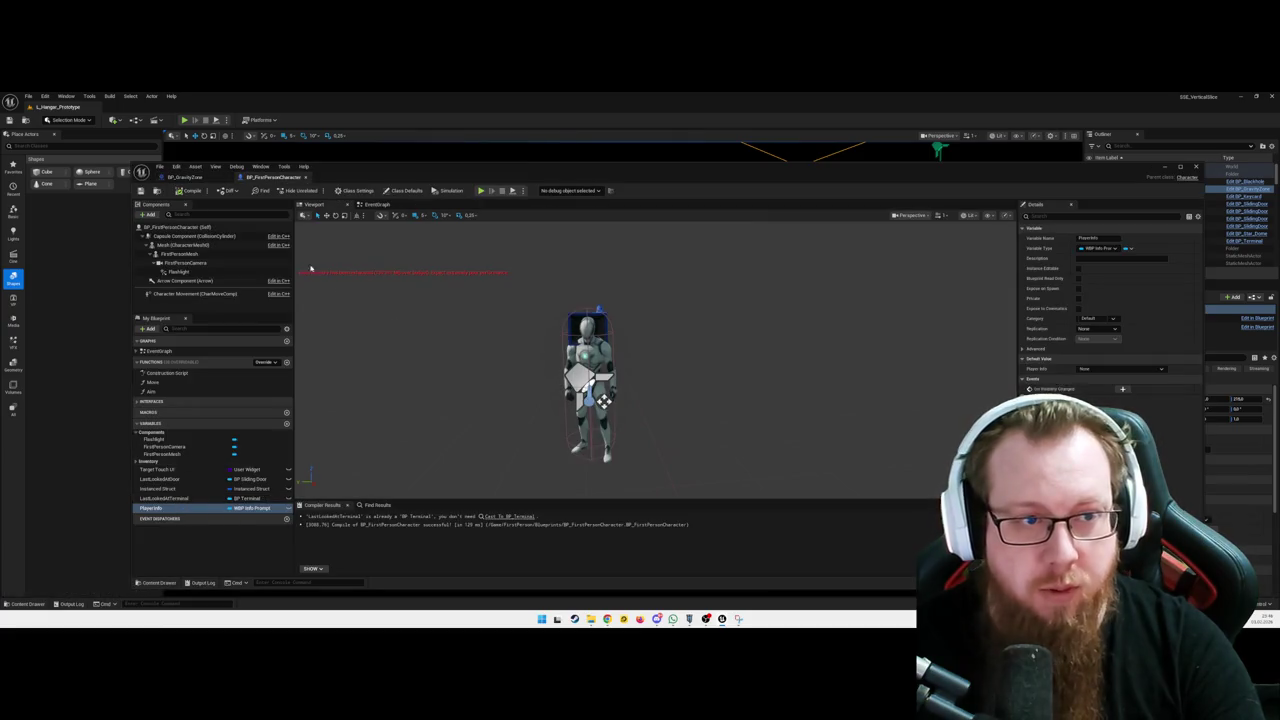
Zoom out of the BP_FirstPersonCharacter event graph and center it on the input sections
left_click(377, 204)
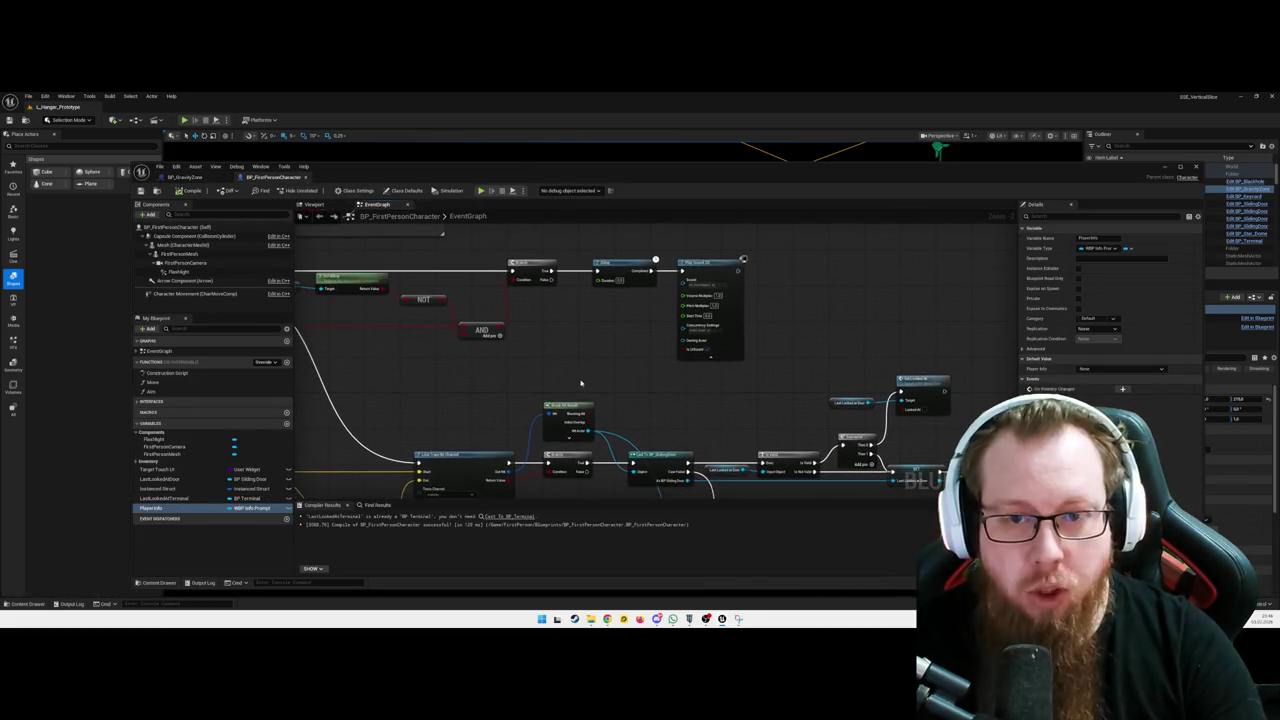
scroll(578, 383, "down", 3)
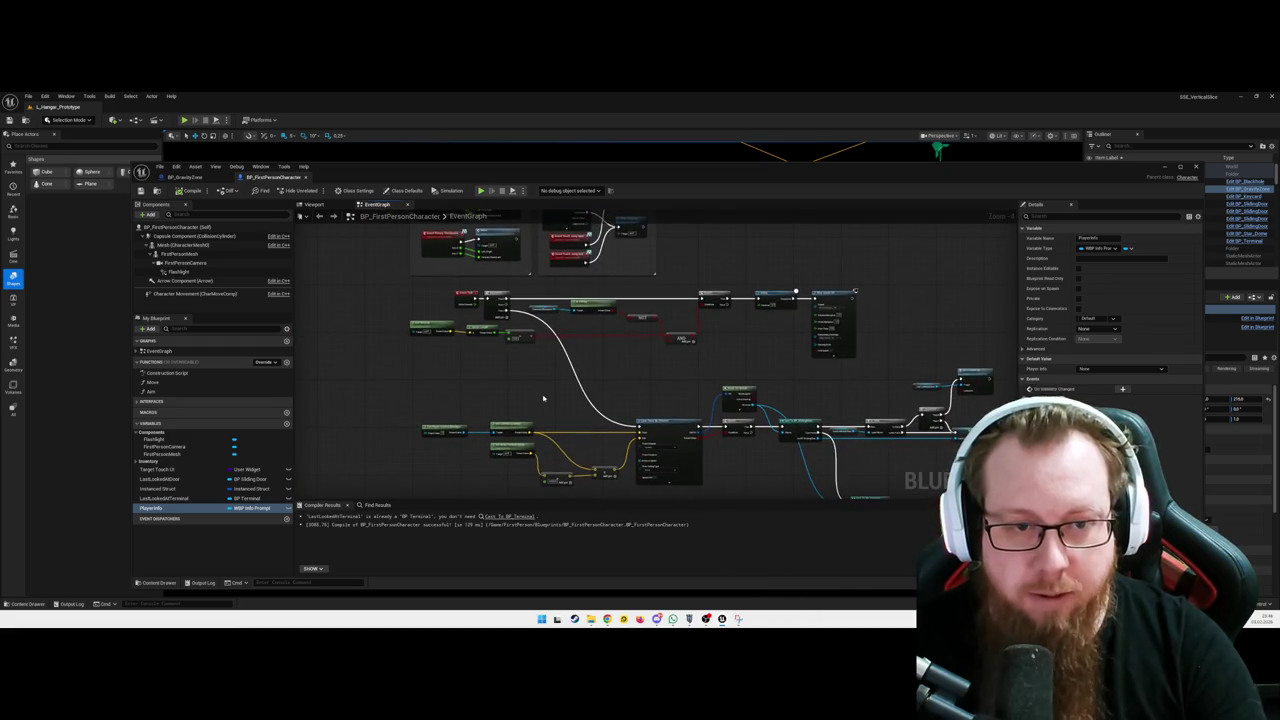
scroll(533, 392, "down", 3)
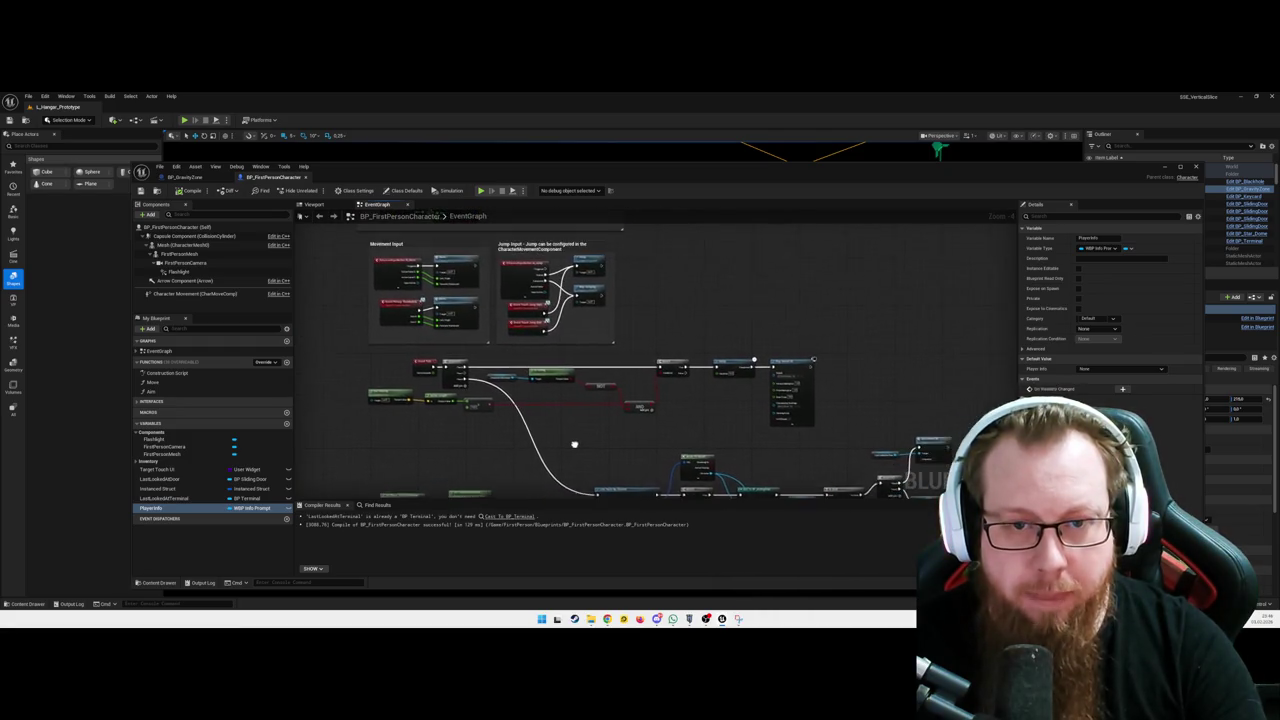
left_click_drag(577, 448, 624, 437)
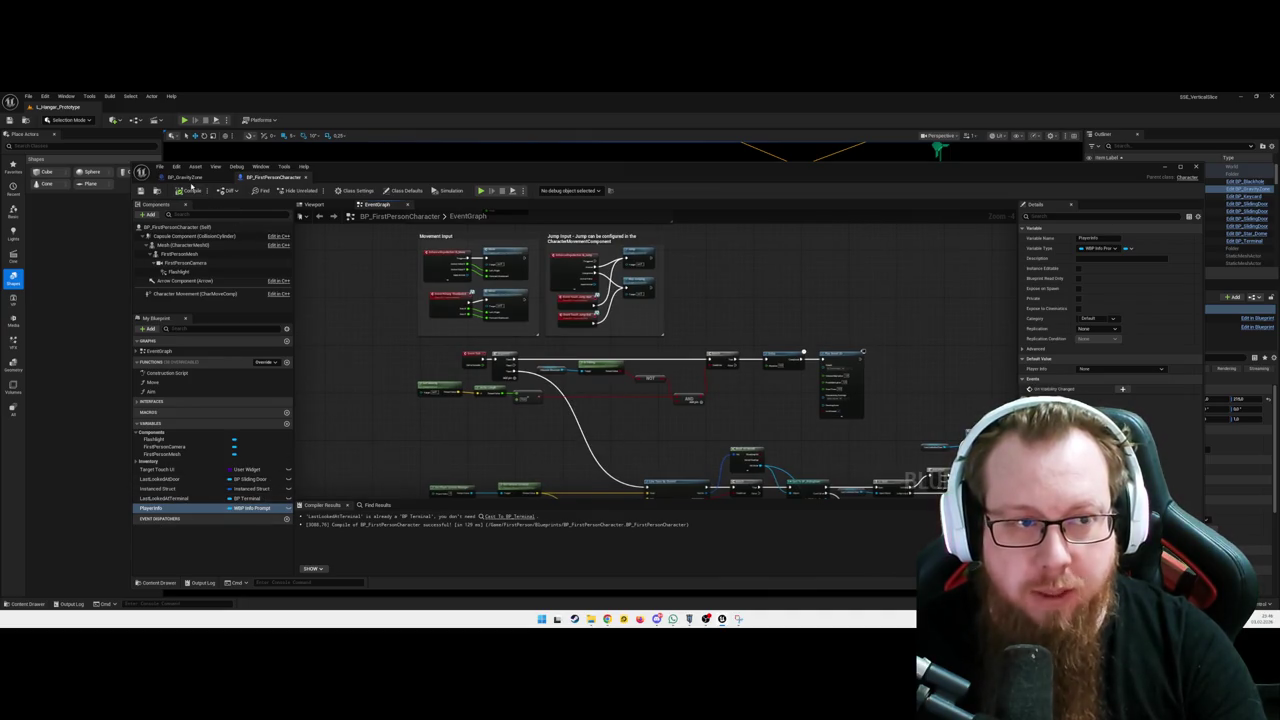
Switch between BP_GravityZone and BP_FirstPersonCharacter, framing the gravity zone's overlap event nodes
left_click(193, 180)
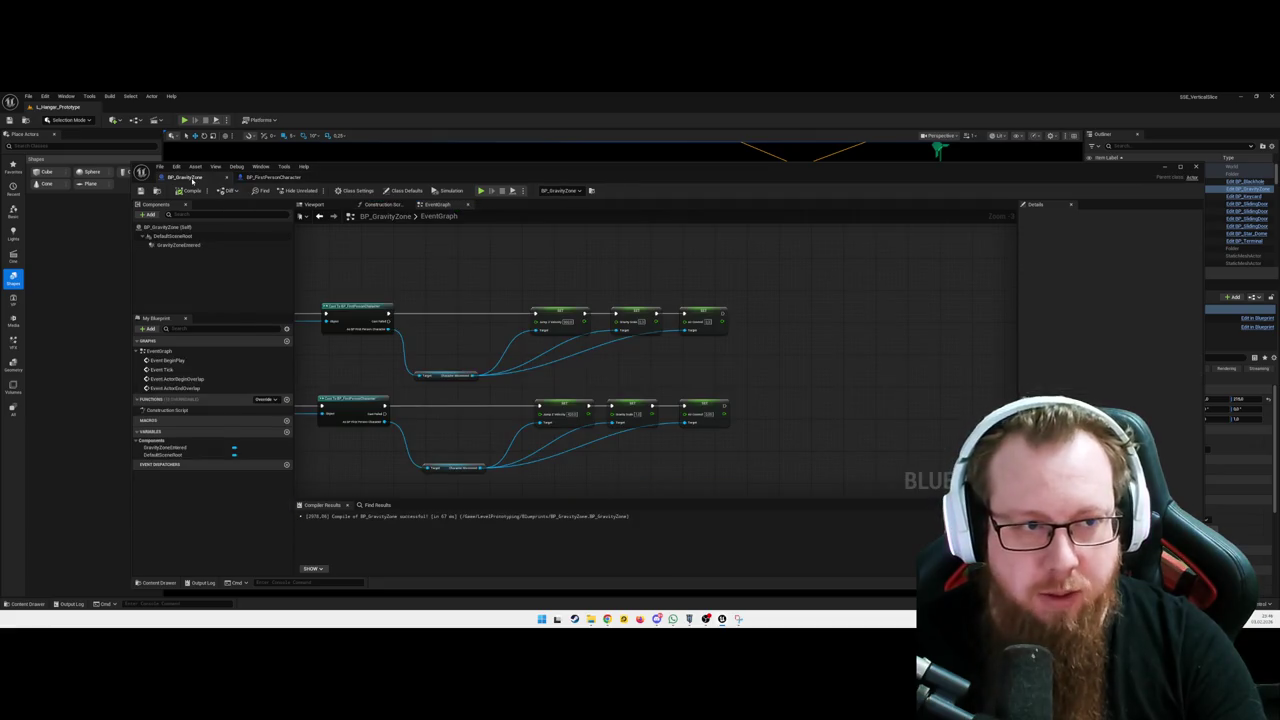
mouse_move(480, 272)
left_mouse_down()
mouse_move(571, 280)
mouse_move(606, 306)
left_mouse_up()
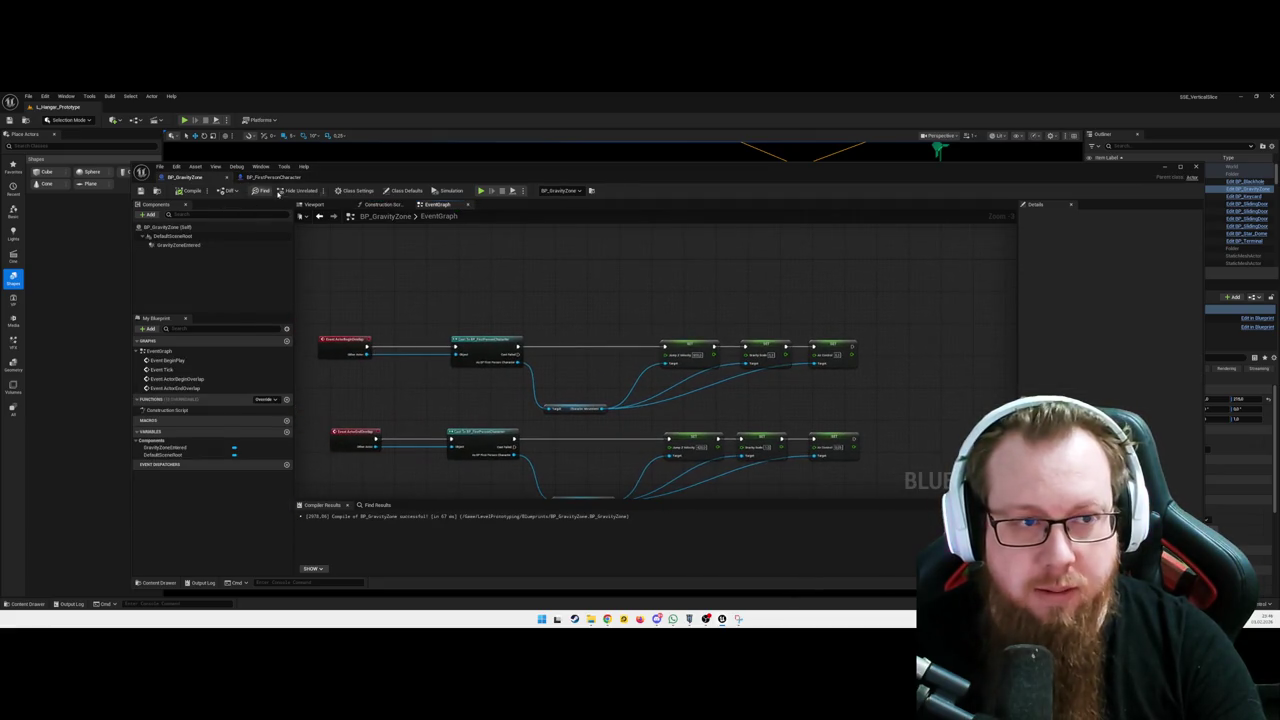
left_click(261, 179)
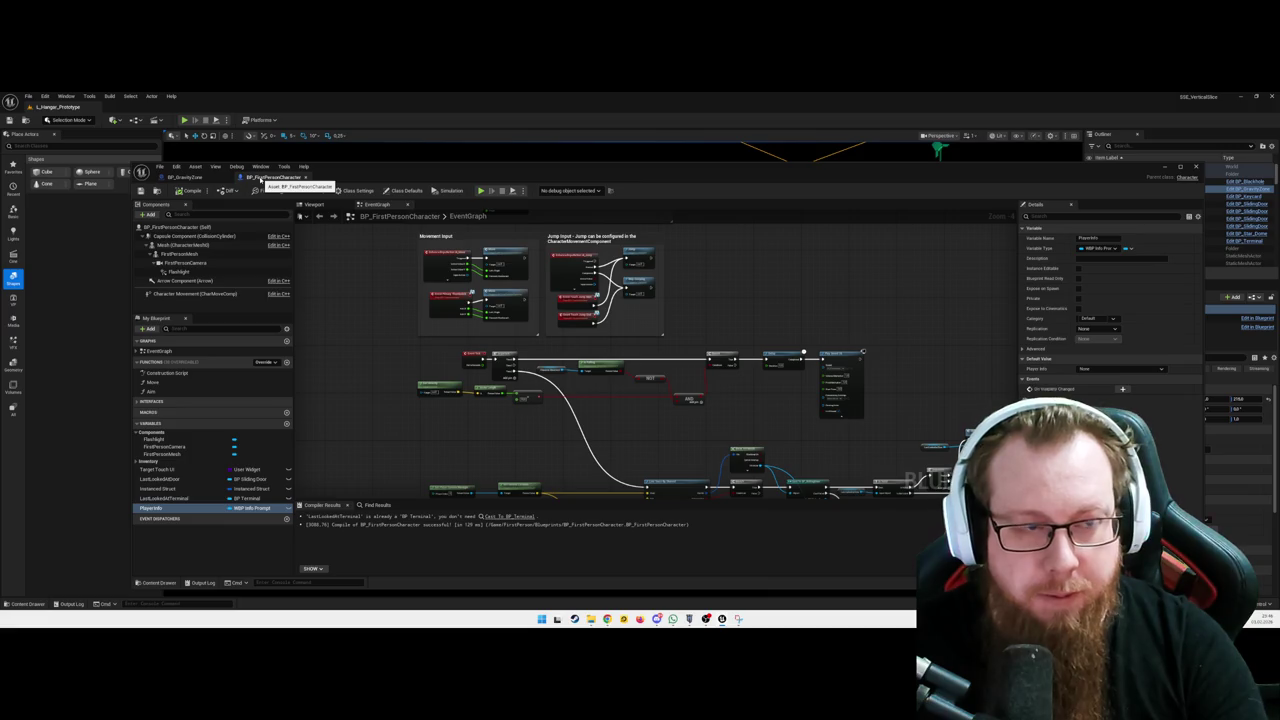
left_click(188, 177)
left_click_drag(537, 294, 510, 288)
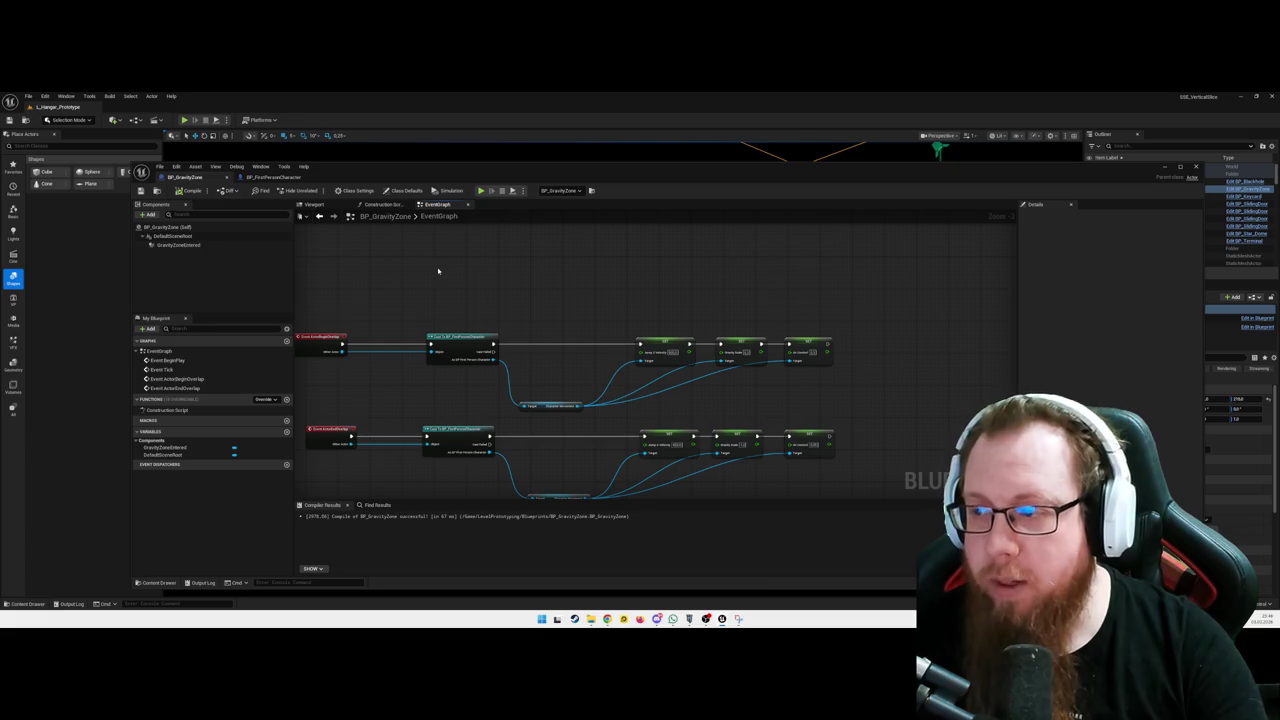
key("ctrl+Tab")
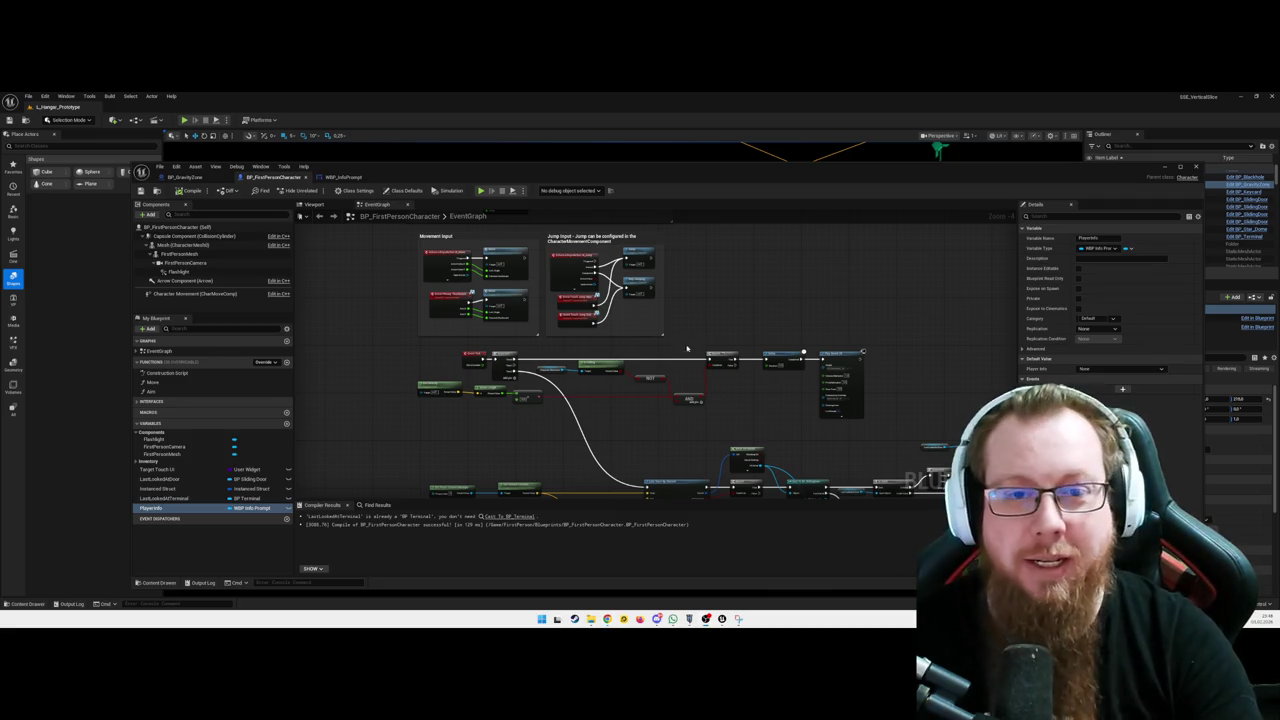
Pan the BP_FirstPersonCharacter event graph slightly to the left
left_click_drag(646, 342, 624, 347)
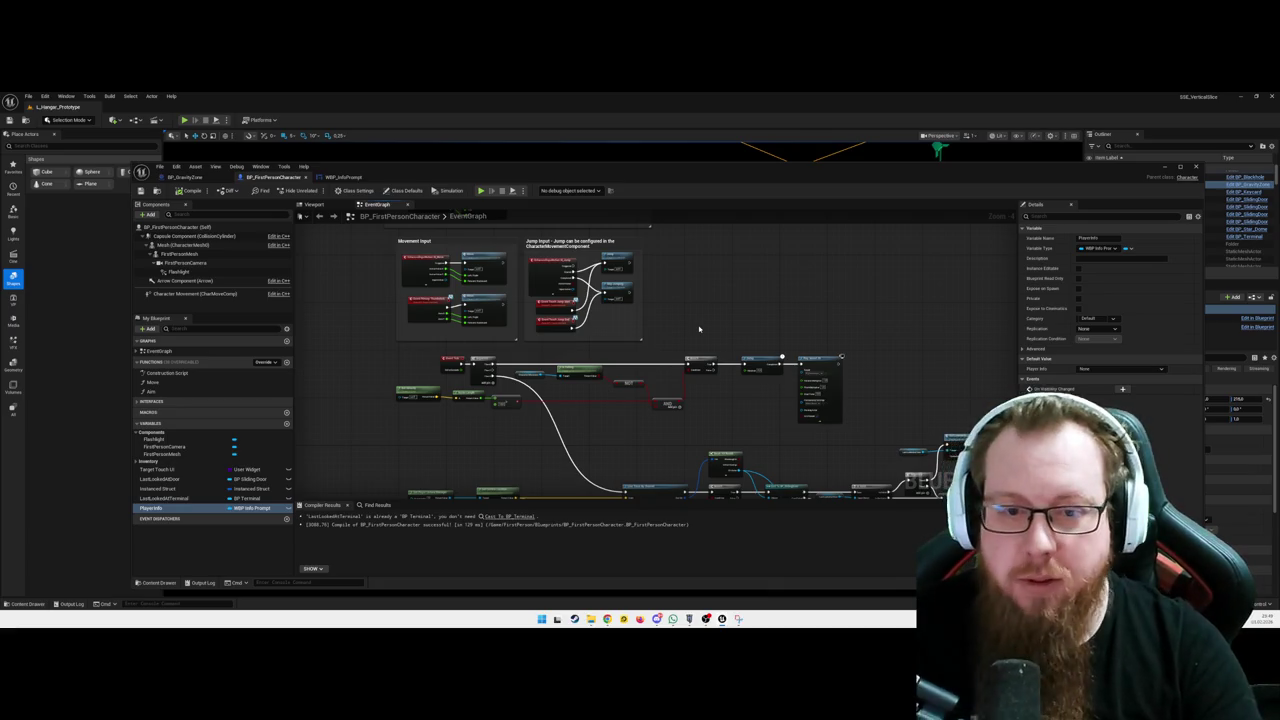
Nudge a small jump-logic node lower, zoom to 1:1, and select the Jump Input comment
mouse_move(717, 317)
left_mouse_down()
mouse_move(761, 256)
mouse_move(657, 249)
mouse_move(620, 300)
mouse_move(531, 362)
mouse_move(631, 366)
left_mouse_up()
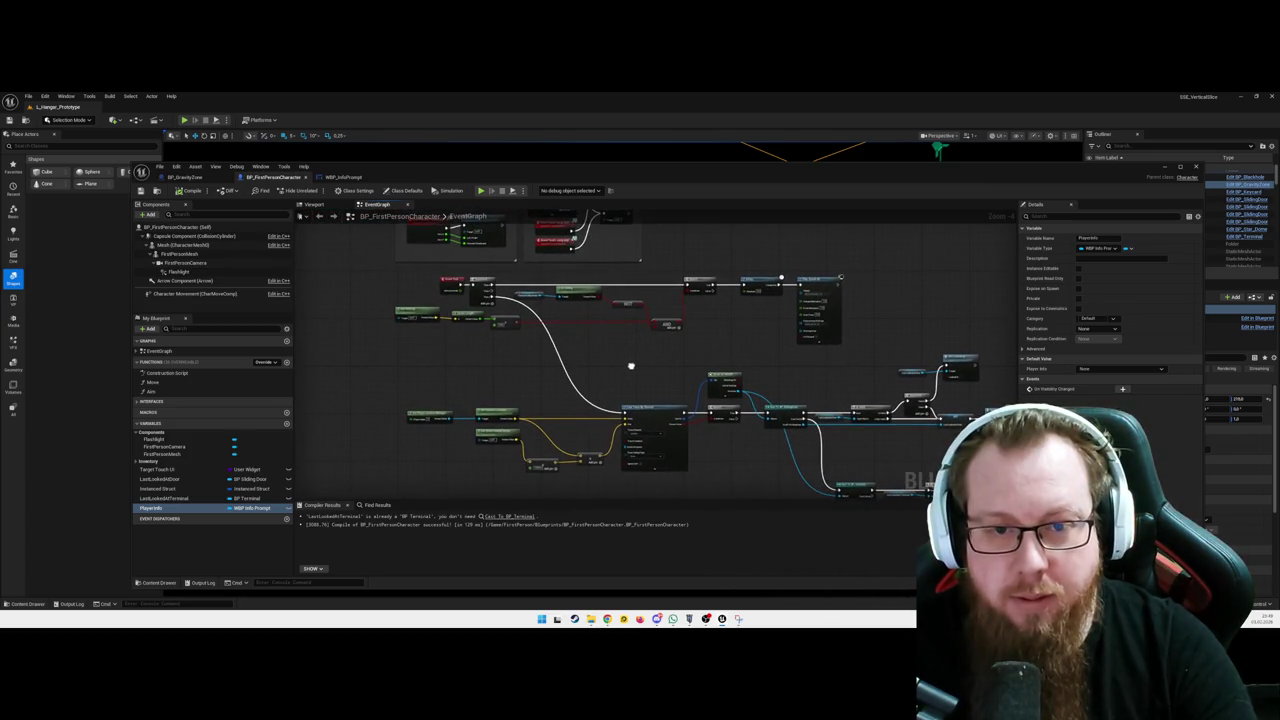
left_click_drag(628, 301, 630, 329)
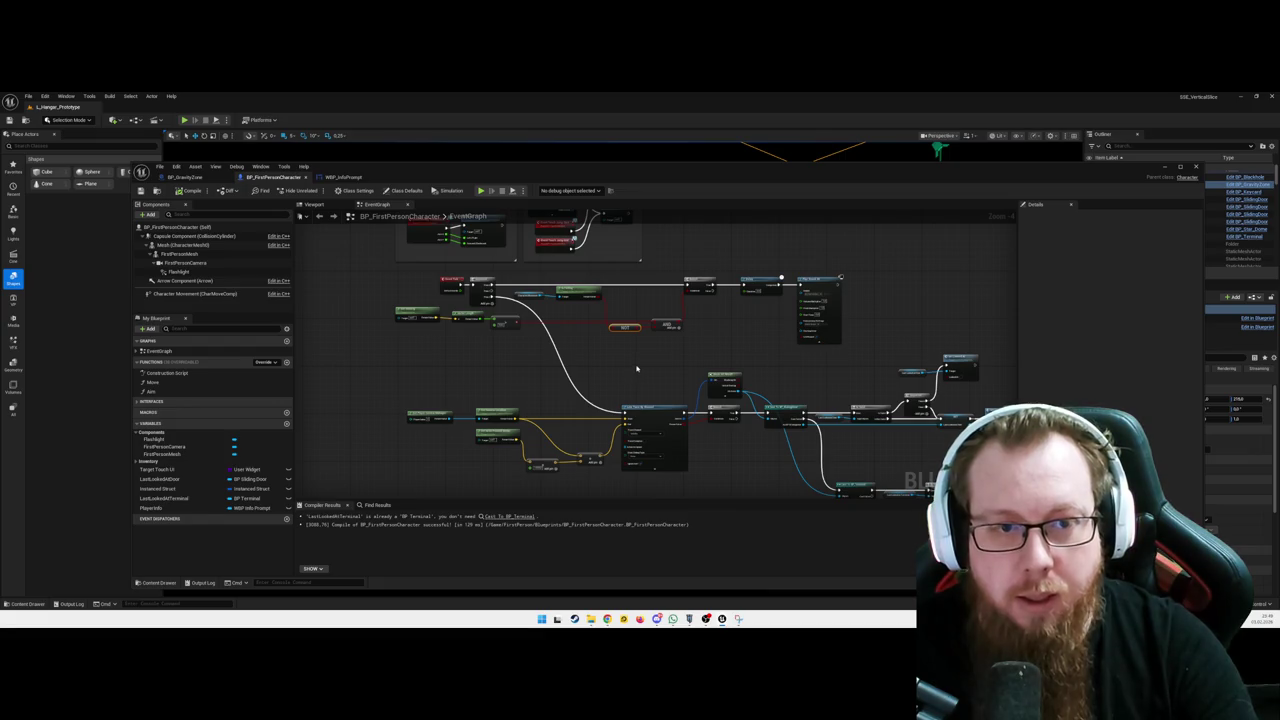
scroll(636, 368, "up", 3)
scroll(620, 388, "up", 1)
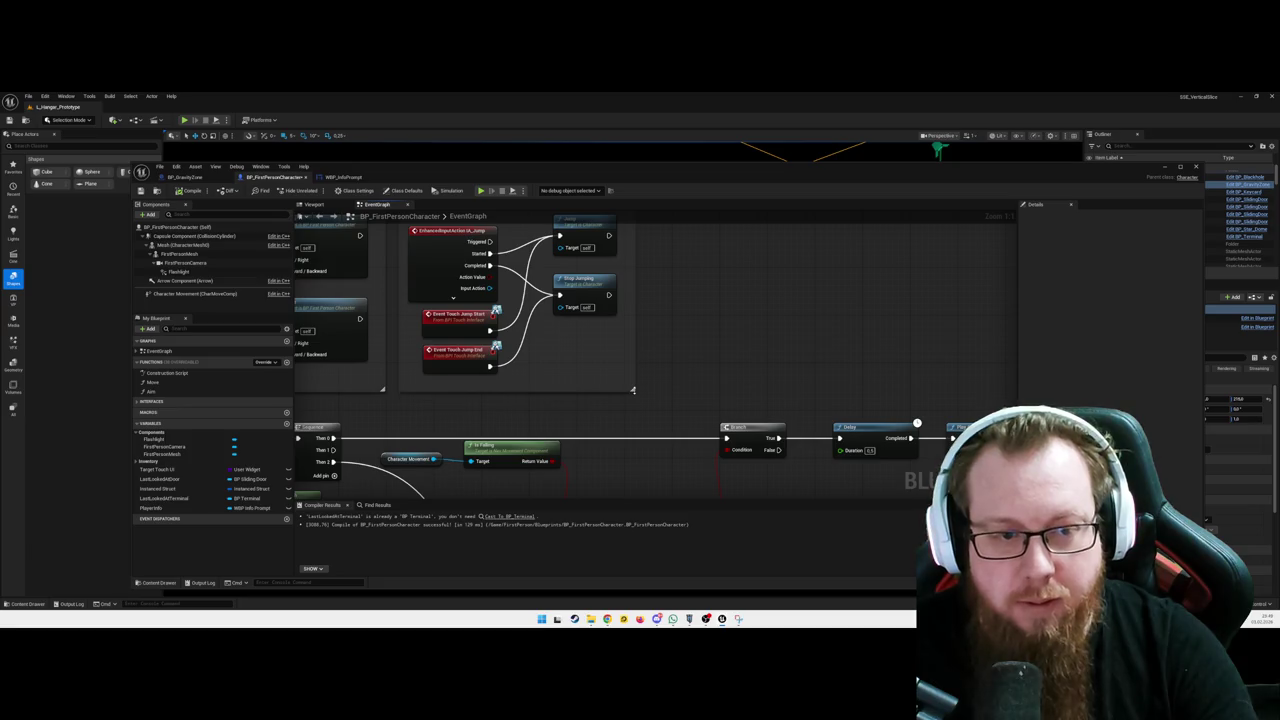
left_click_drag(479, 229, 537, 307)
left_click(567, 287)
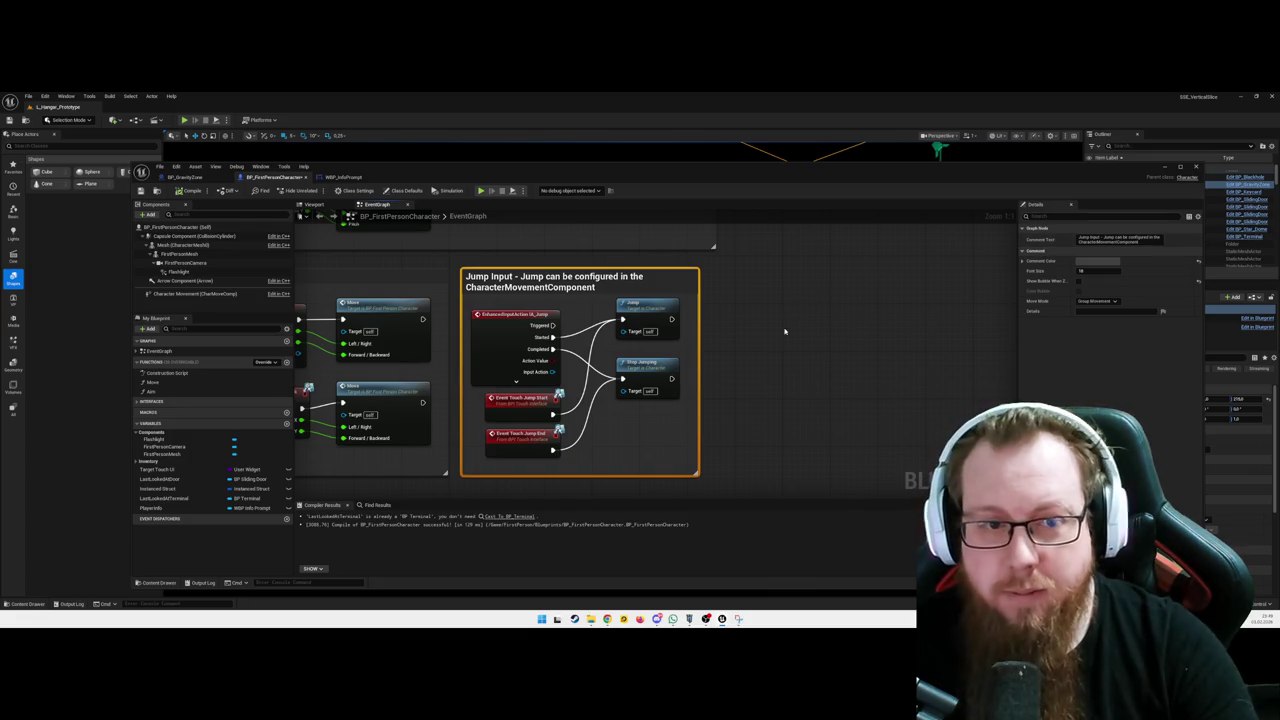
Paste a copy of the Jump Input comment and enlarge it to enclose the Play Sound node
key("ctrl+v")
mouse_move(831, 323)
left_mouse_down()
mouse_move(797, 254)
mouse_move(774, 280)
mouse_move(783, 260)
left_mouse_up()
scroll(643, 362, "down", 2)
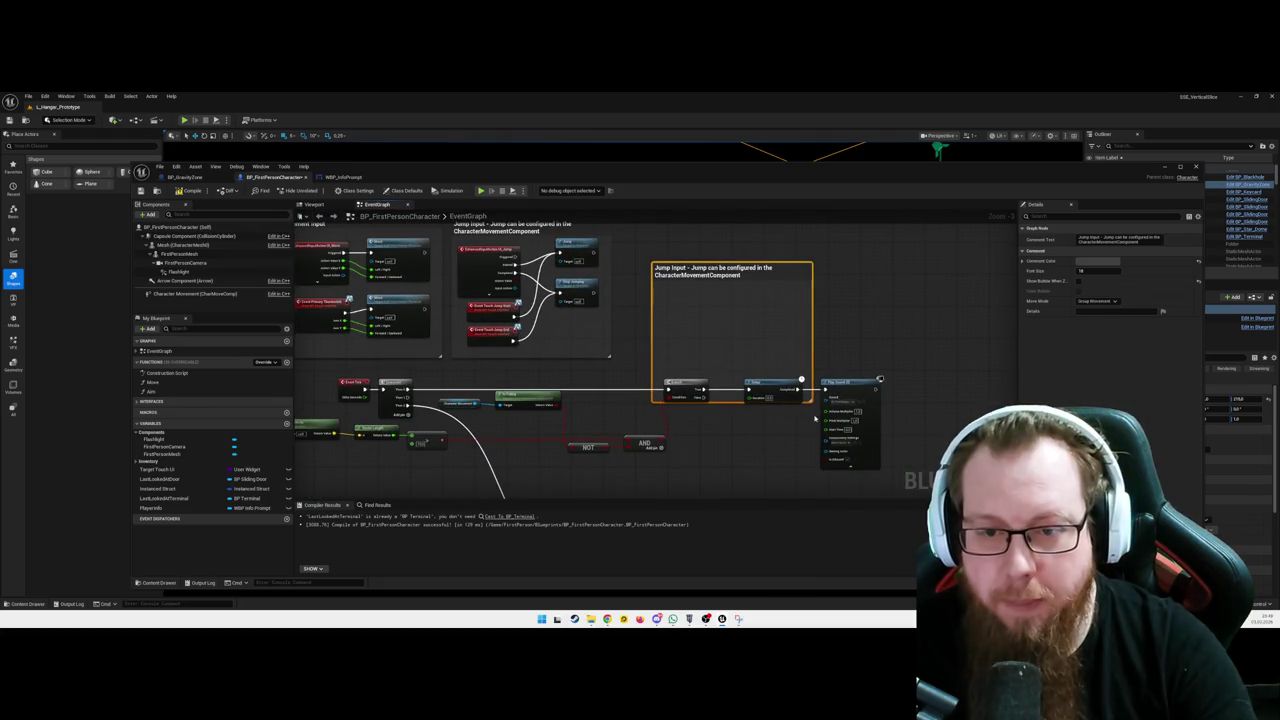
left_click_drag(810, 404, 903, 481)
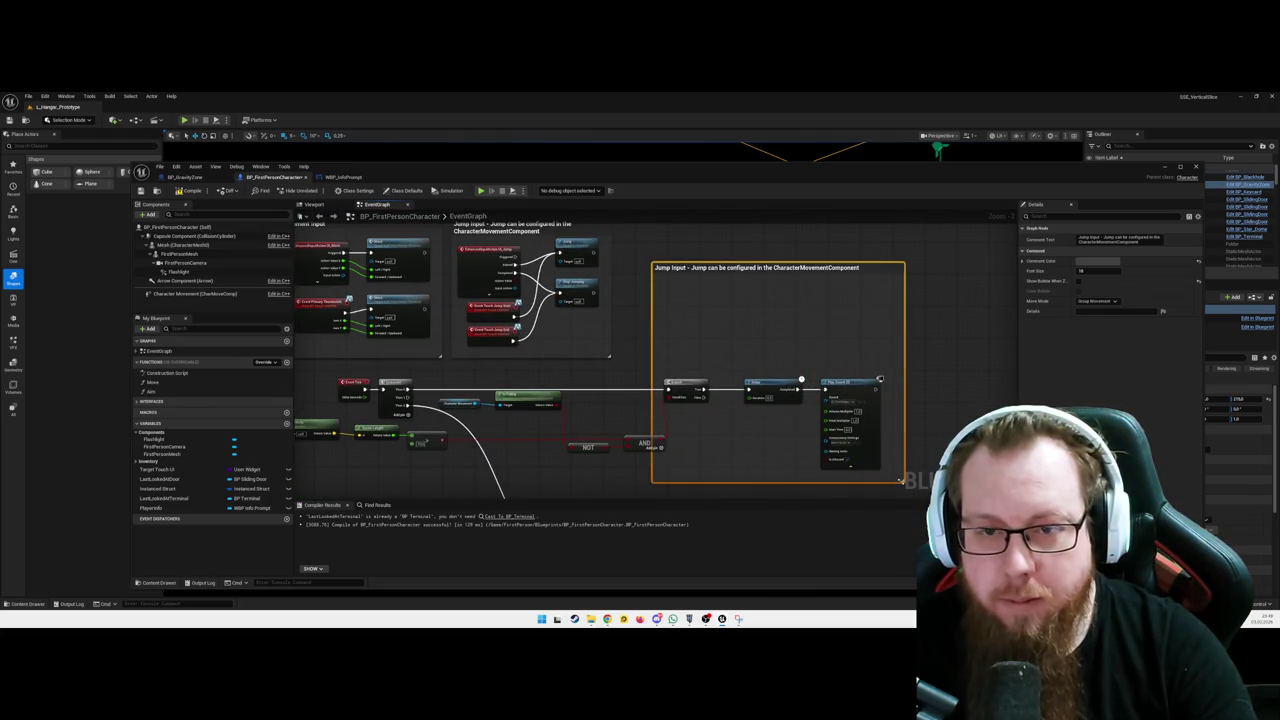
left_click_drag(789, 273, 793, 277)
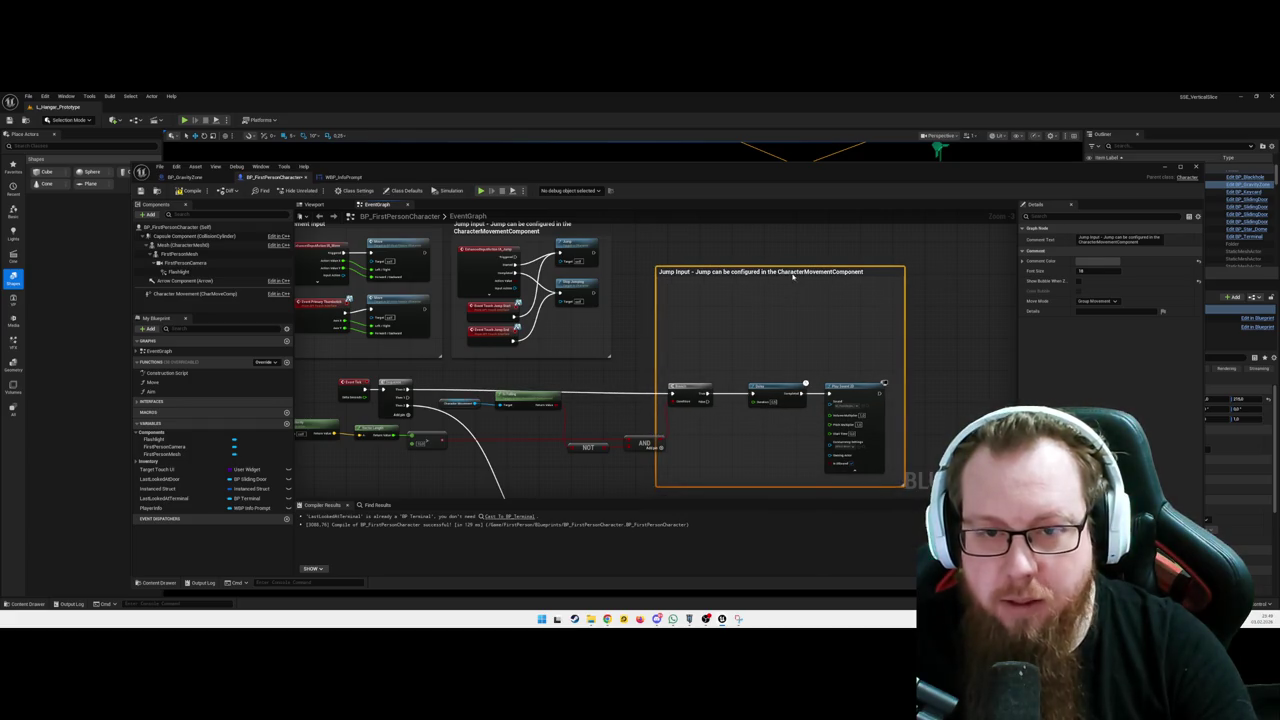
Undo back past the duplicate comment, redo to restore it, then widen the copy further
key("ctrl+z")
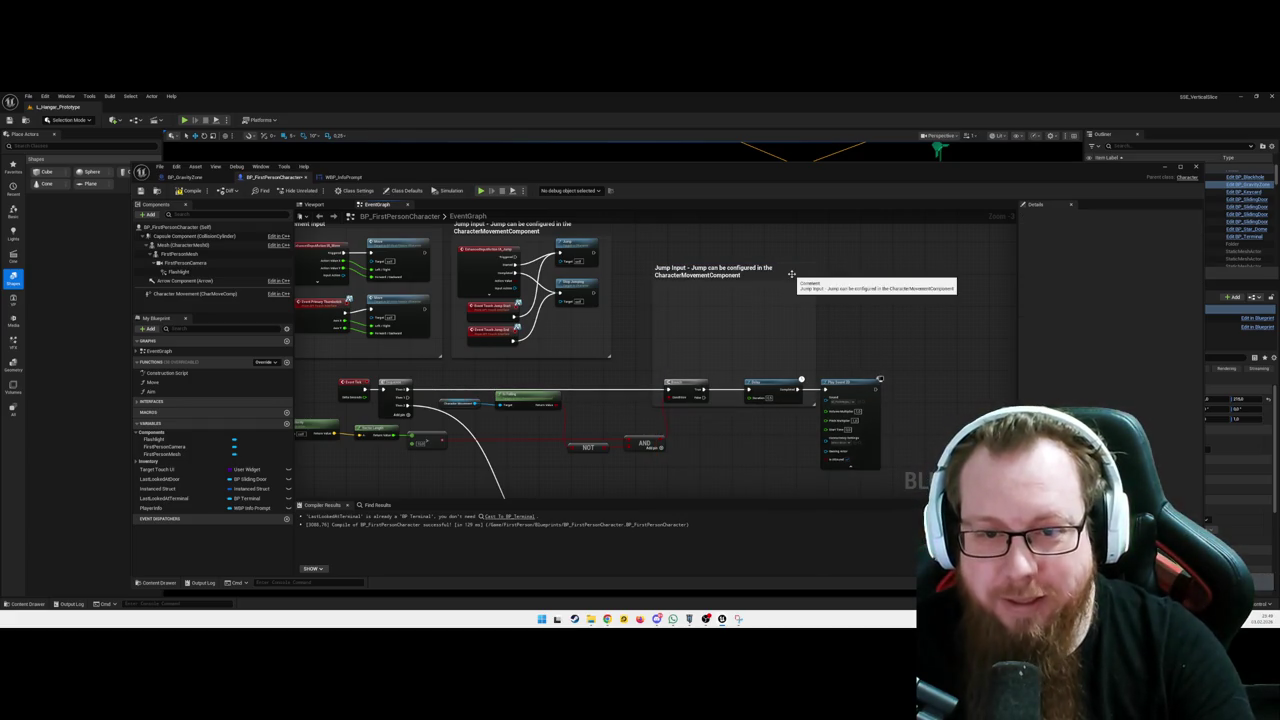
key("ctrl+z")
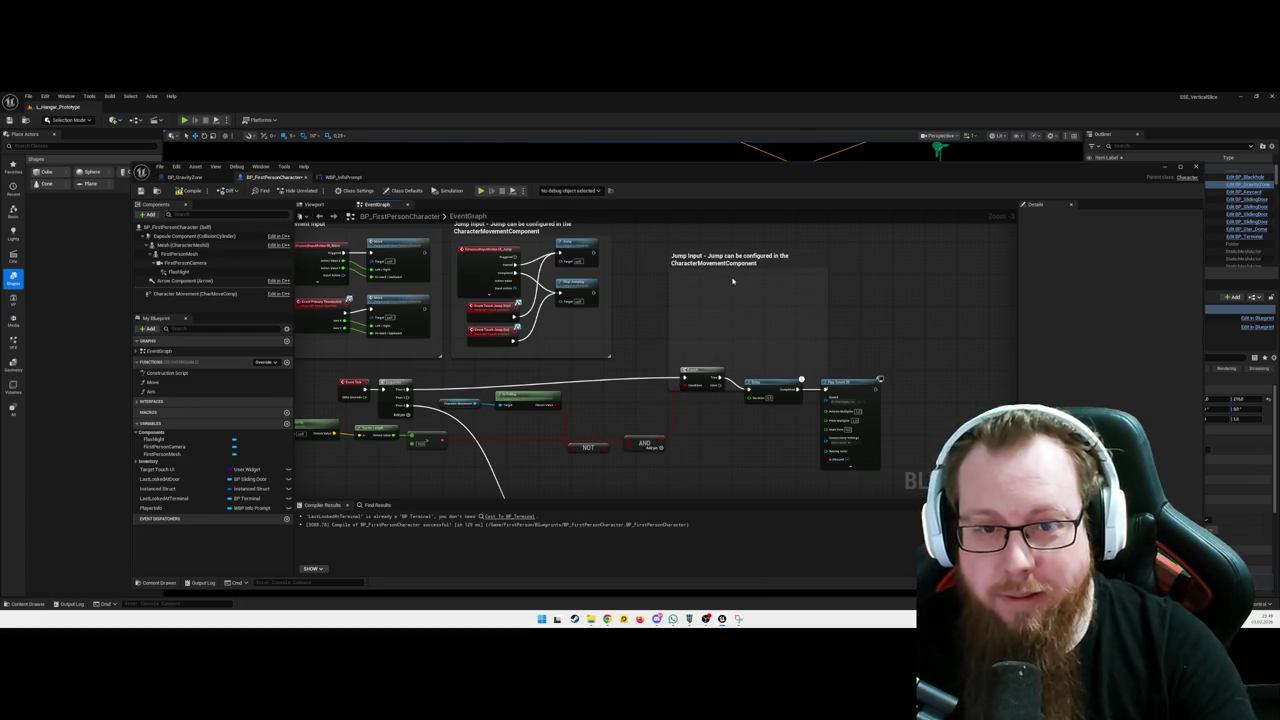
key("ctrl+z")
key("ctrl+z")
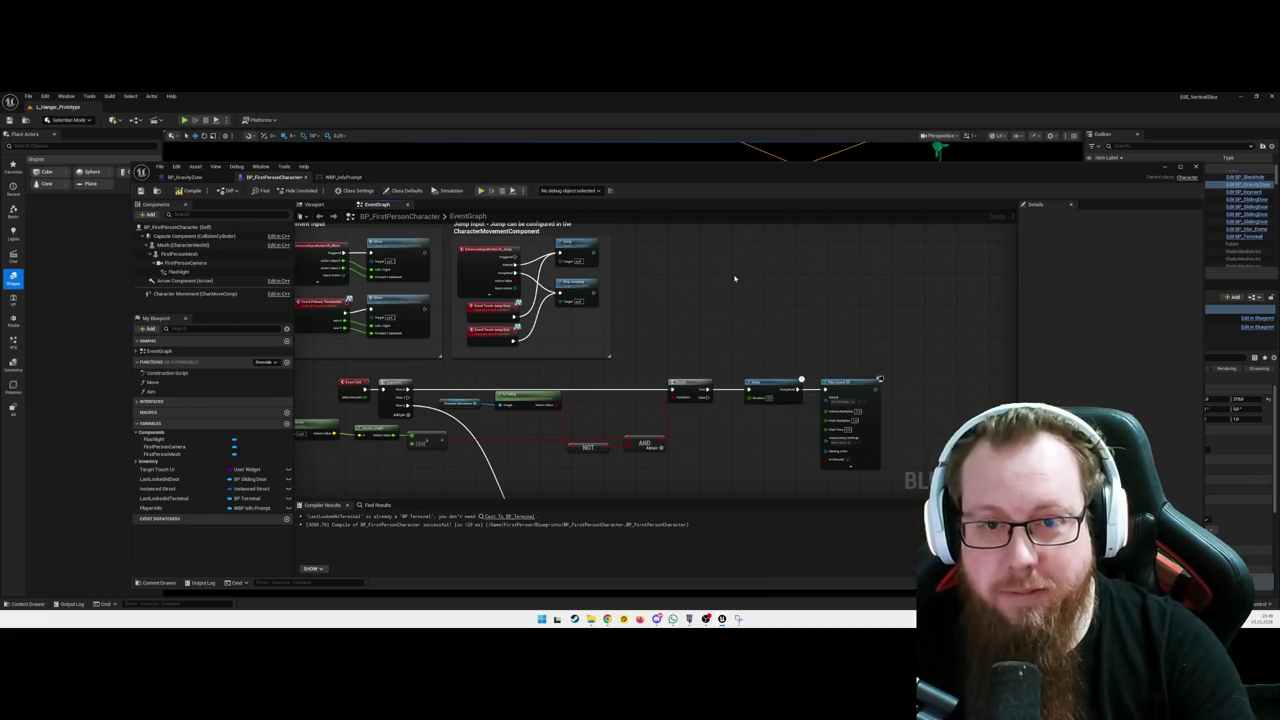
key("ctrl+z")
key("ctrl+z")
key("ctrl+z")
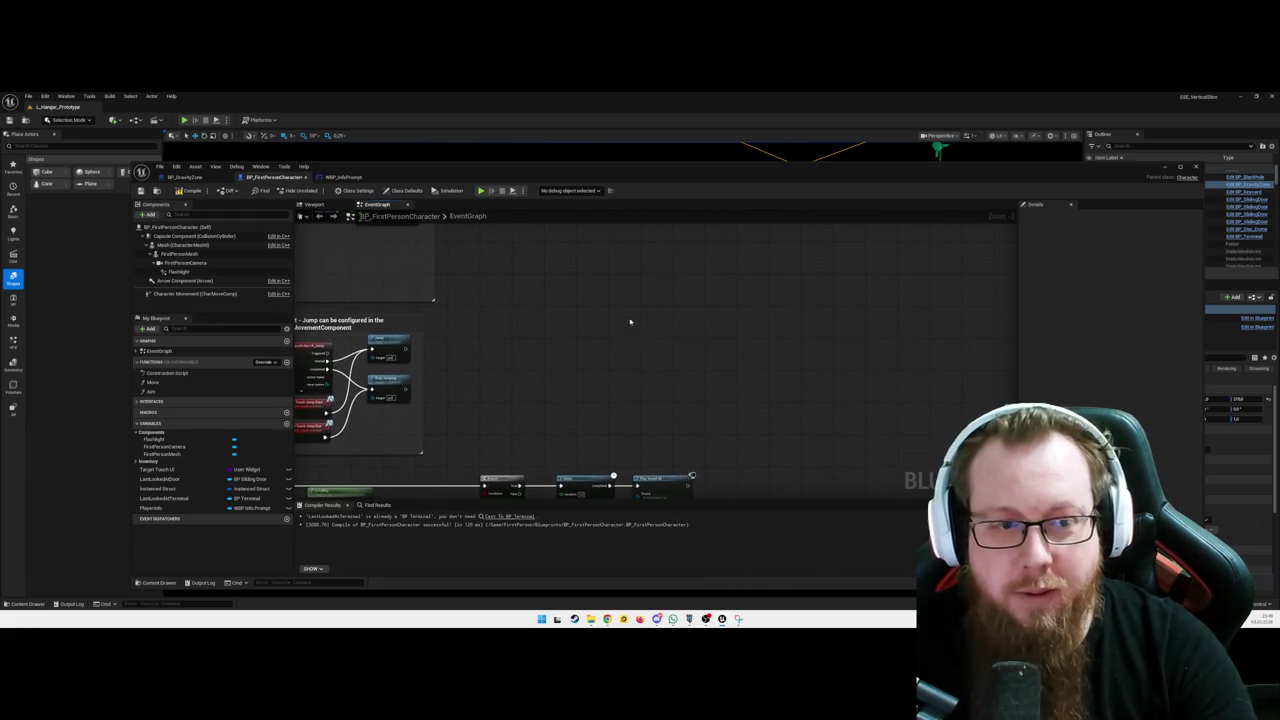
key("ctrl+y")
key("ctrl+y")
key("ctrl+y")
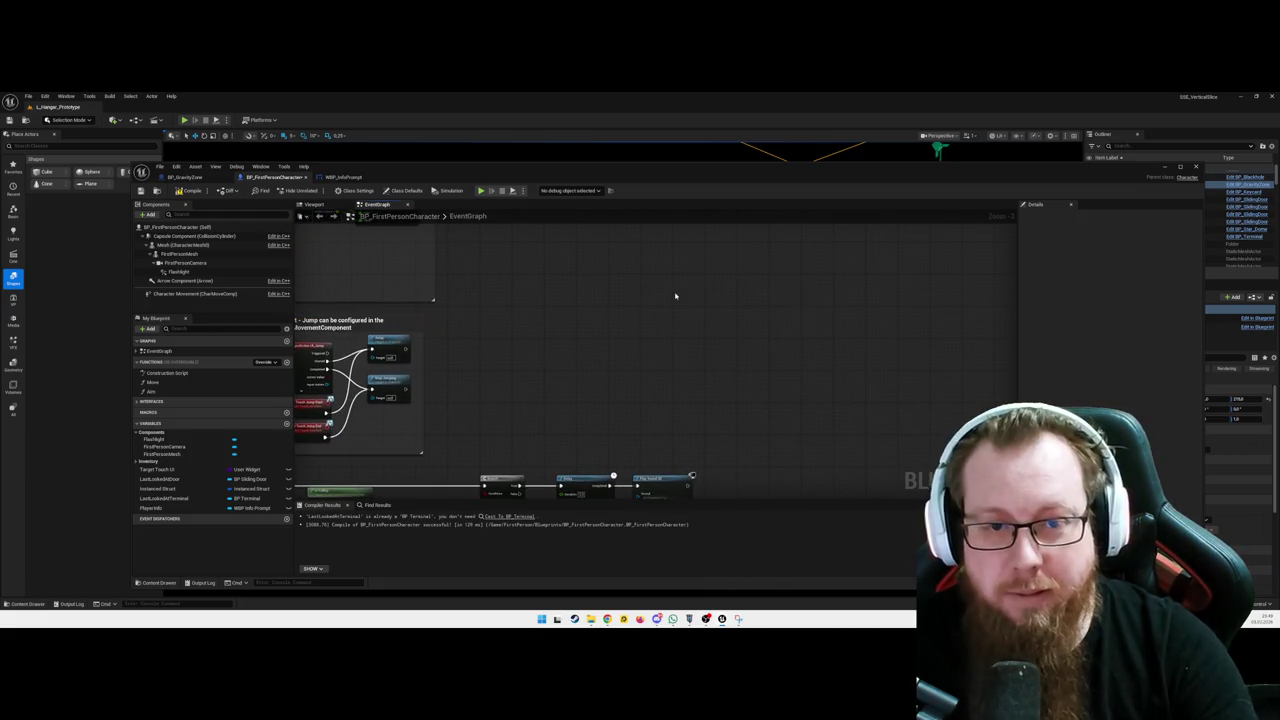
key("ctrl+y")
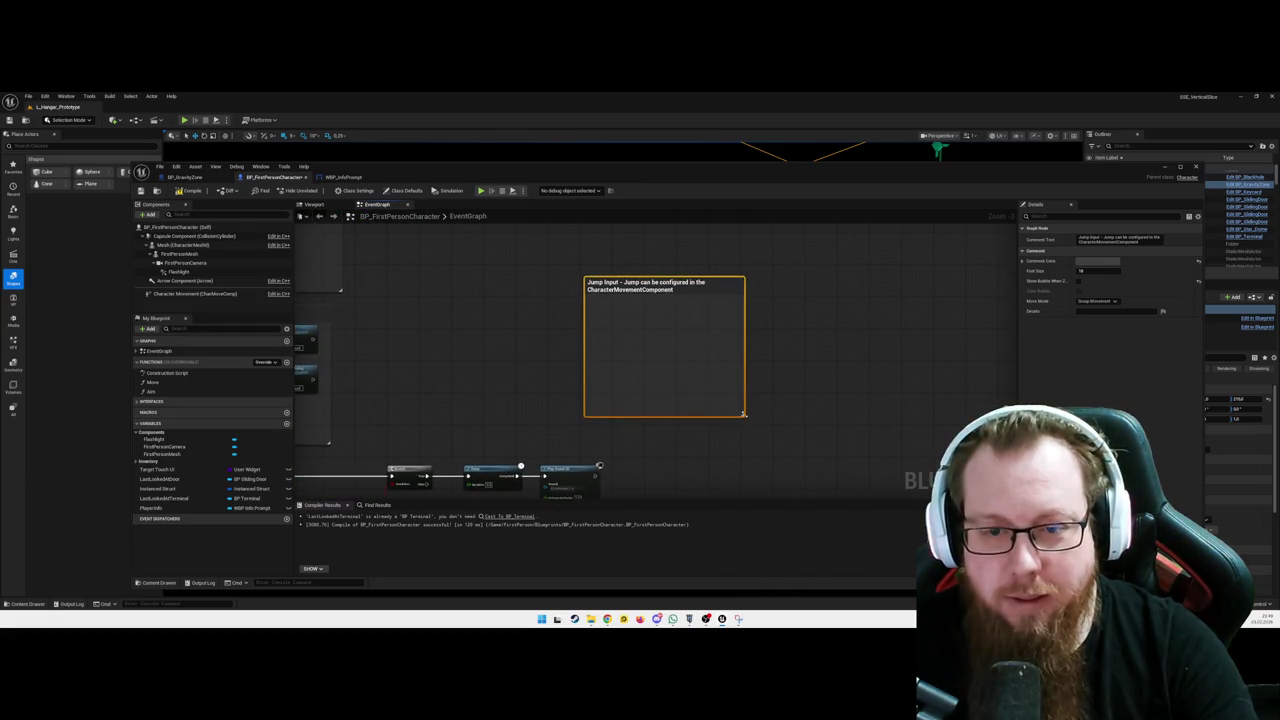
mouse_move(743, 413)
left_mouse_down()
mouse_move(900, 380)
mouse_move(982, 432)
left_mouse_up()
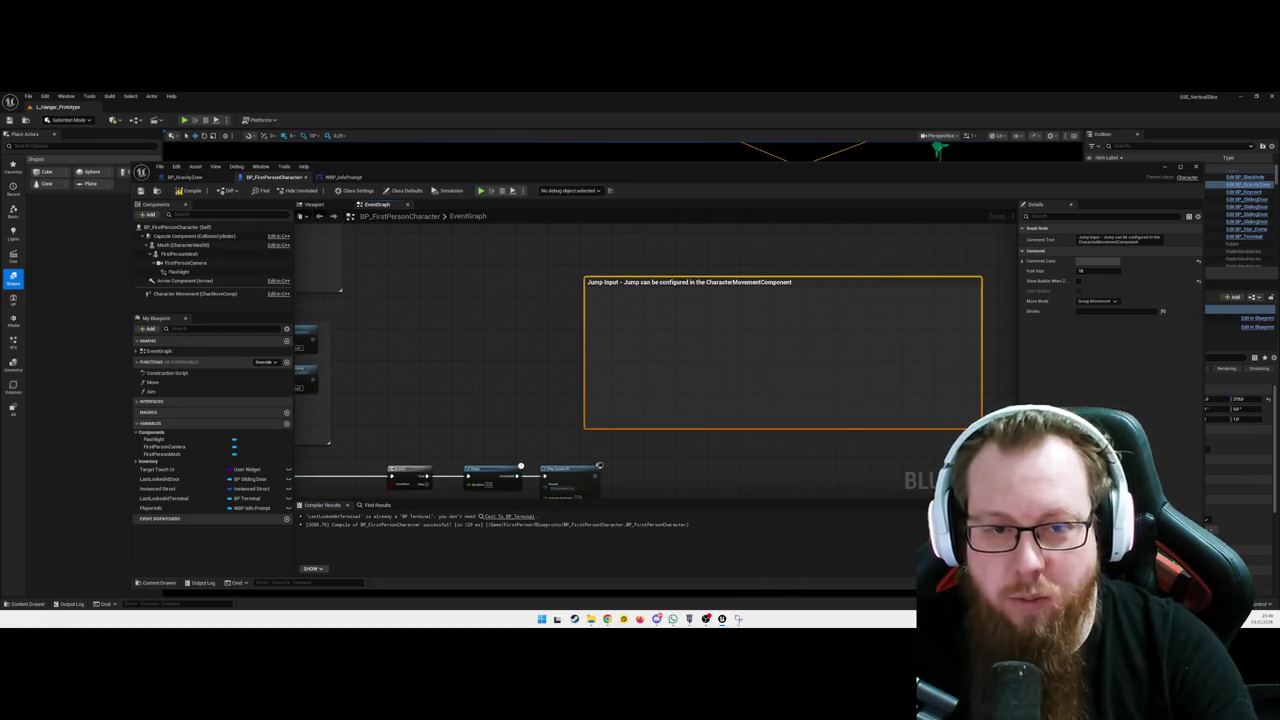
scroll(524, 342, "down", 4)
mouse_move(466, 346)
left_mouse_down()
mouse_move(648, 323)
mouse_move(671, 357)
mouse_move(708, 360)
mouse_move(708, 374)
left_mouse_up()
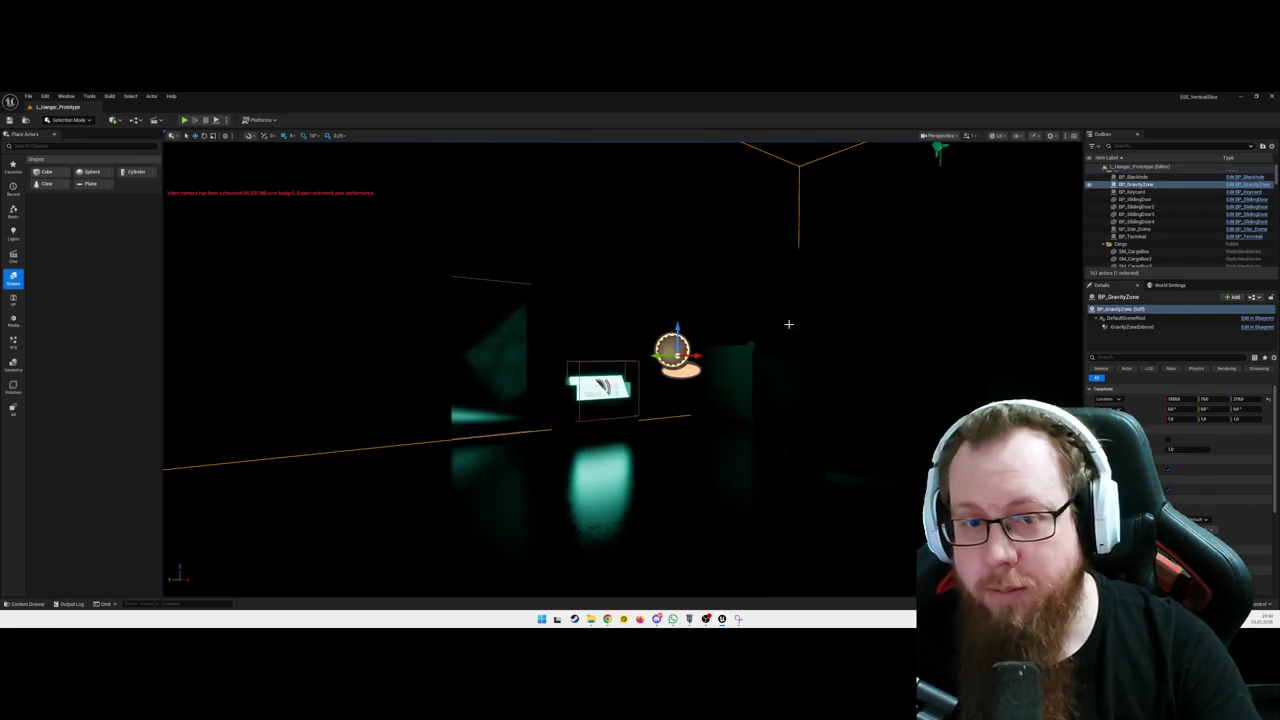
Fly through the dark hangar level and select the FloorLight strip
mouse_move(683, 383)
left_mouse_down()
mouse_move(600, 370)
mouse_move(732, 348)
mouse_move(680, 370)
mouse_move(737, 342)
mouse_move(702, 351)
left_mouse_up()
left_click(700, 350)
left_click_drag(618, 363, 618, 363)
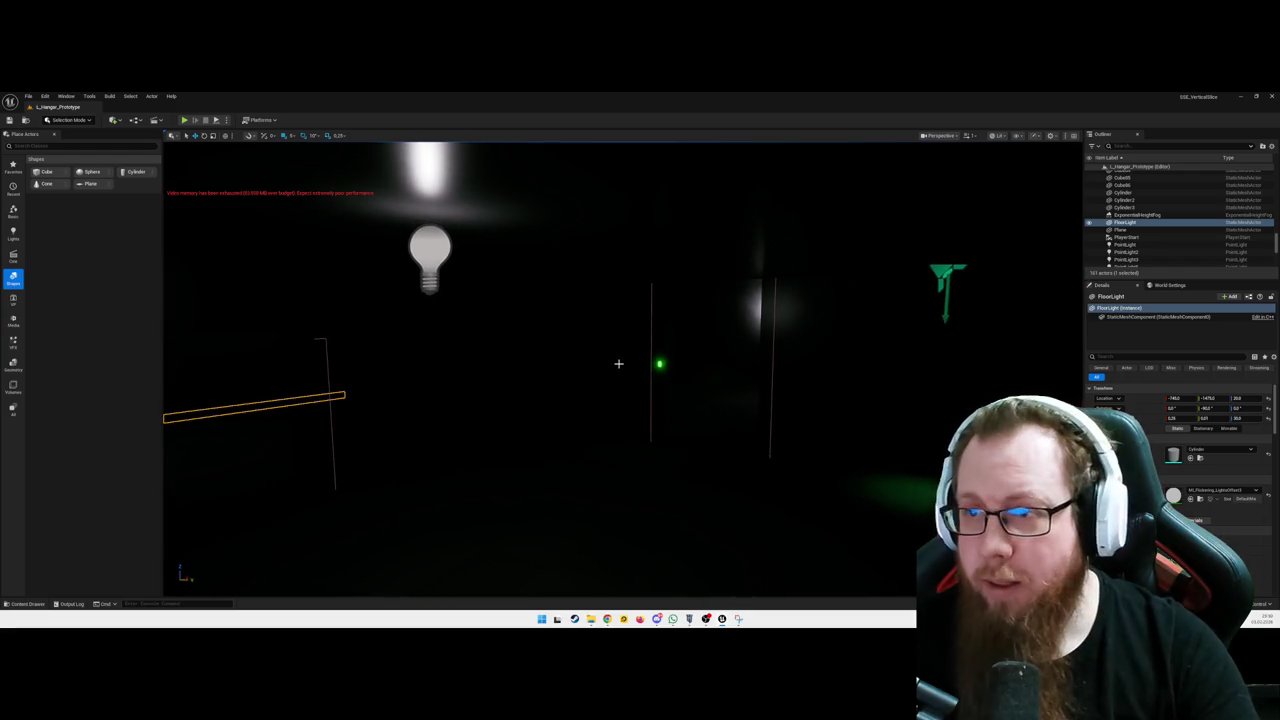
scroll(1166, 227, "down", 10)
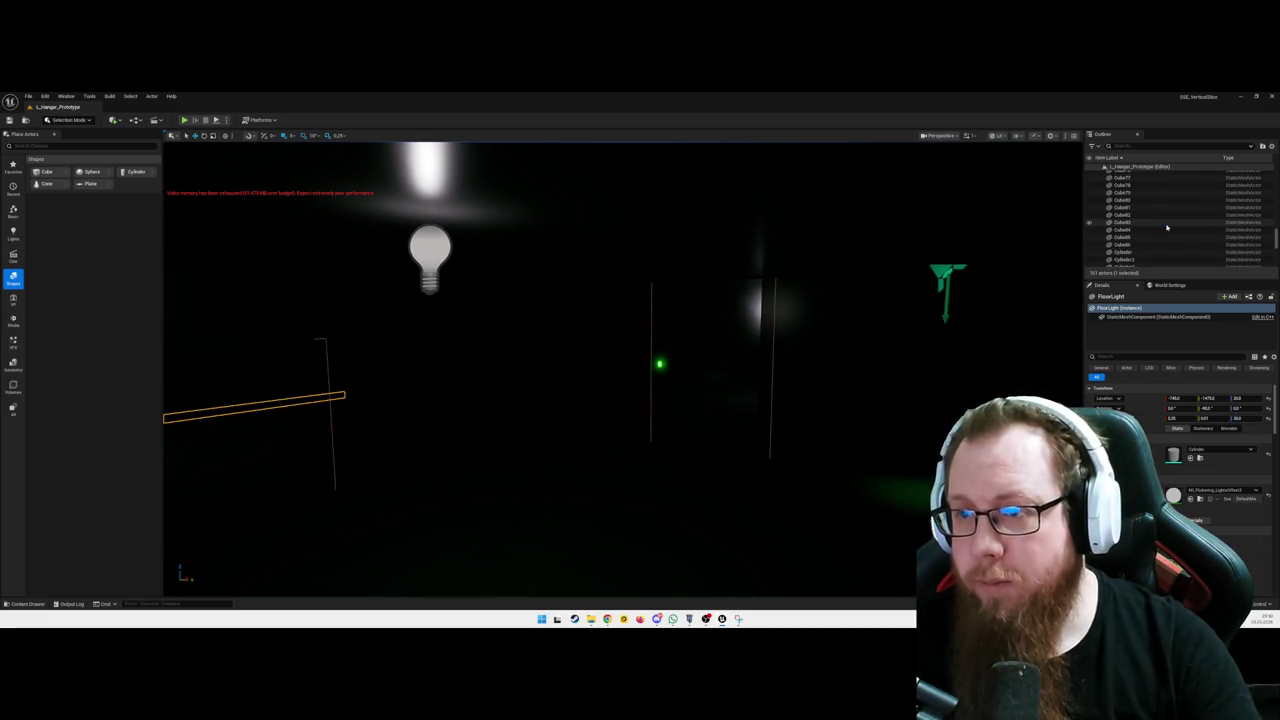
scroll(1166, 227, "up", 3)
left_click(1136, 204)
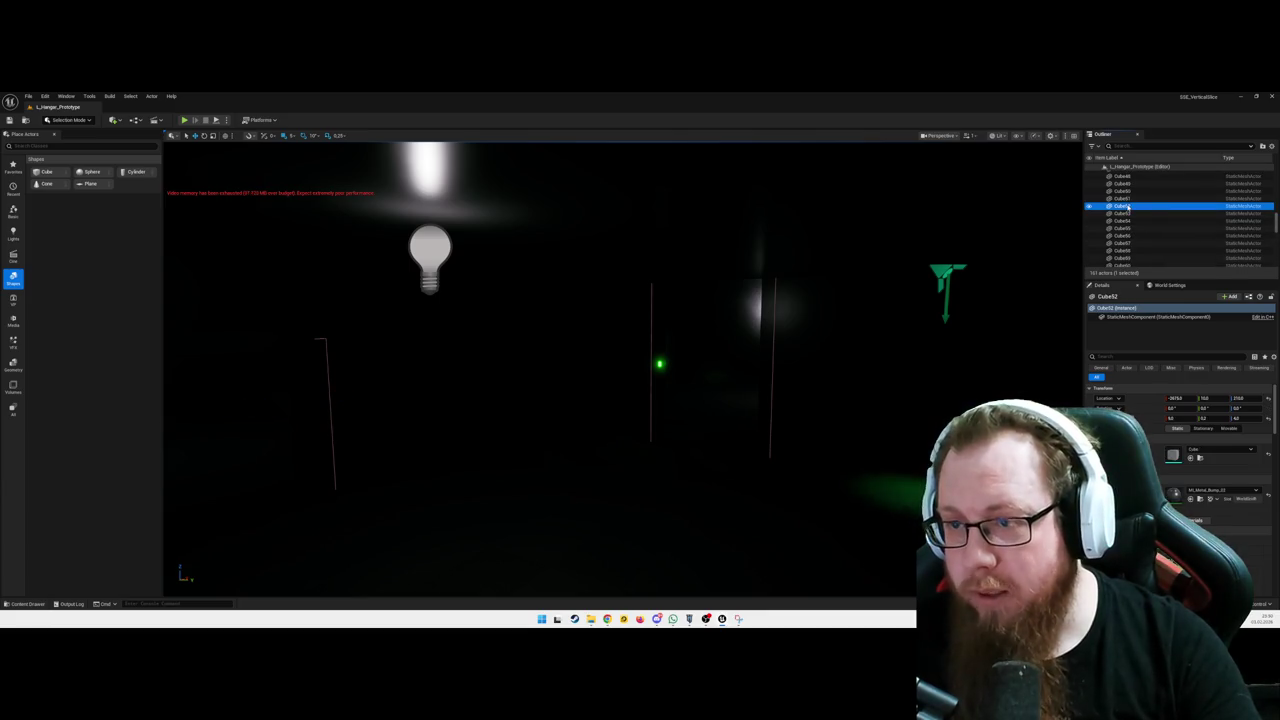
scroll(1136, 204, "up", 3)
left_click(1136, 200)
scroll(1137, 200, "up", 10)
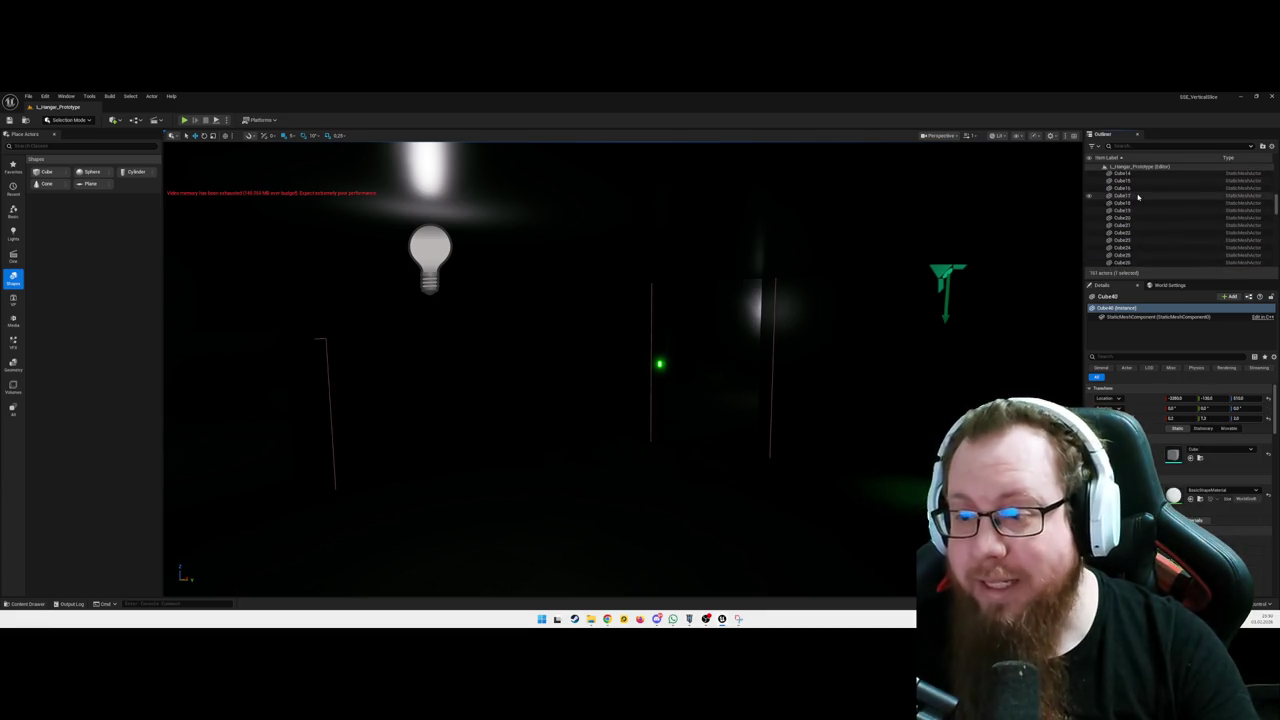
scroll(1137, 197, "up", 5)
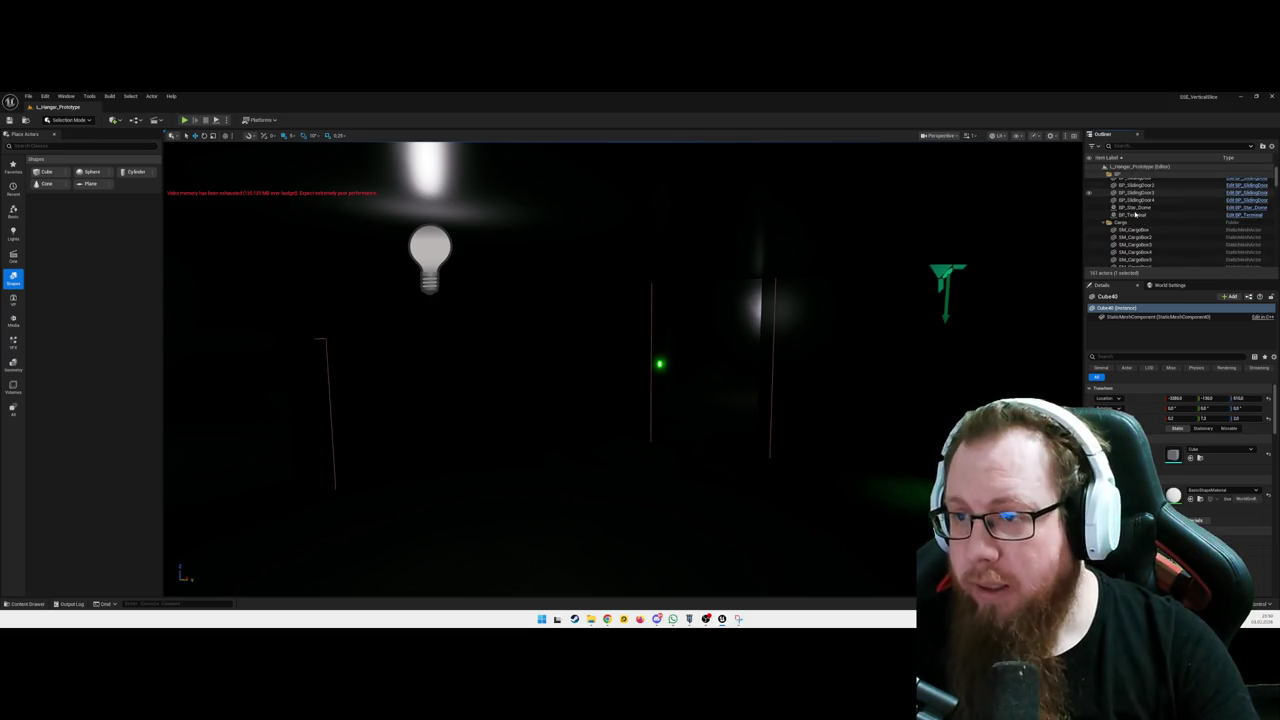
left_click(1105, 223)
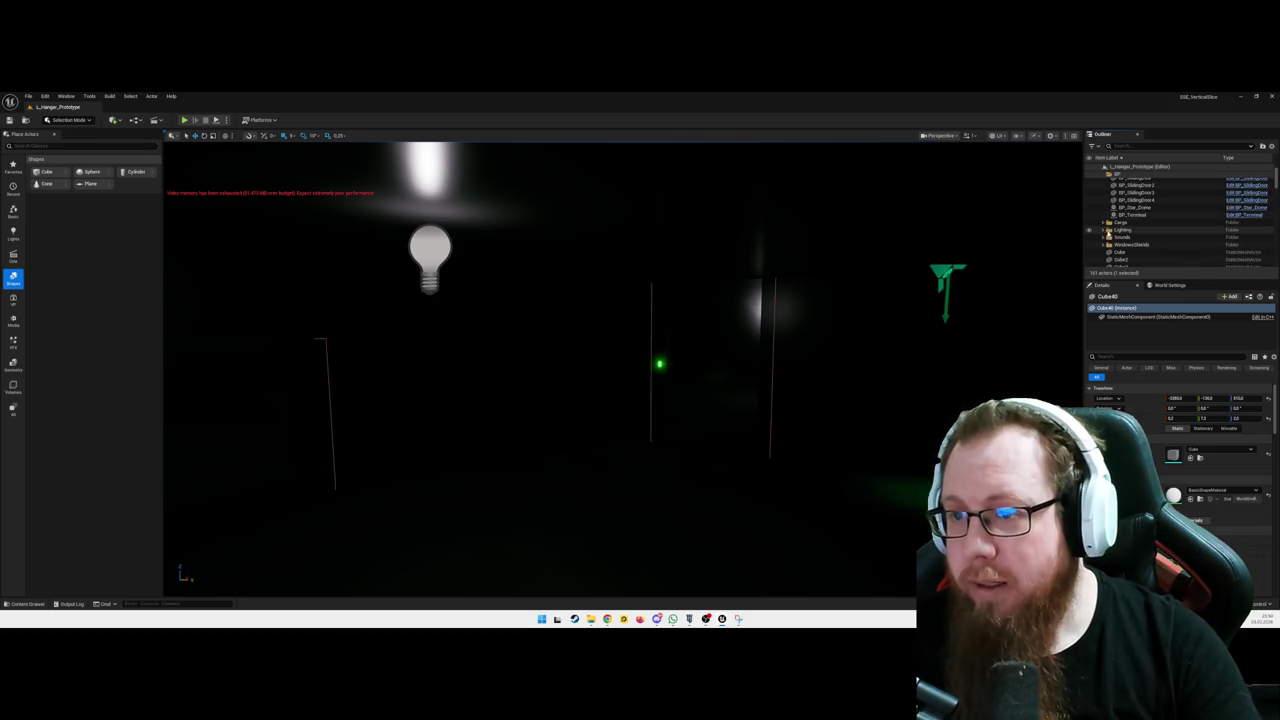
scroll(1120, 200, "up", 2)
left_click(1105, 174)
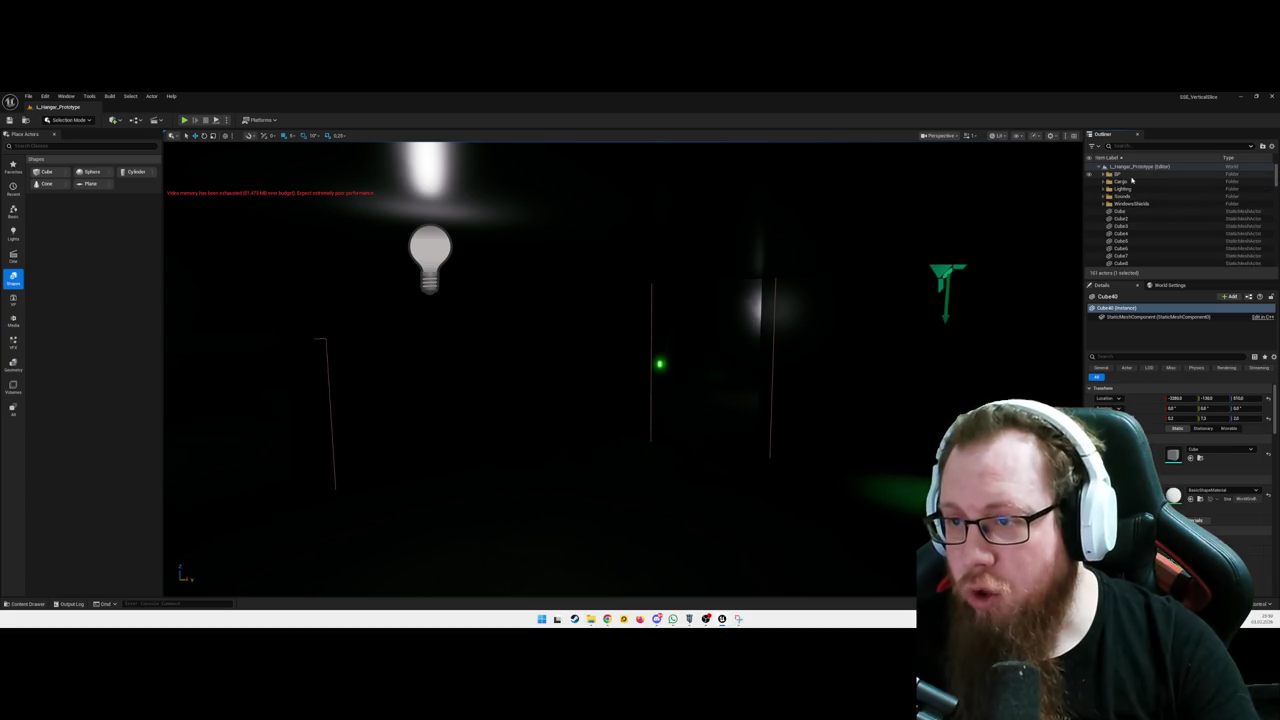
left_click(1140, 166)
left_click(1131, 211)
left_click(1138, 226)
left_click(1145, 233)
left_click(1146, 241)
left_click(1146, 256)
scroll(1150, 220, "down", 3)
right_click(689, 351)
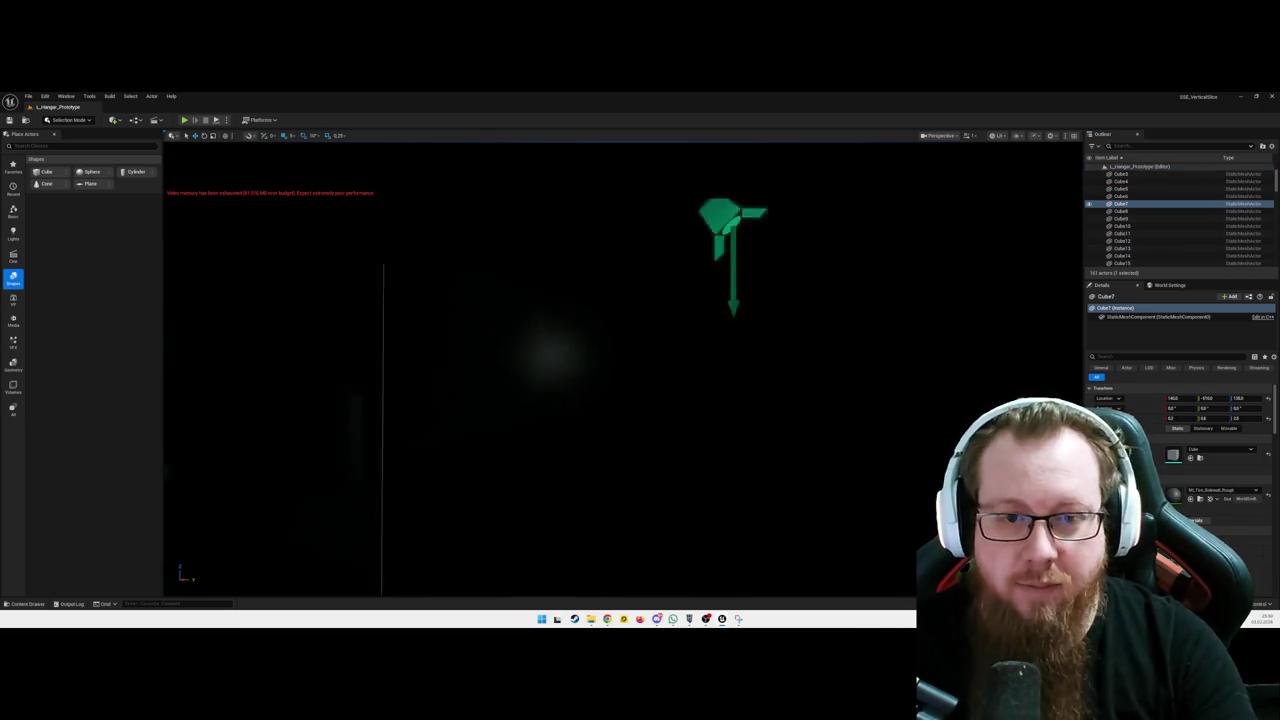
mouse_move(689, 351)
left_mouse_down()
mouse_move(600, 350)
mouse_move(700, 340)
mouse_move(673, 371)
left_mouse_up()
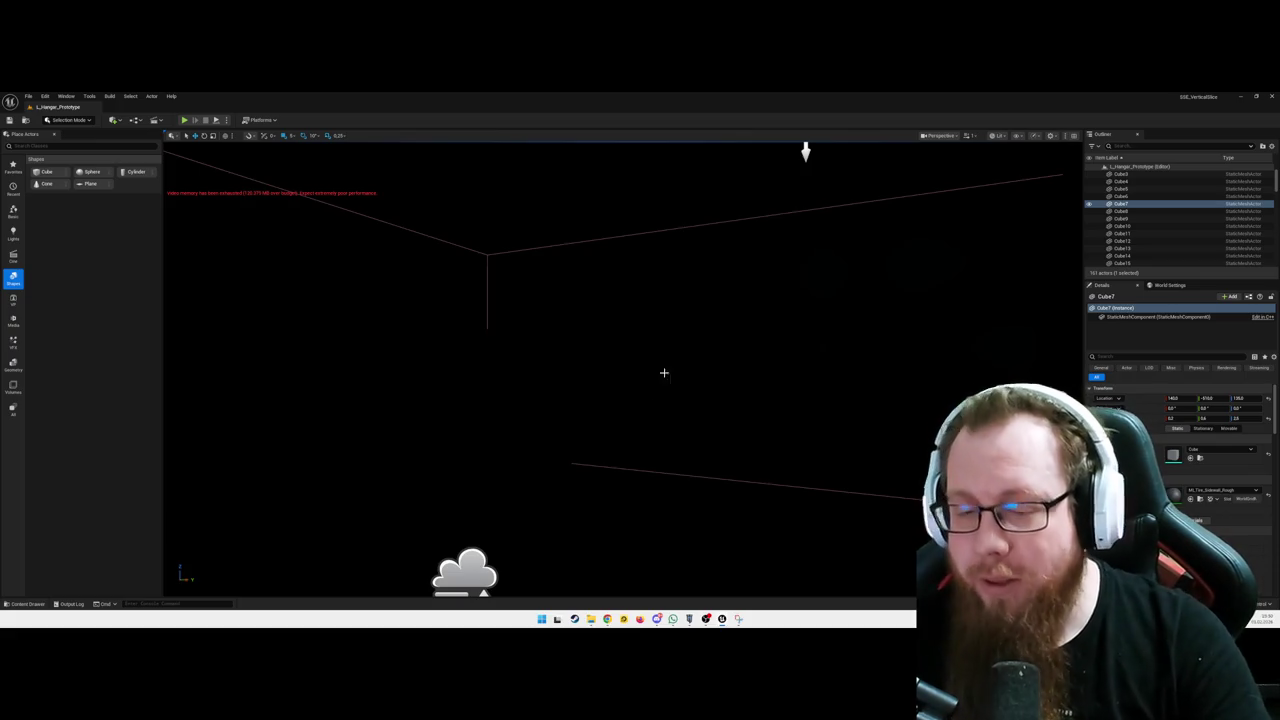
left_click_drag(706, 429, 675, 428)
left_click(675, 428)
scroll(622, 370, "down", 10)
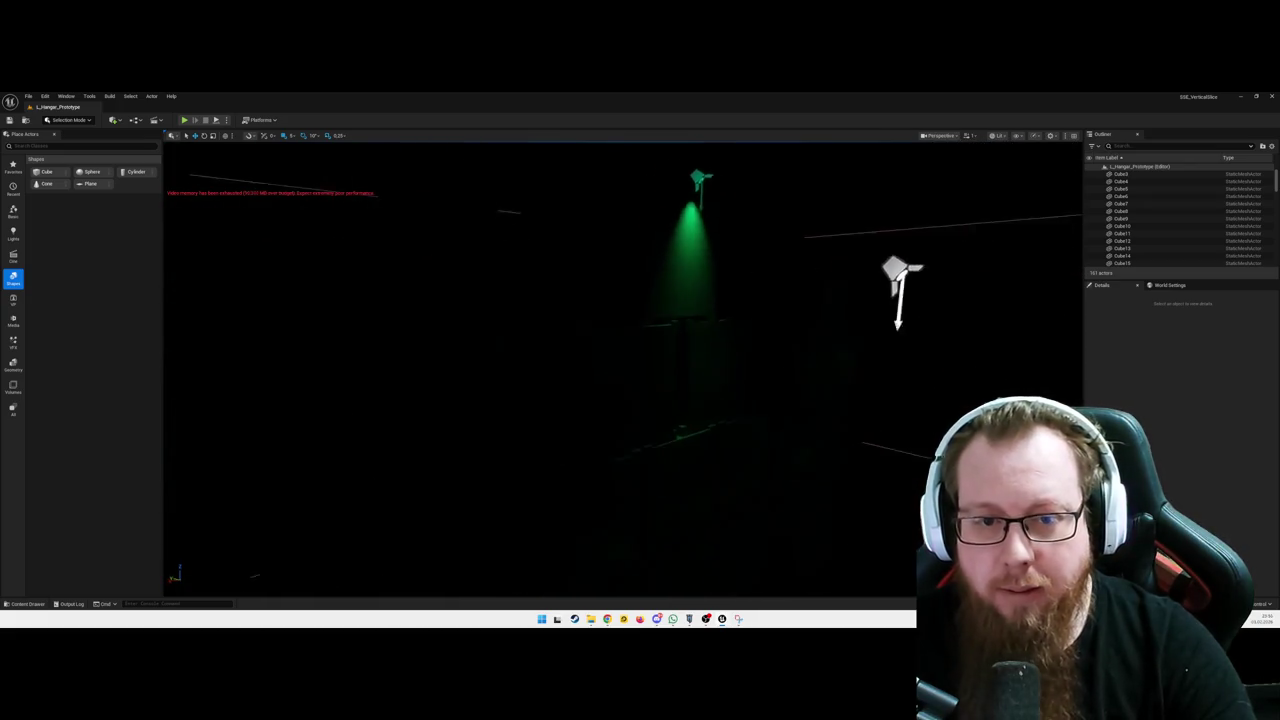
scroll(622, 370, "up", 5)
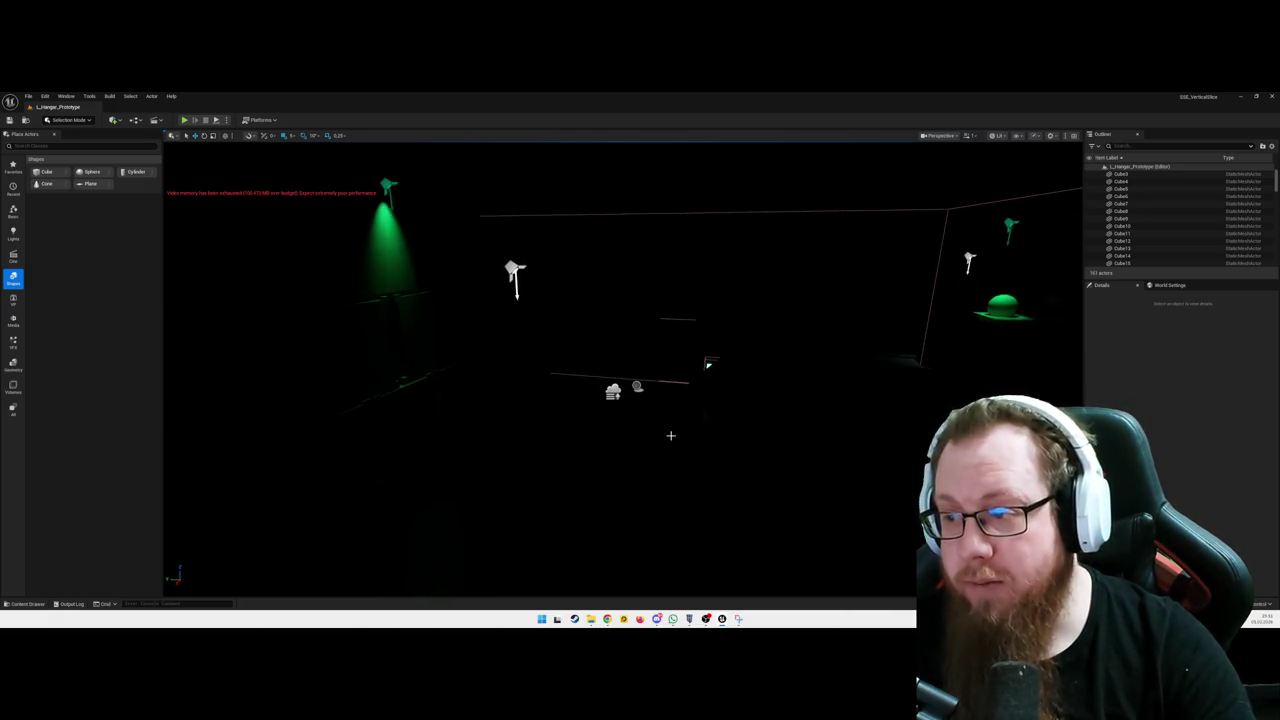
mouse_move(636, 429)
left_mouse_down()
mouse_move(540, 405)
mouse_move(765, 405)
left_mouse_up()
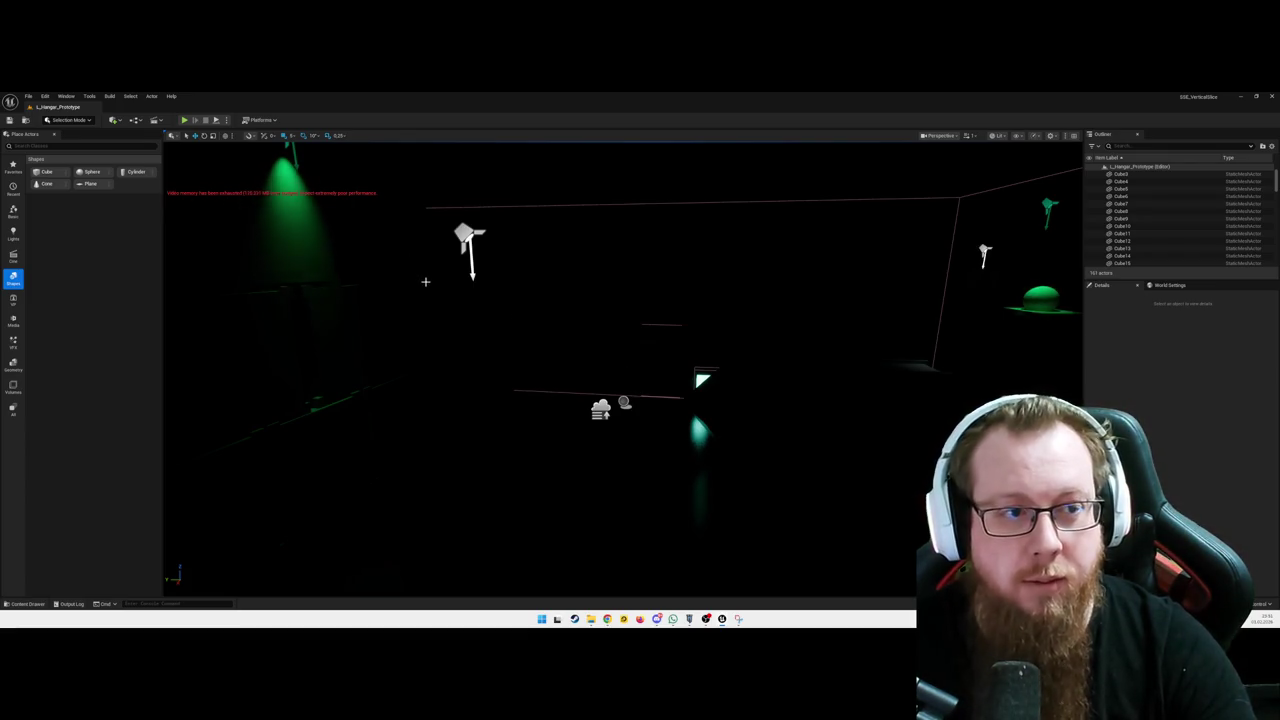
mouse_move(637, 377)
left_mouse_down()
mouse_move(600, 377)
mouse_move(600, 300)
mouse_move(600, 330)
mouse_move(590, 320)
mouse_move(610, 260)
mouse_move(628, 300)
left_mouse_up()
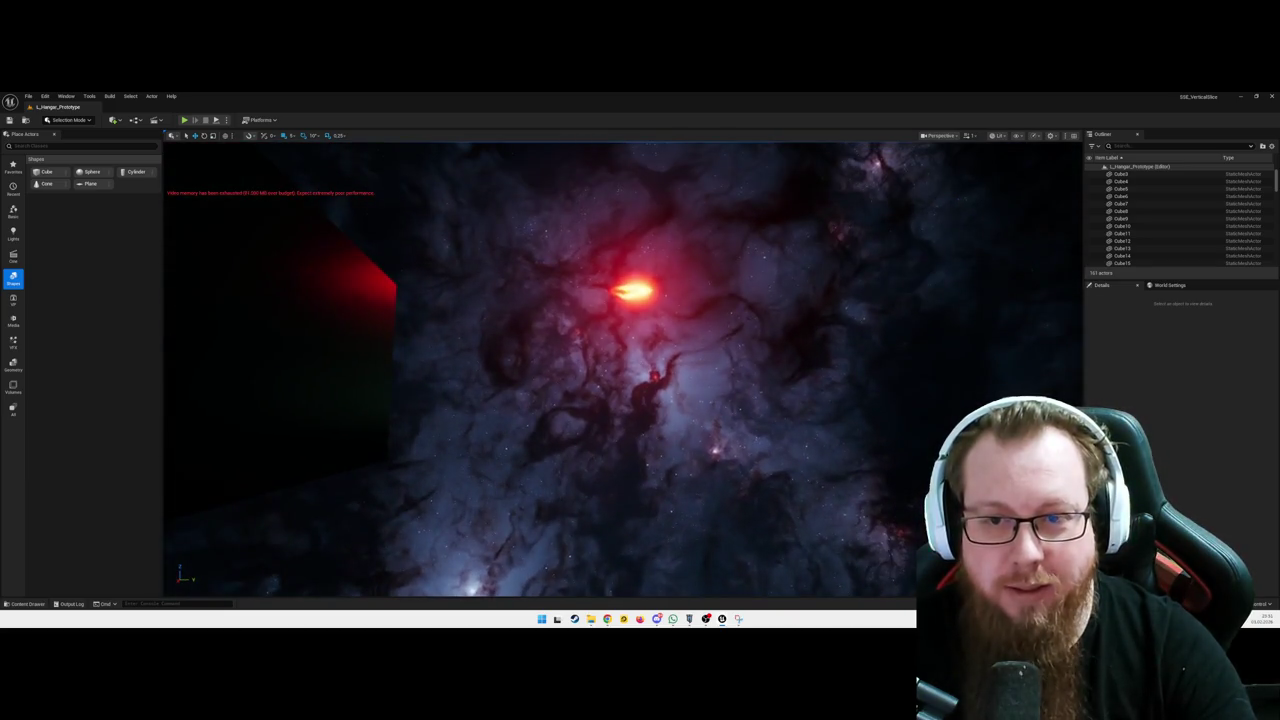
Select and then deselect BP_Star_Dome while flying the view across the nebula sky
left_click(665, 386)
left_click_drag(665, 386, 640, 375)
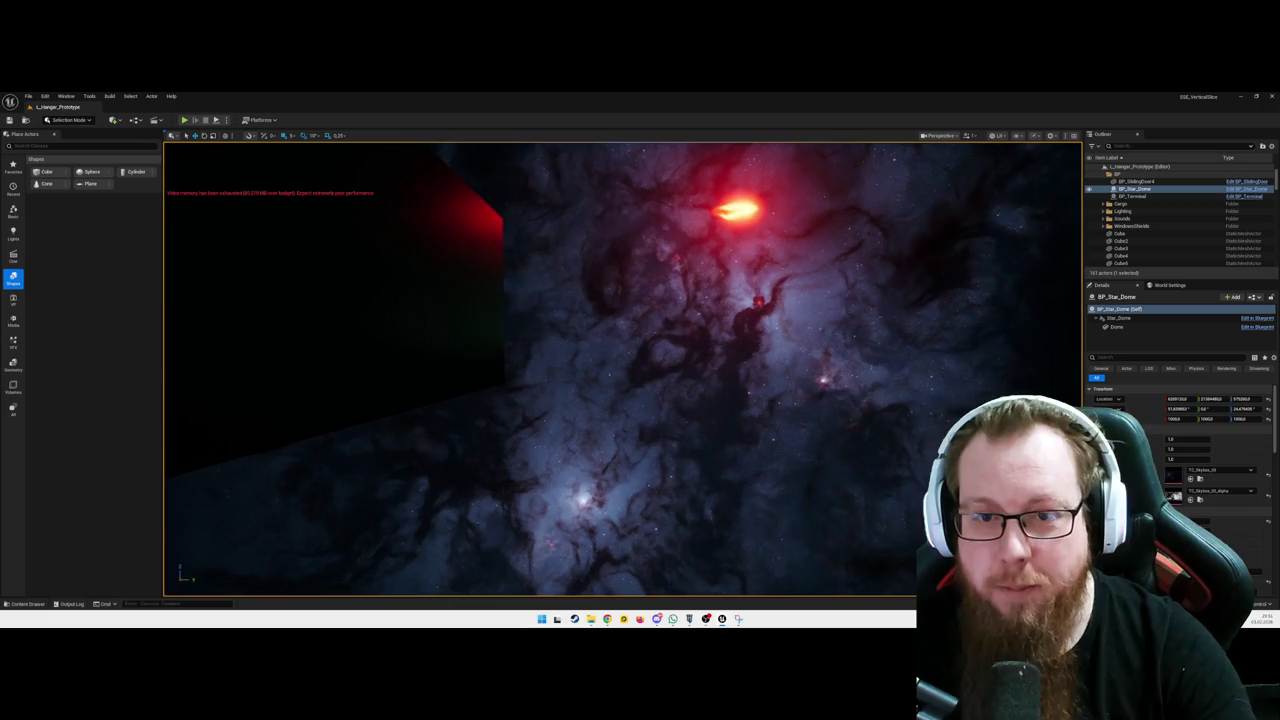
left_click(711, 401)
left_click_drag(640, 375, 515, 377)
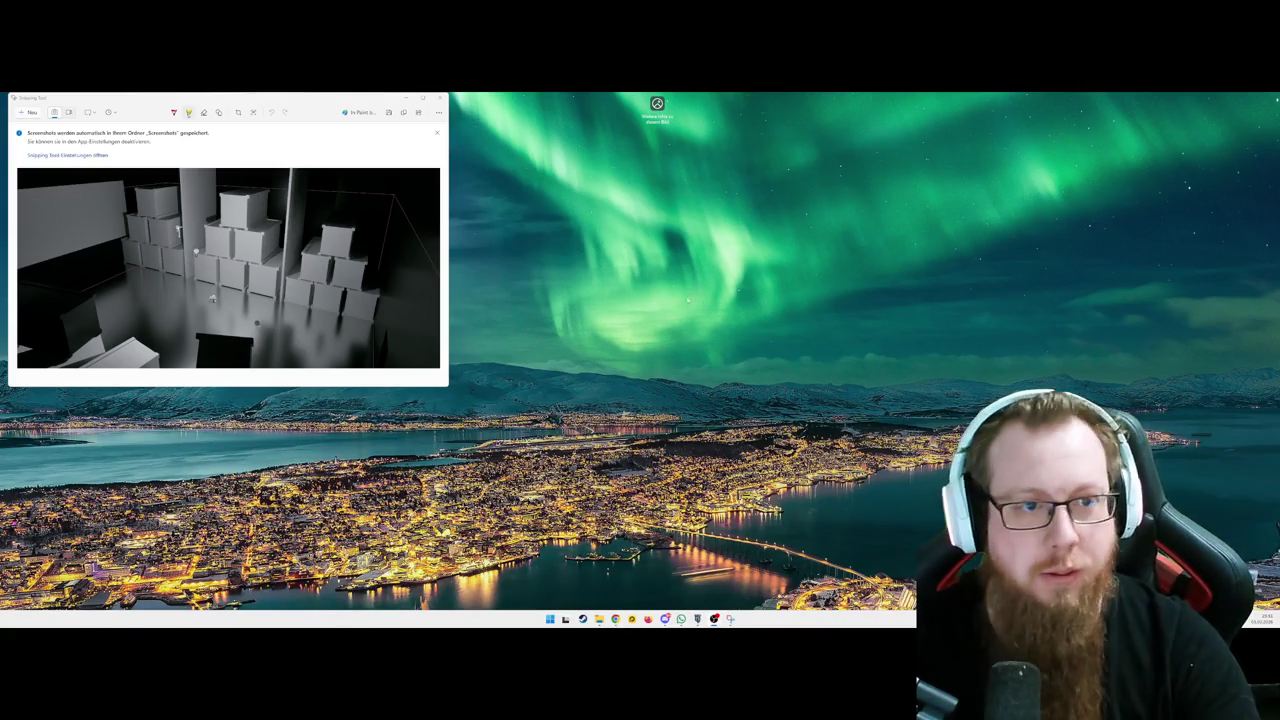
Move the Snipping Tool capture toward screen centre and launch Epic Games Launcher from Windows search
left_click_drag(361, 103, 577, 139)
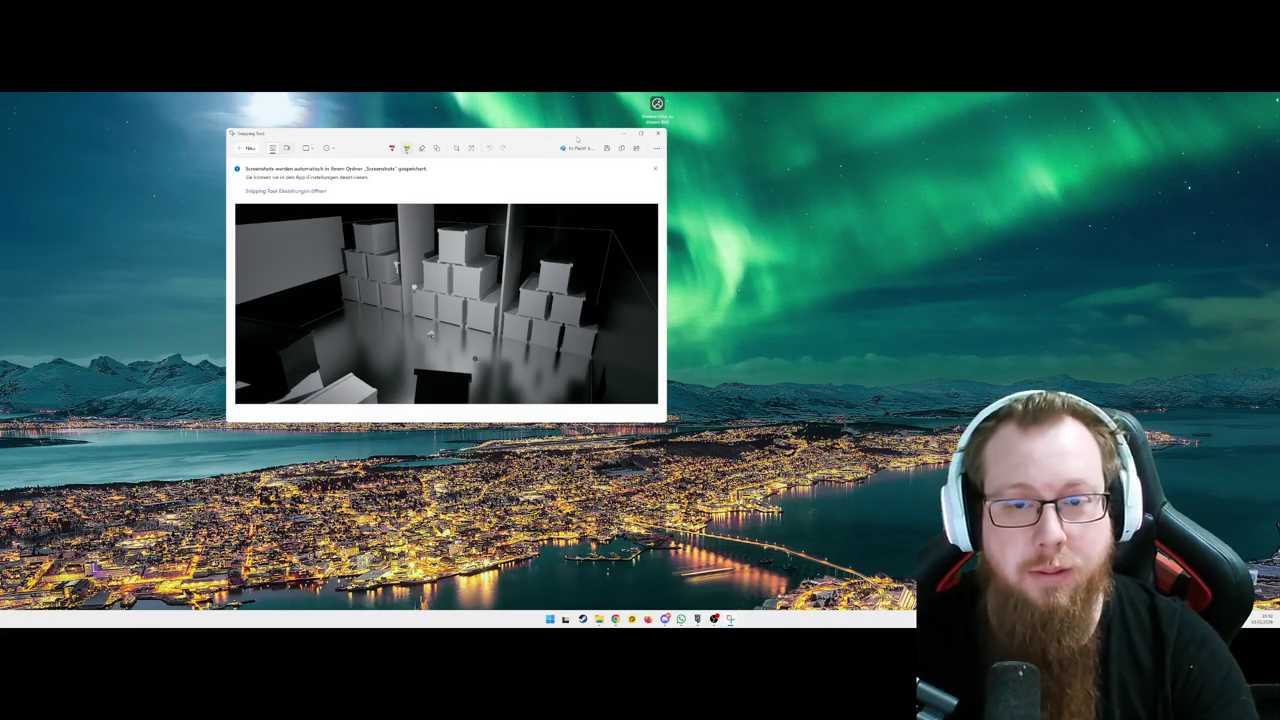
key("super")
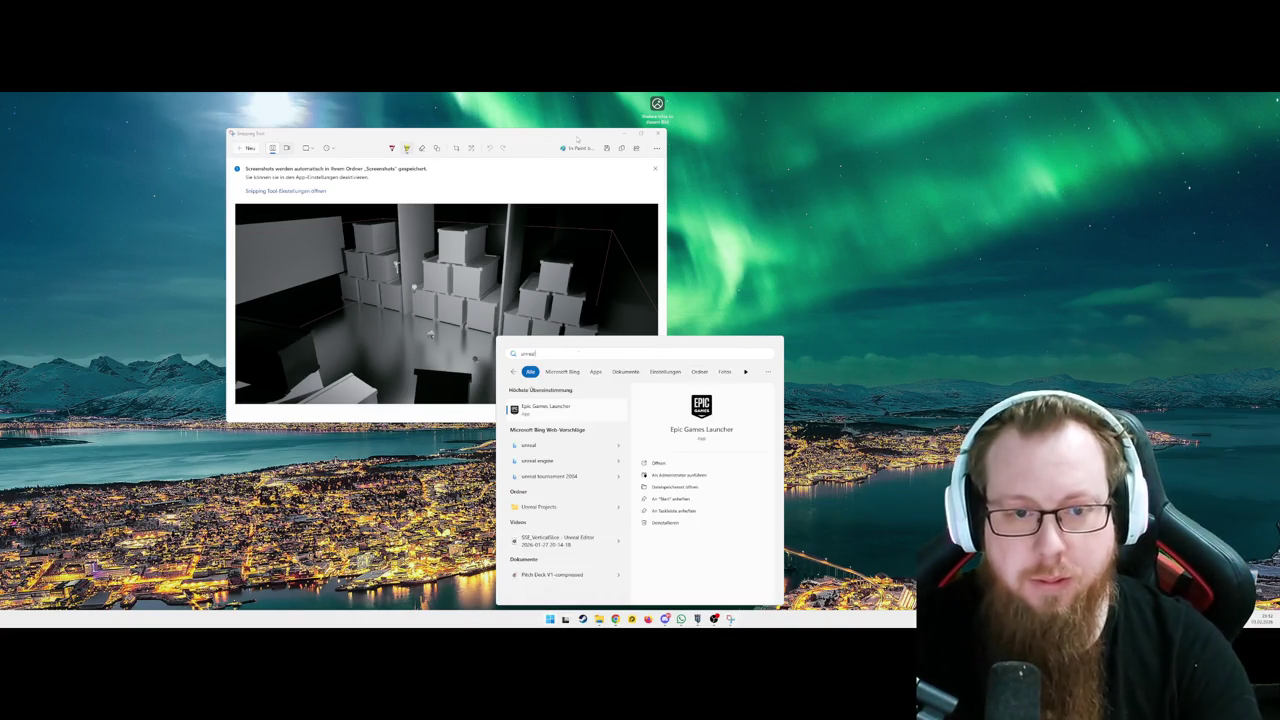
key("Escape")
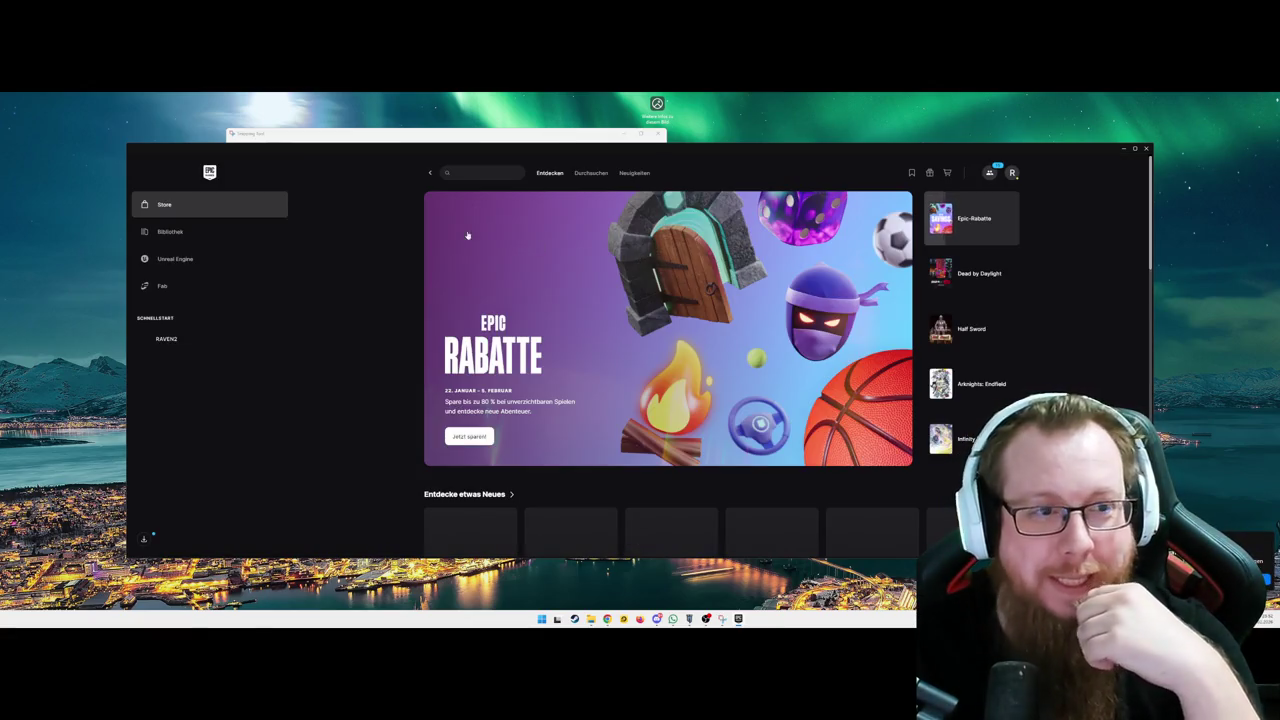
Open SSE_VerticalSlice from the Unreal Engine library, then minimize the launcher and close Snipping Tool
left_click(179, 240)
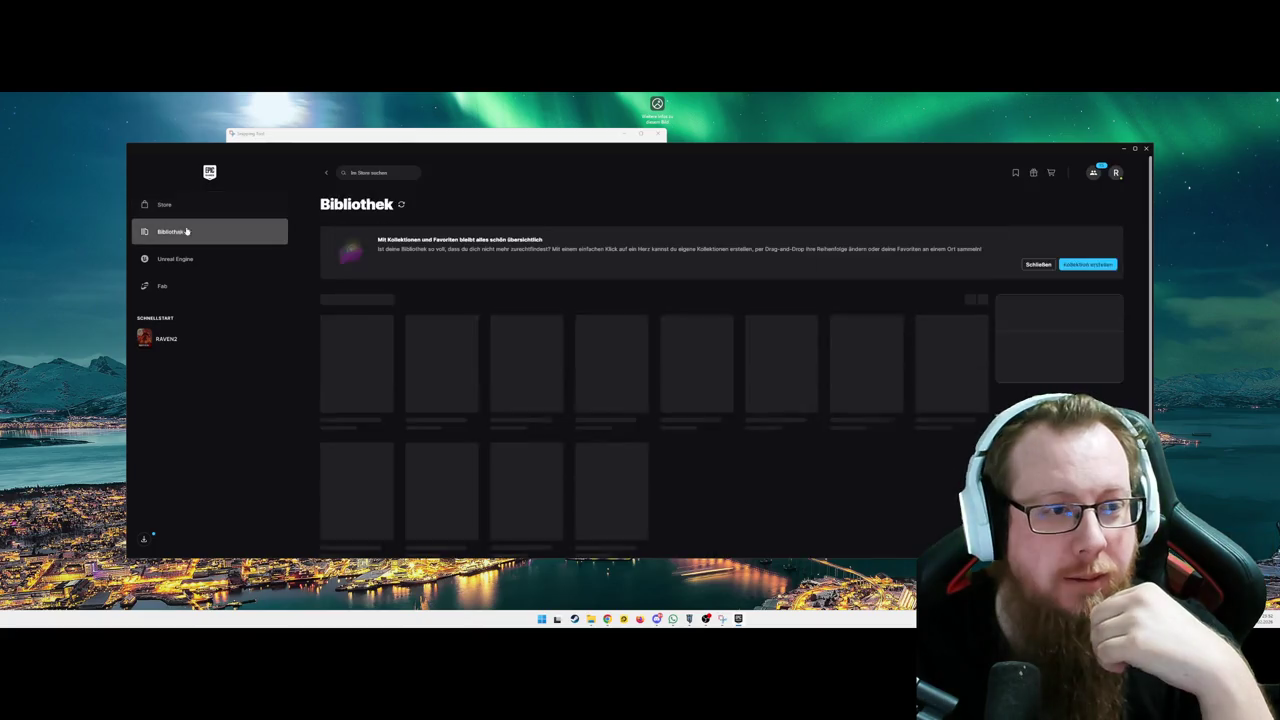
left_click(188, 264)
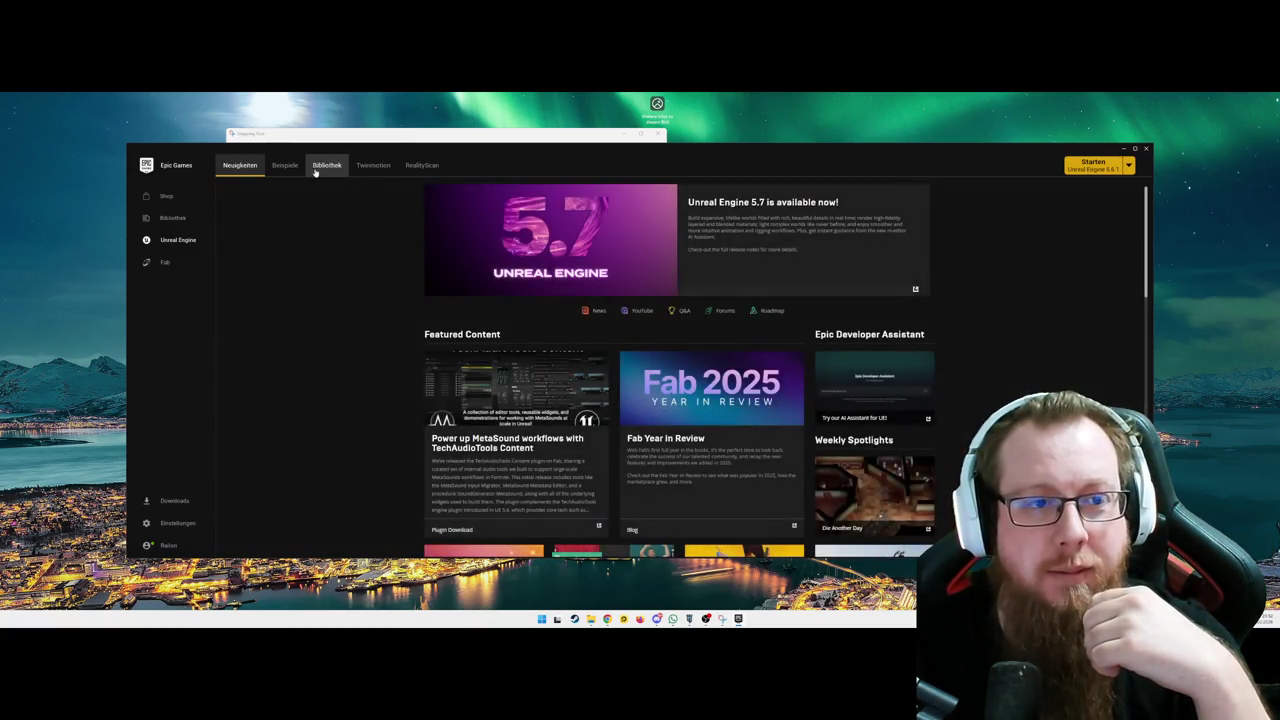
left_click(323, 166)
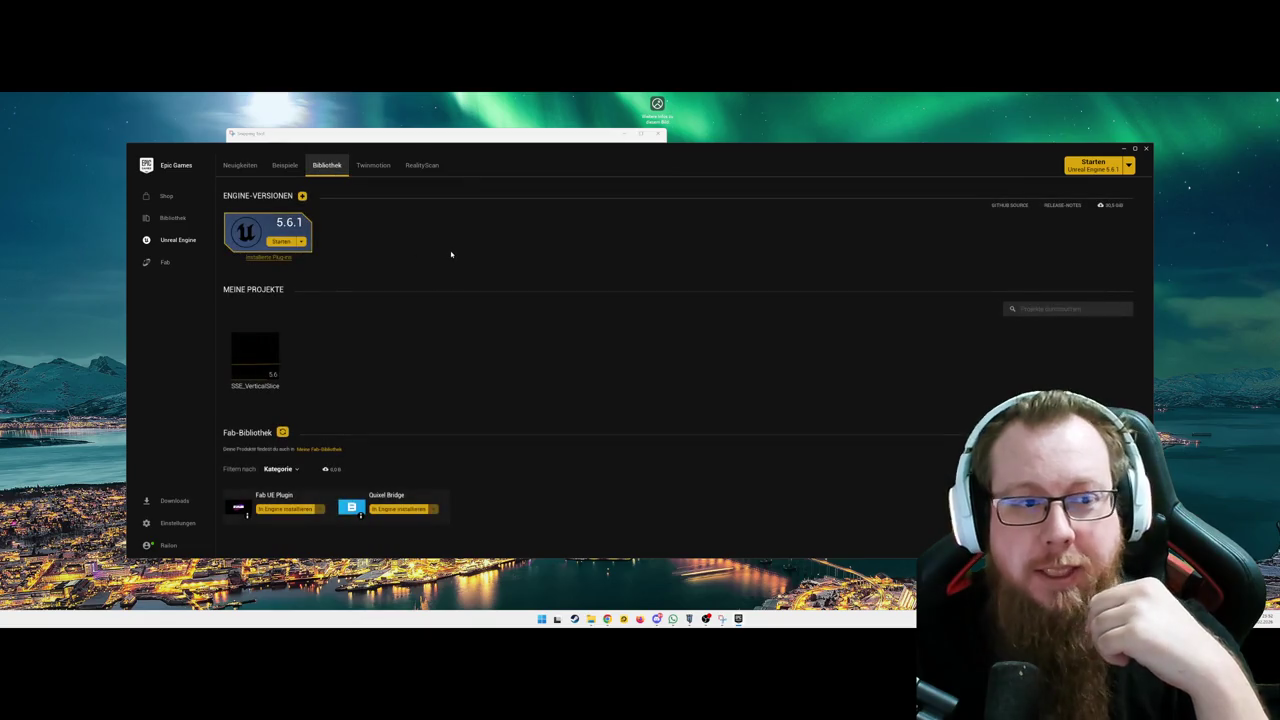
double_click(237, 346)
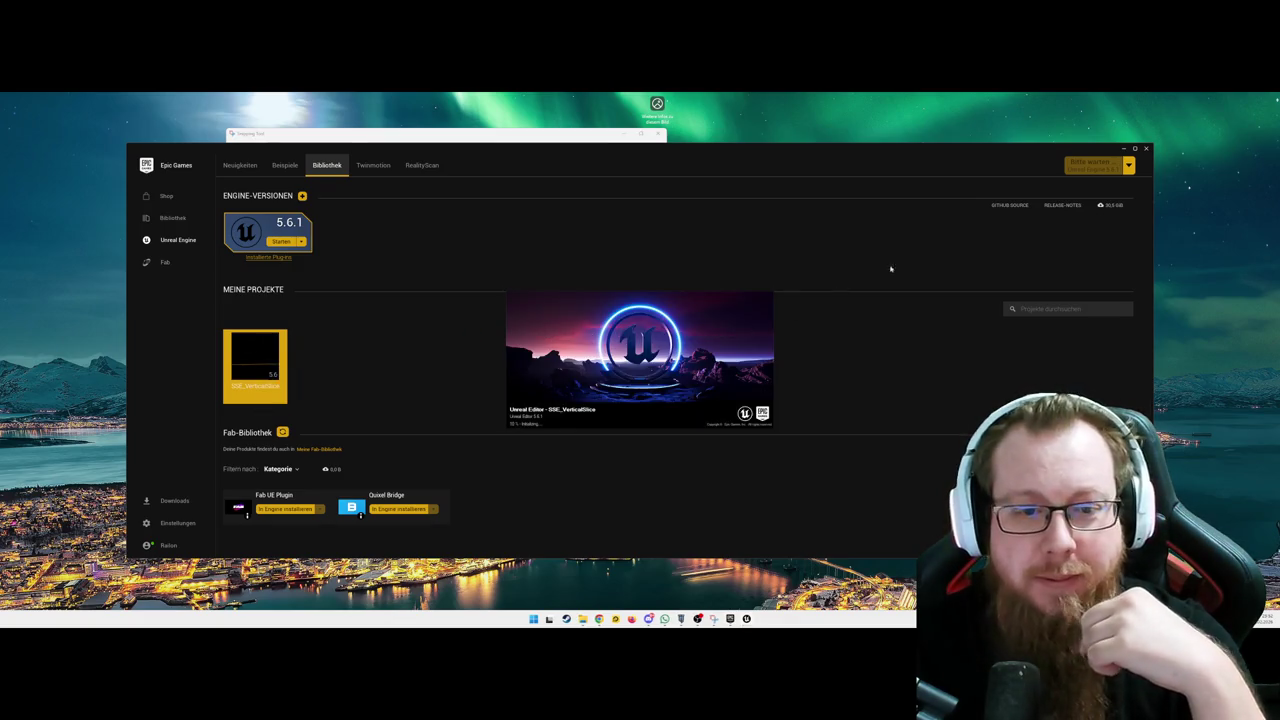
left_click(1123, 150)
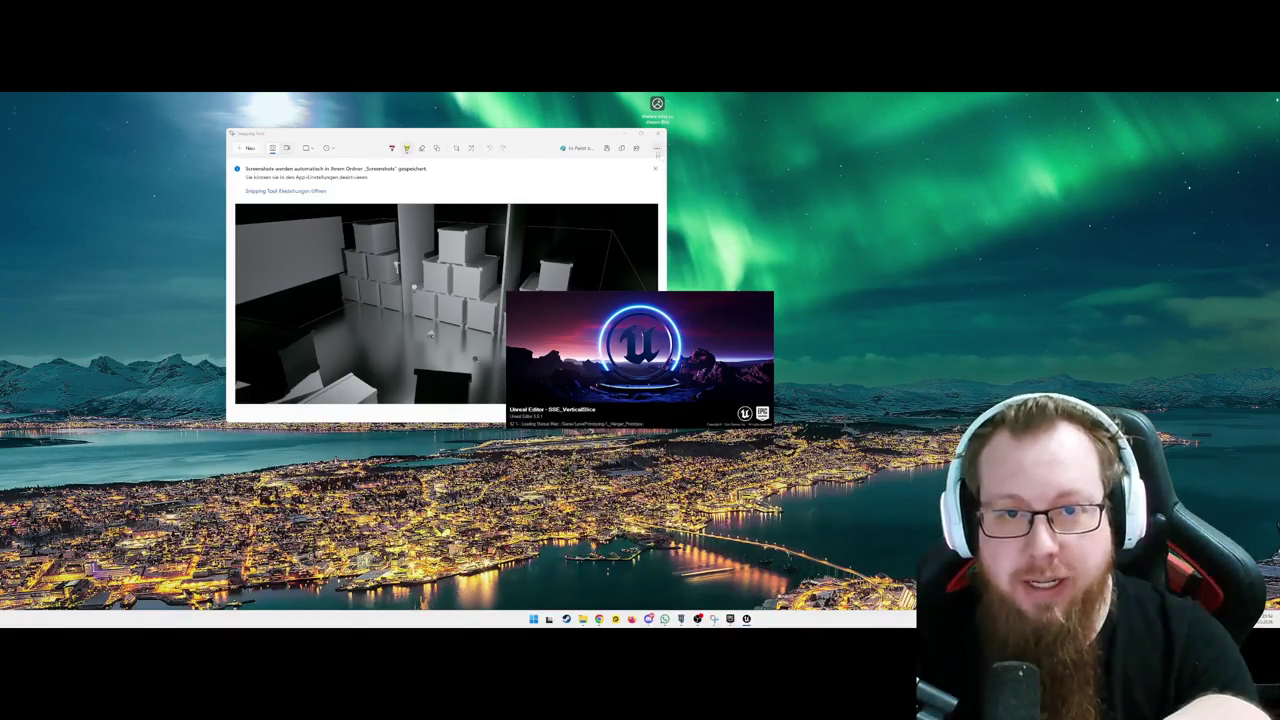
left_click(625, 134)
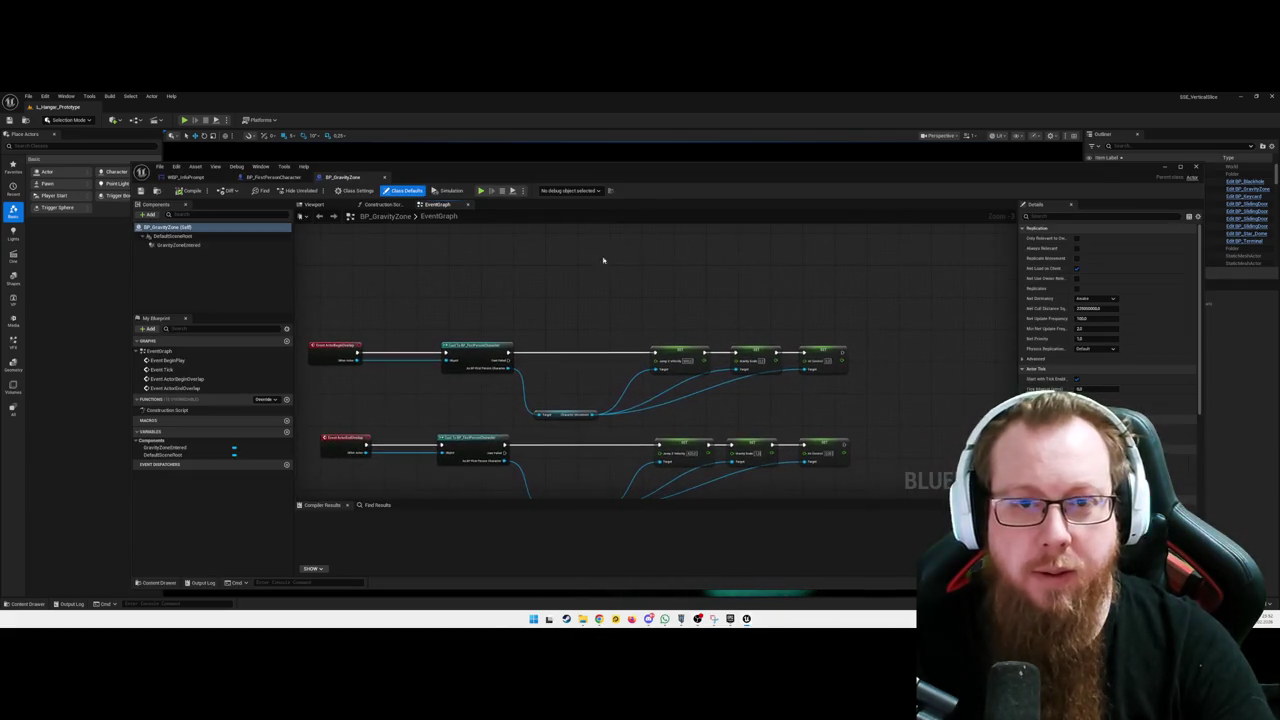
Minimize the BP_GravityZone Blueprint editor and select the floor mesh Cube77 in the viewport
left_click(1163, 168)
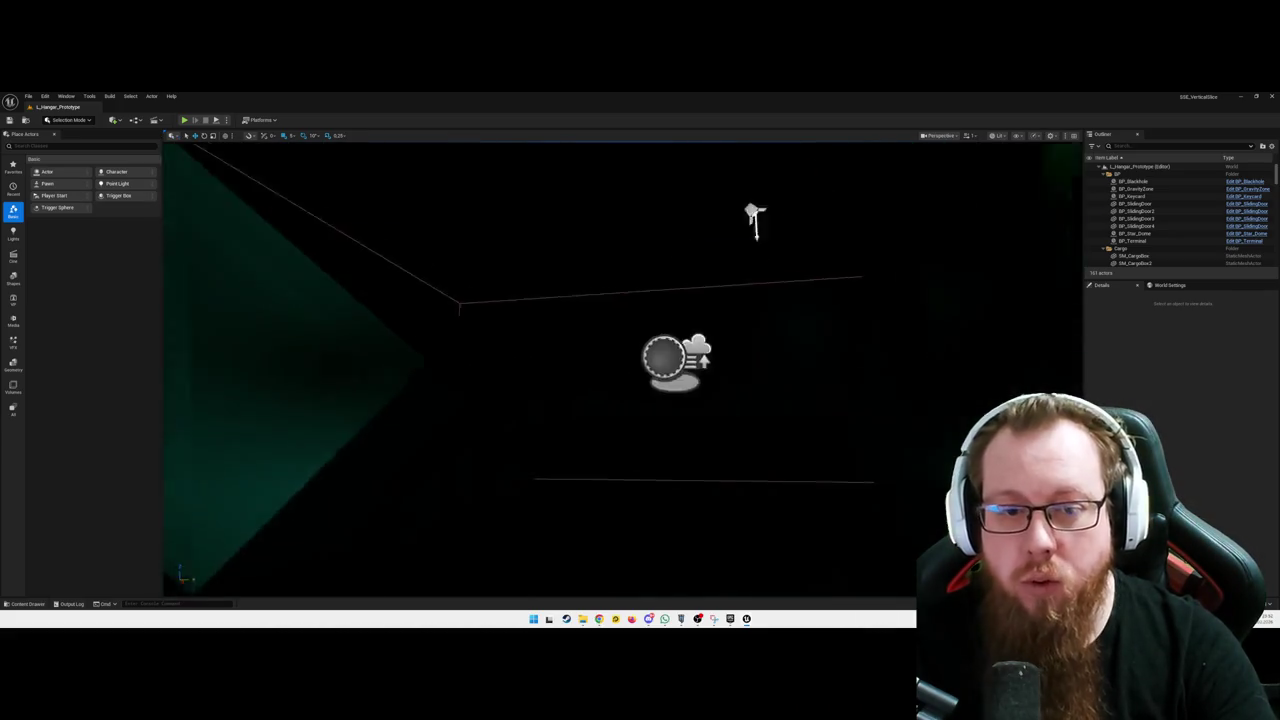
left_click(649, 465)
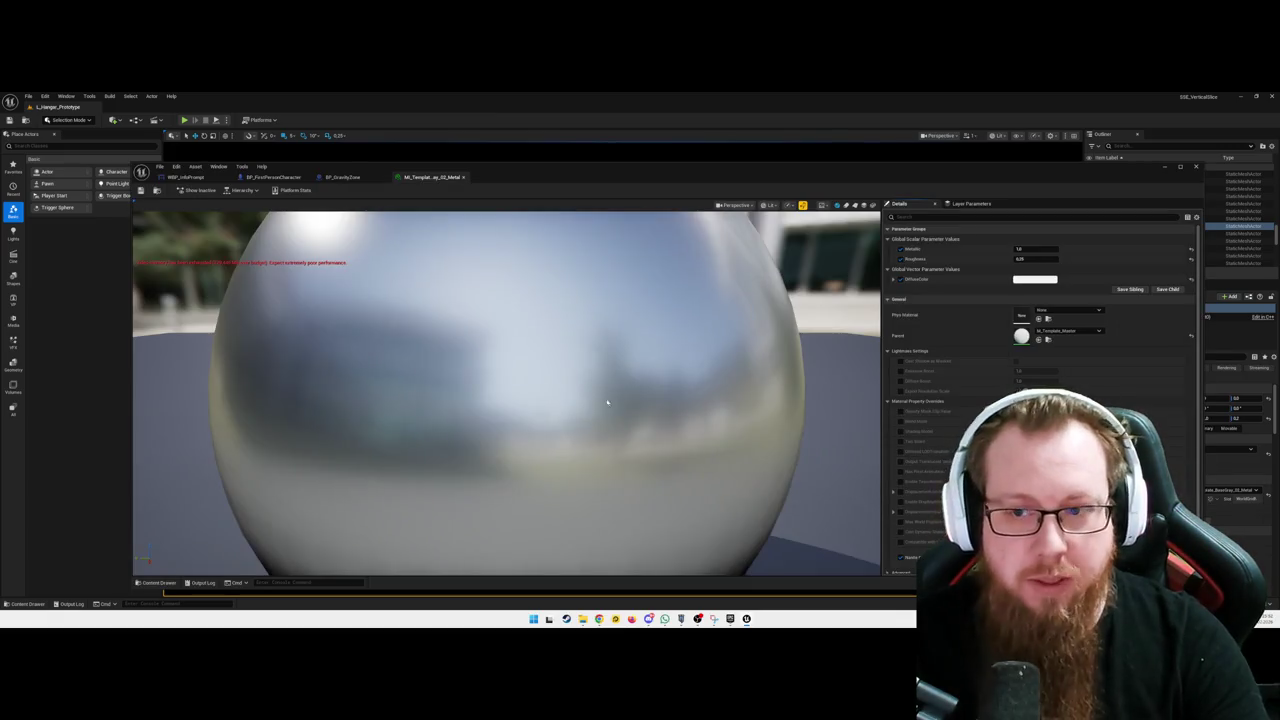
scroll(605, 415, "down", 10)
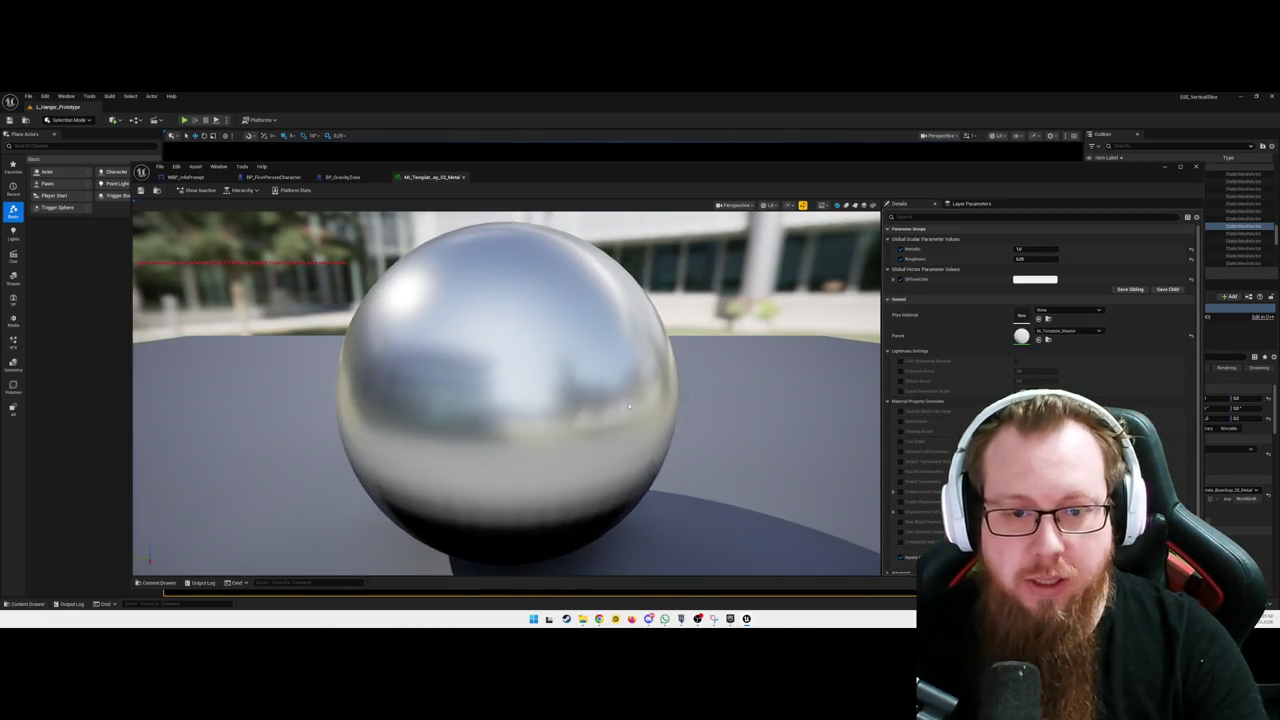
left_click_drag(605, 415, 475, 388)
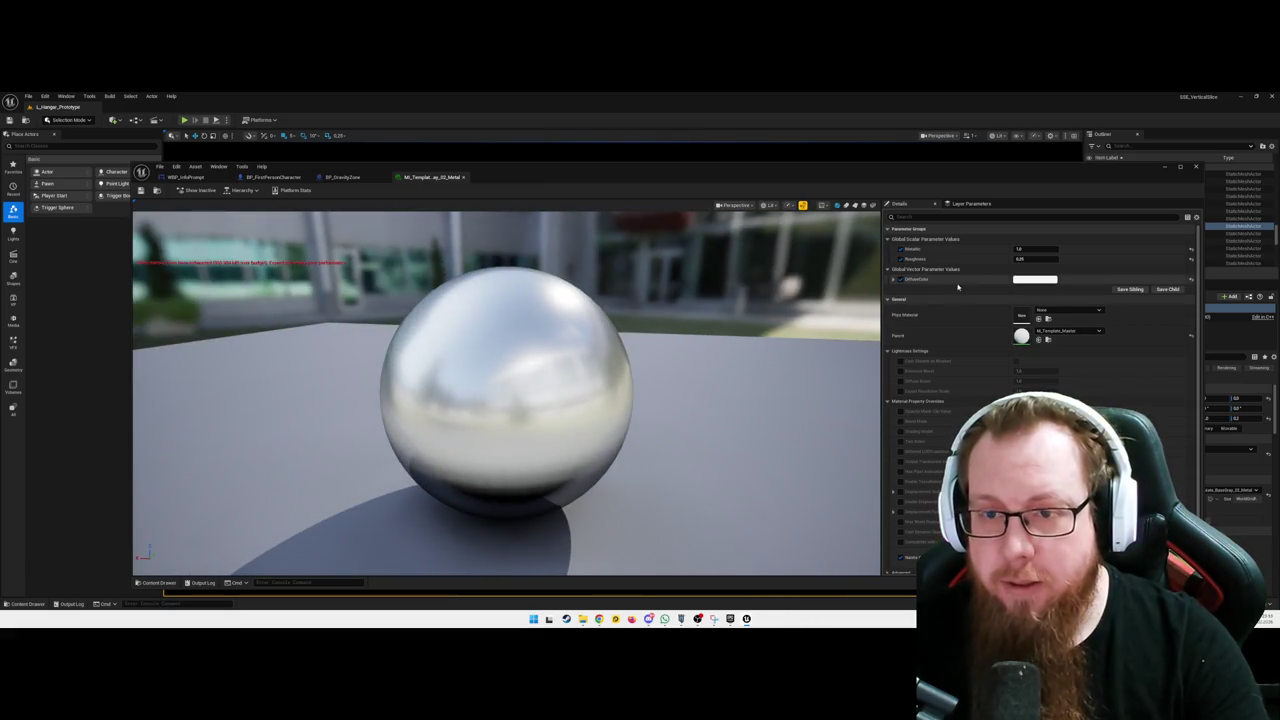
scroll(938, 344, "down", 2)
scroll(938, 344, "up", 2)
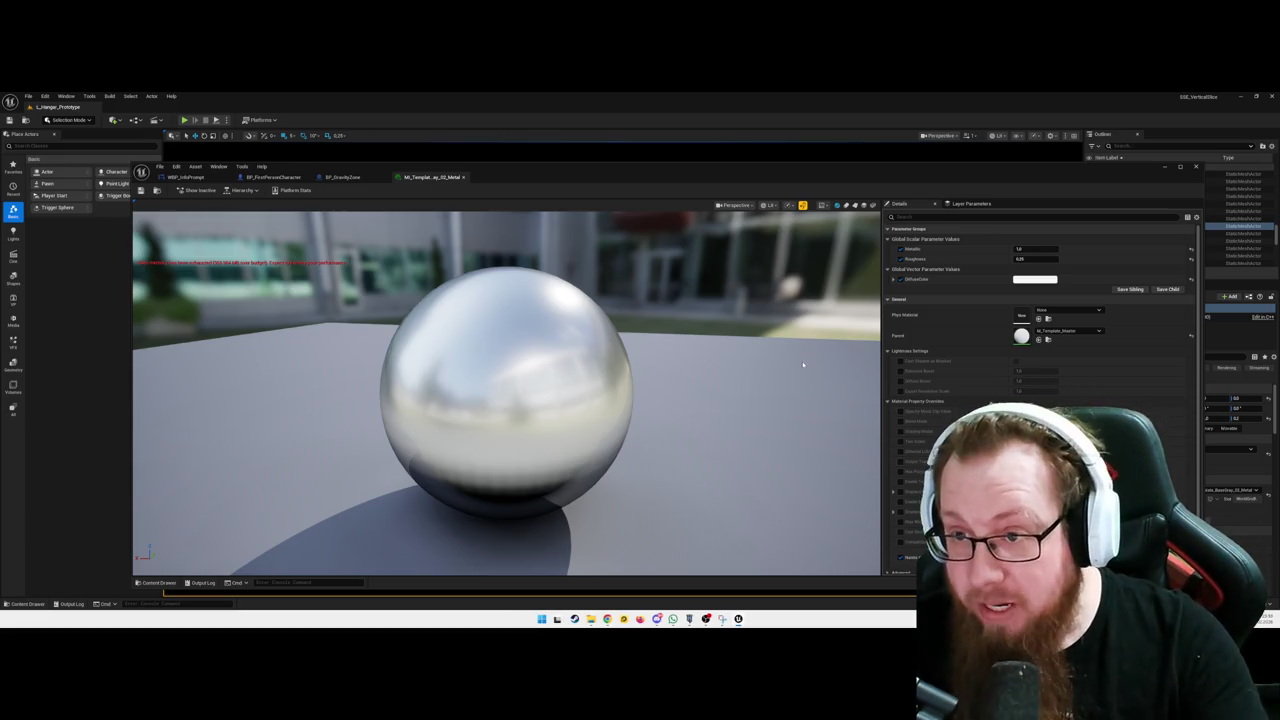
left_click(1194, 168)
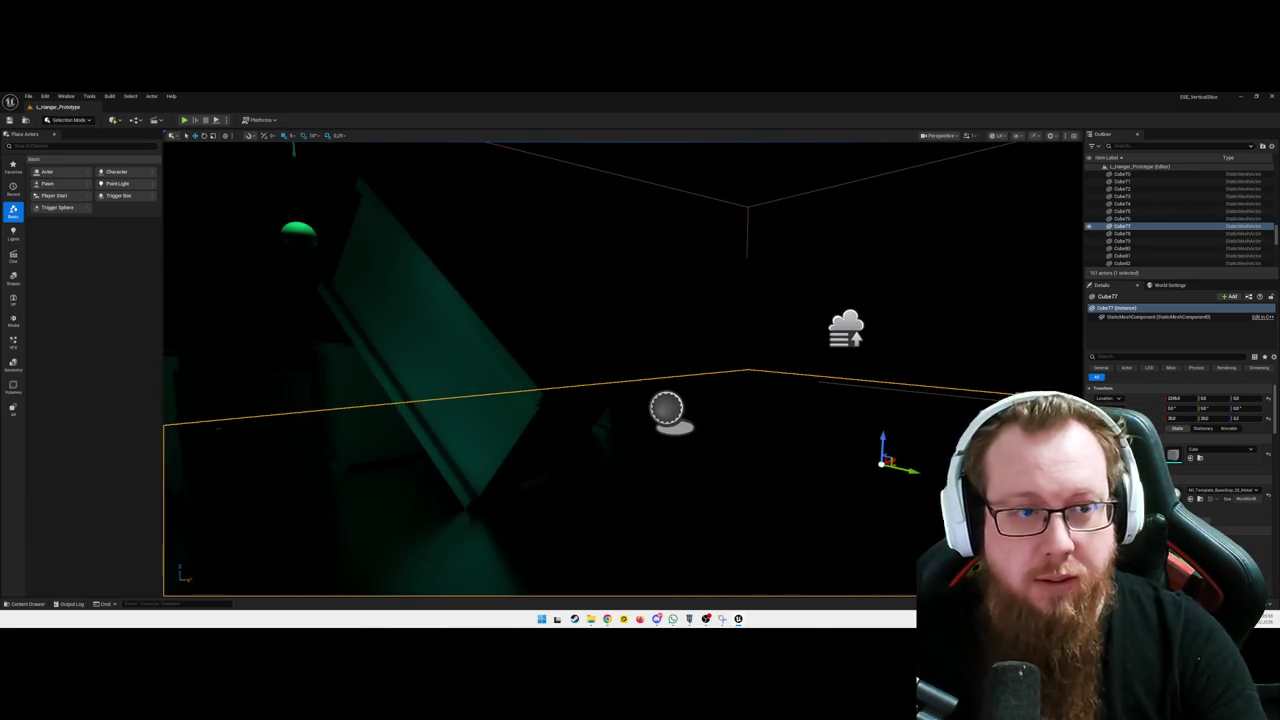
Playtest the hangar: reactivate the terminal with E, walk down the corridor, then pause
key("alt+p")
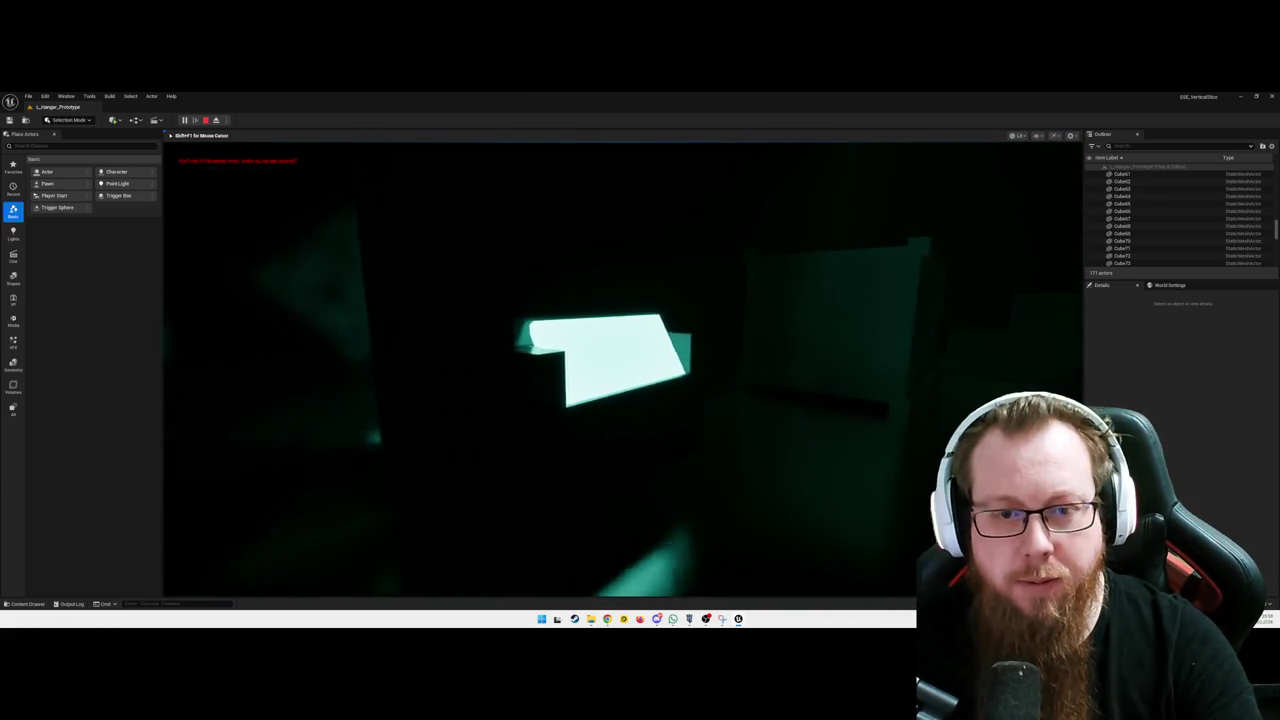
key("e")
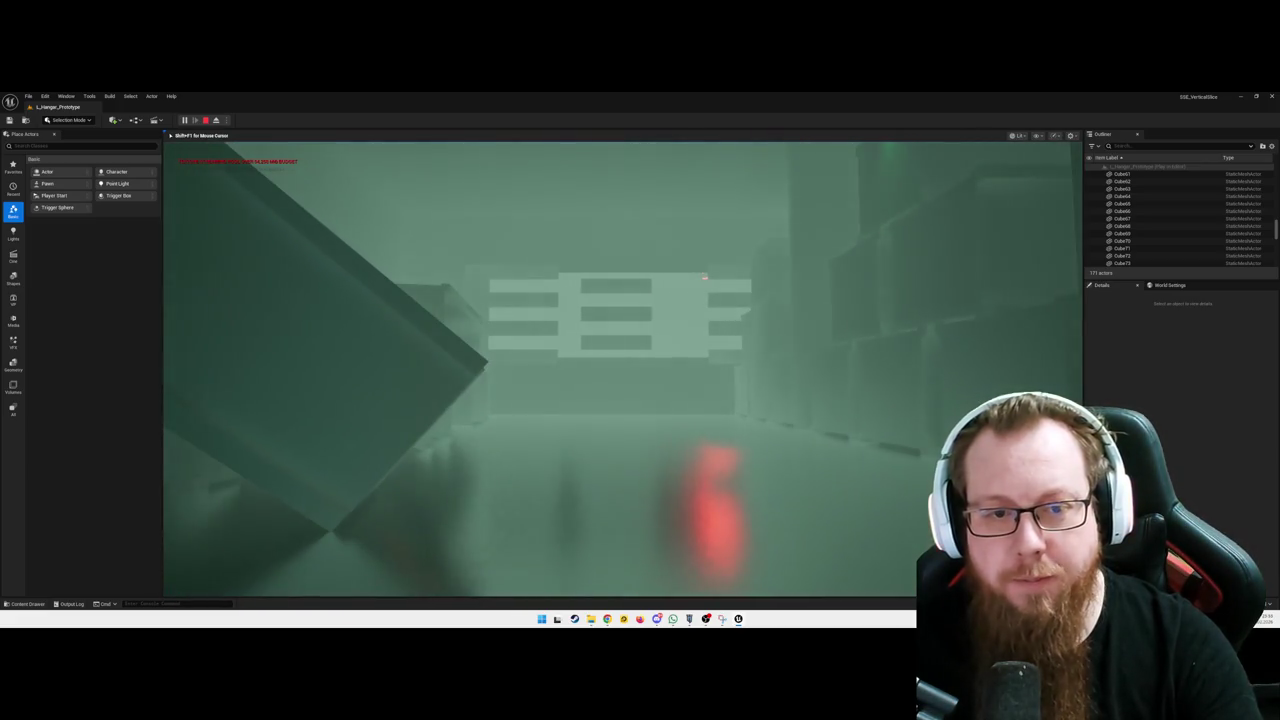
key("w")
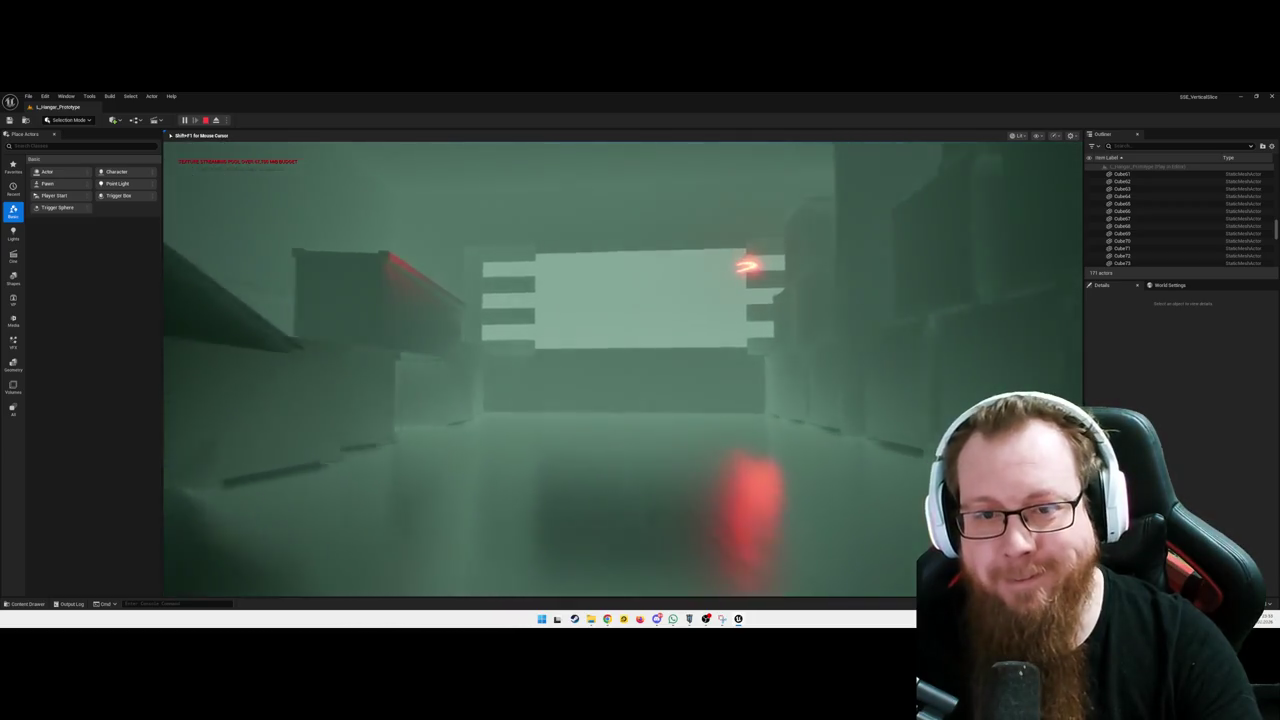
key("w")
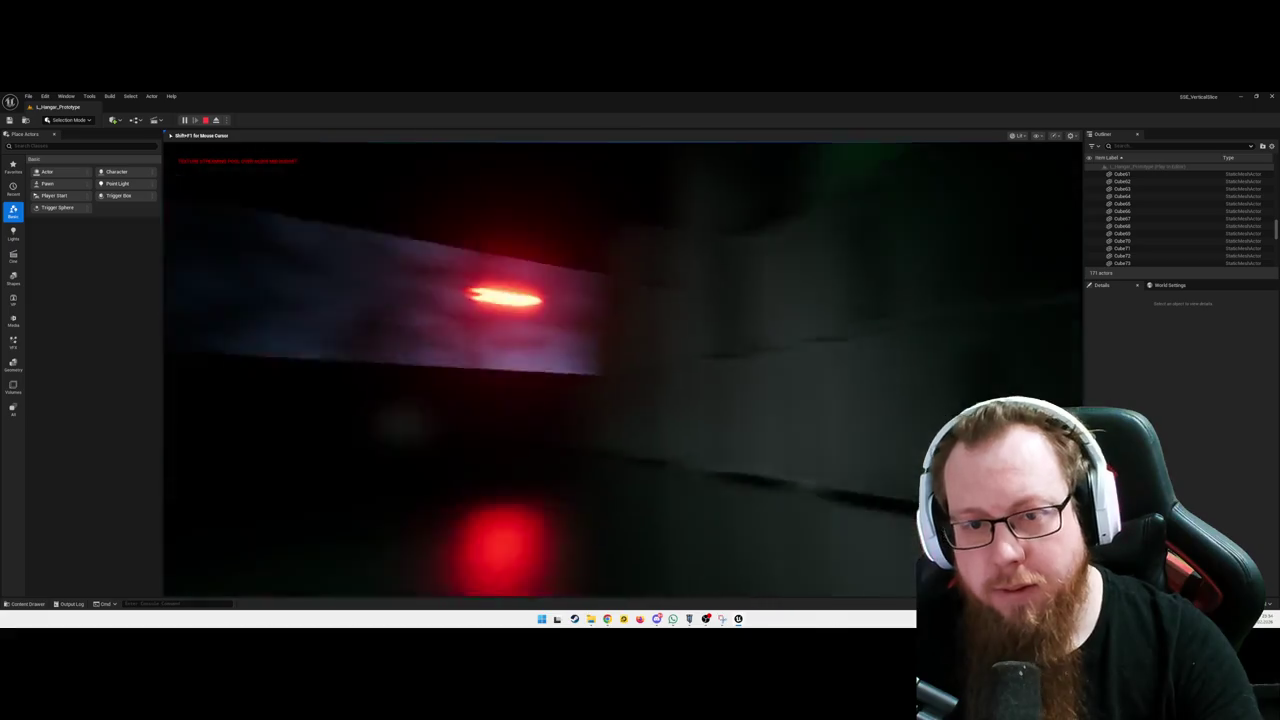
key("Escape")
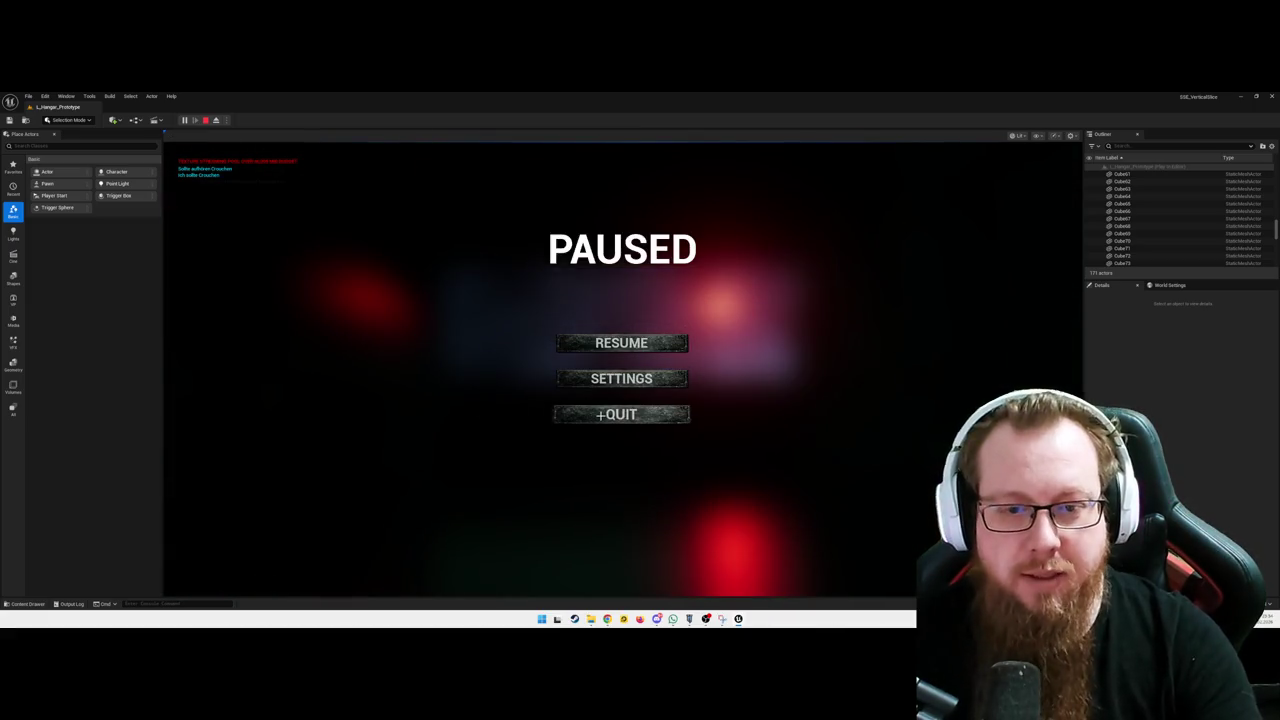
Quit the playtest from the pause menu and pan the camera around the dark hangar level
left_click(609, 413)
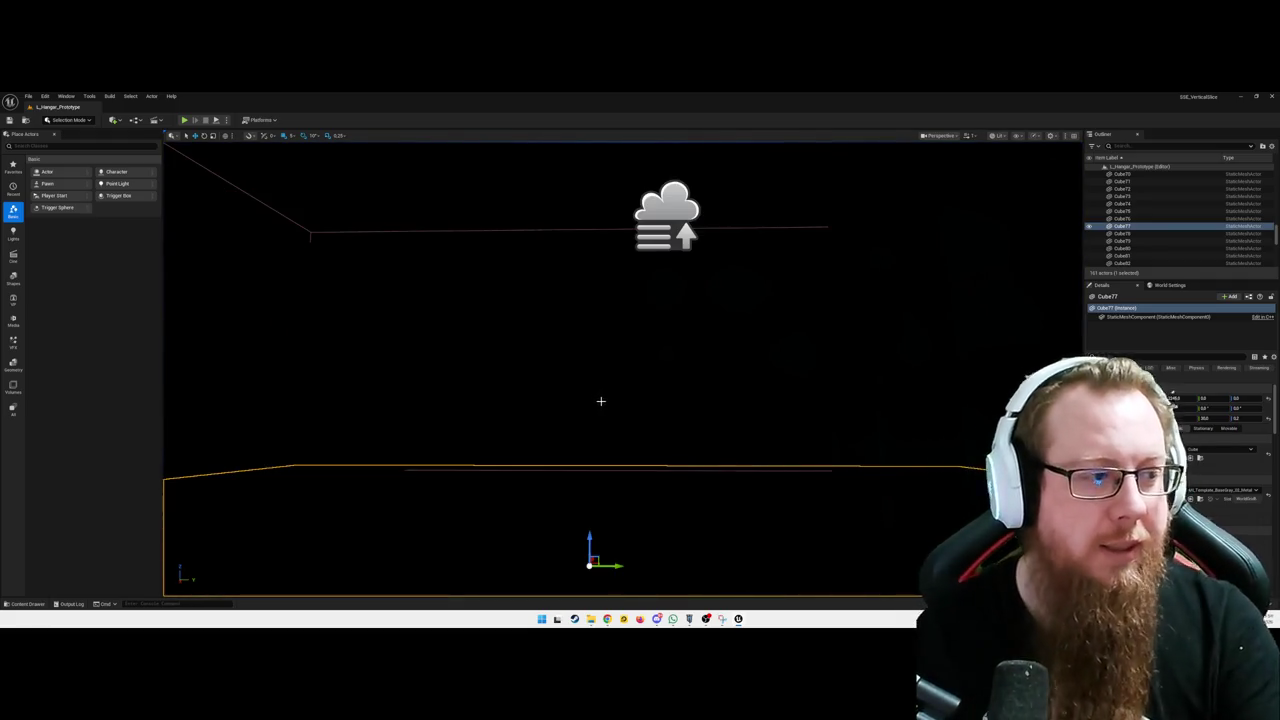
left_click_drag(647, 328, 600, 350)
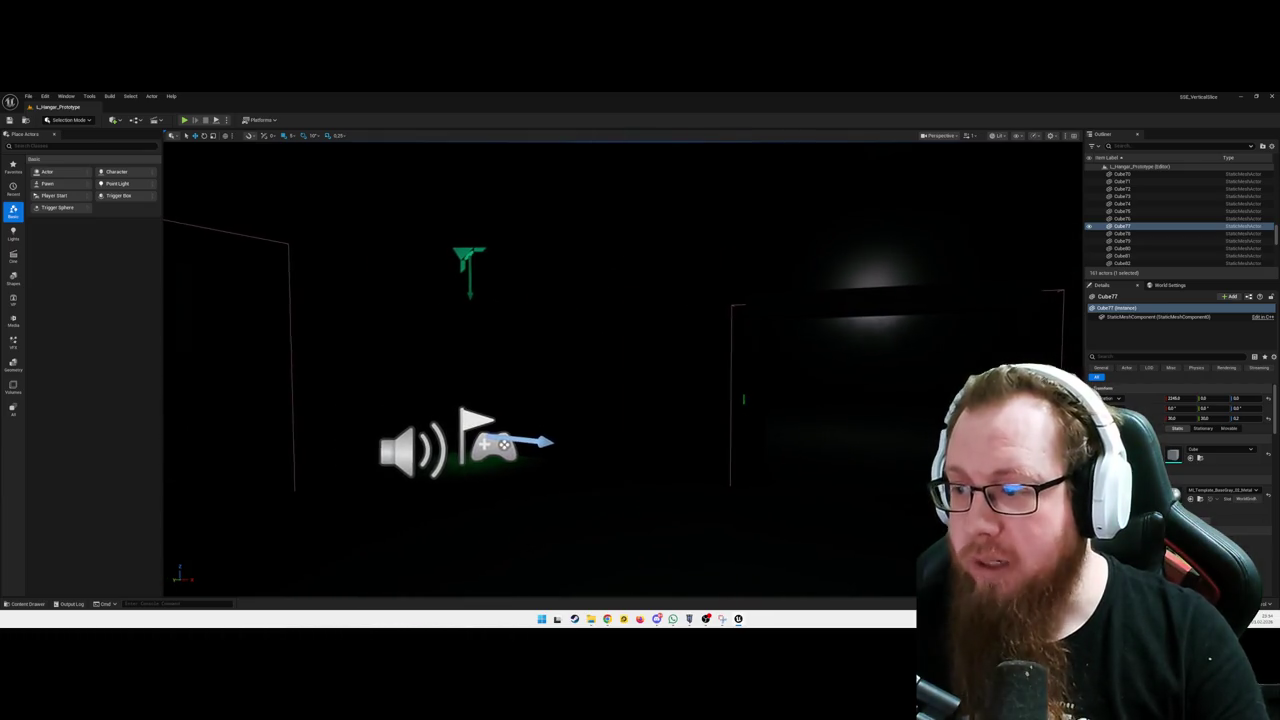